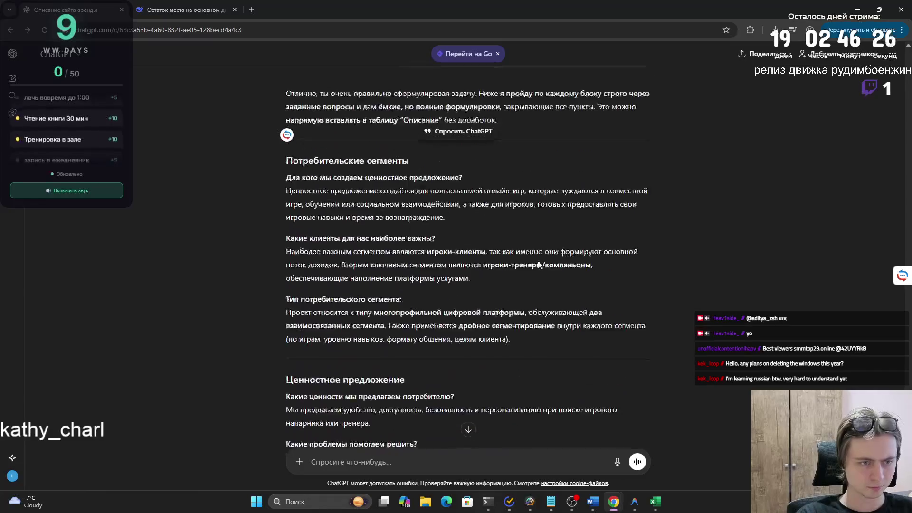
# - Paste ChatGPT's customer-relationships answer into the Взаимоотношения с клиентами cell without the blank line
pyautogui.scroll(-15, 532, 262)
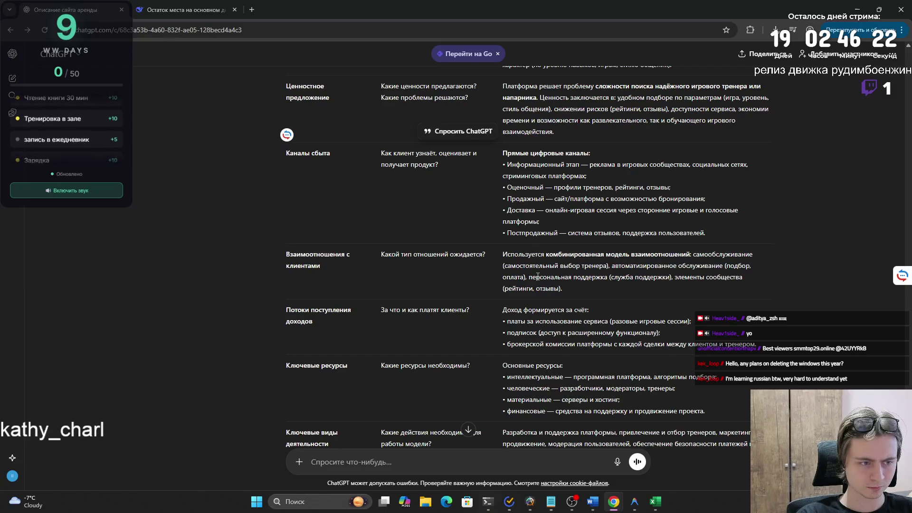
pyautogui.hotkey('alt', 'Tab')
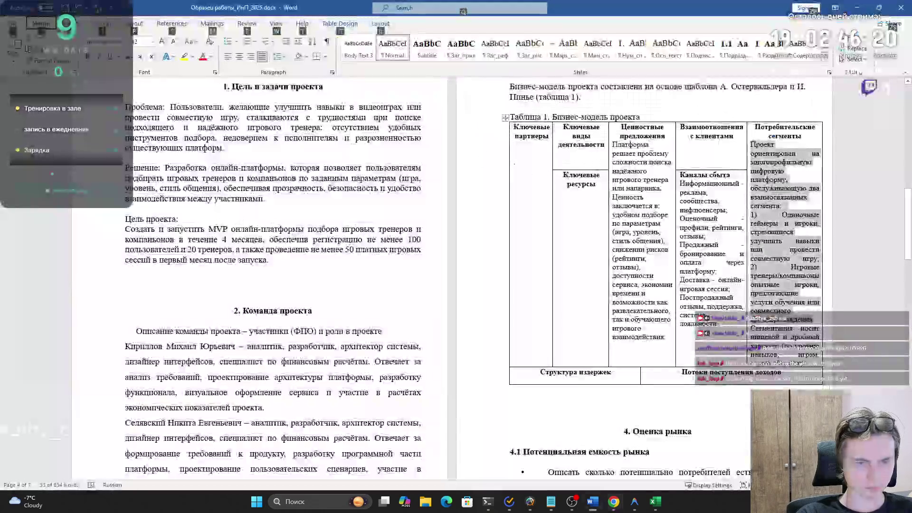
pyautogui.hotkey('alt', 'Tab')
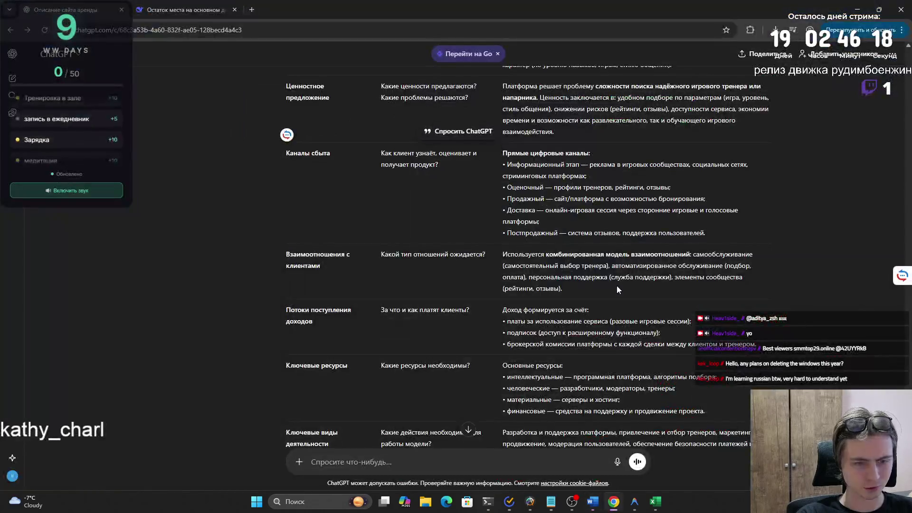
pyautogui.moveTo(534, 267); pyautogui.dragTo(503, 254)
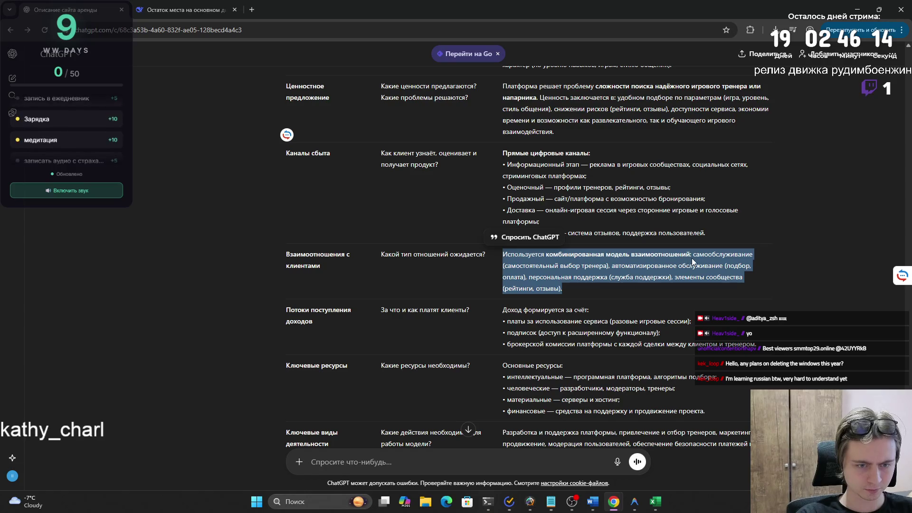
pyautogui.moveTo(694, 255); pyautogui.dragTo(685, 284)
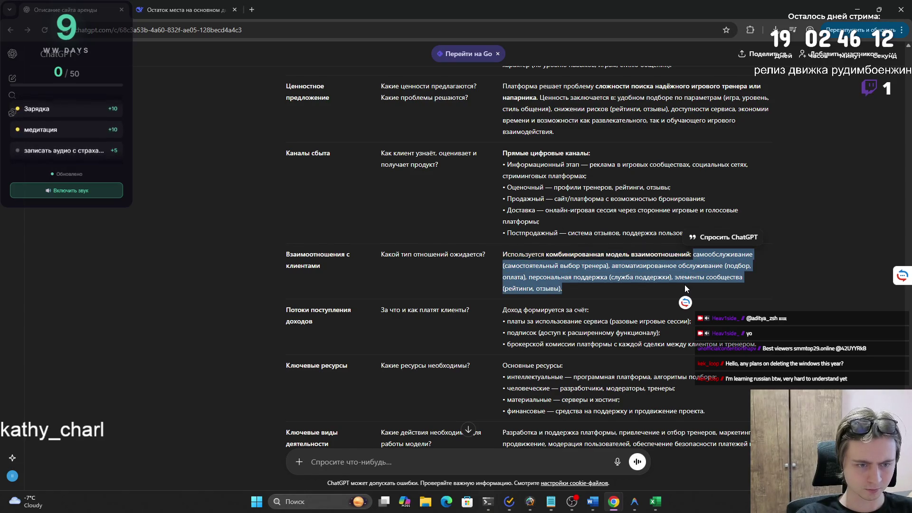
pyautogui.hotkey('alt', 'Tab')
pyautogui.click(699, 159)
pyautogui.write('самообслуживание (самостоятельный выбор тренера), автоматизированное обслуживание (подбор, оплата), персональная поддержка (служба поддержки), элементы сообщества (рейтинги, отзывы).')
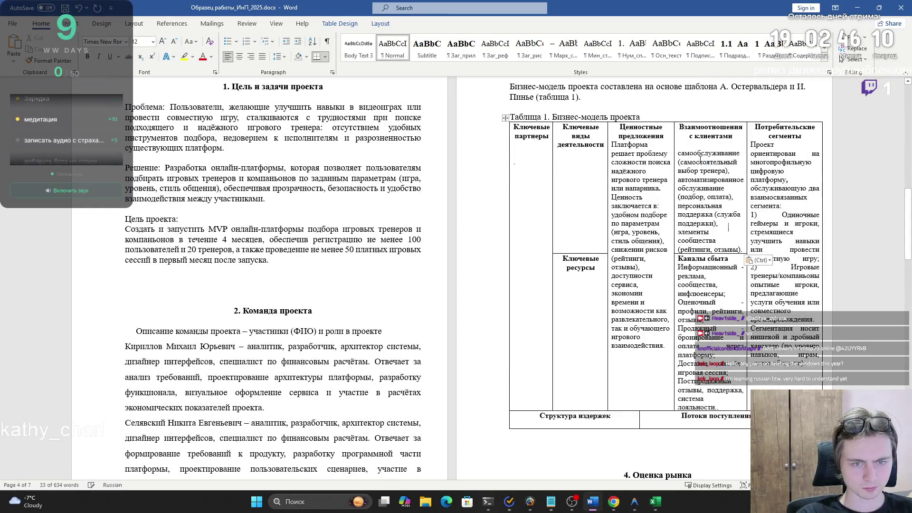
pyautogui.hotkey('ctrl', 'Up')
pyautogui.press('BackSpace')
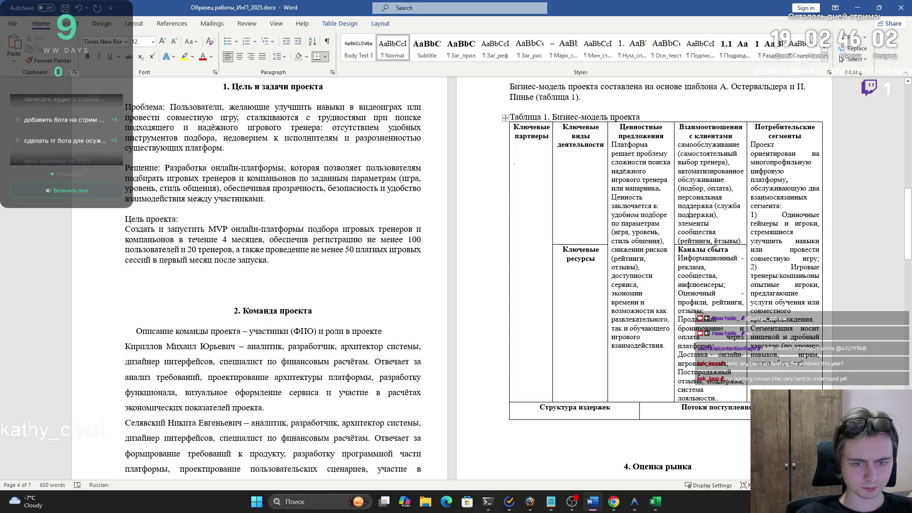
pyautogui.moveTo(734, 242); pyautogui.dragTo(681, 149)
# - Justify the full text of the Ценностные предложения cell with Ctrl+J
pyautogui.hotkey('alt', 'Tab')
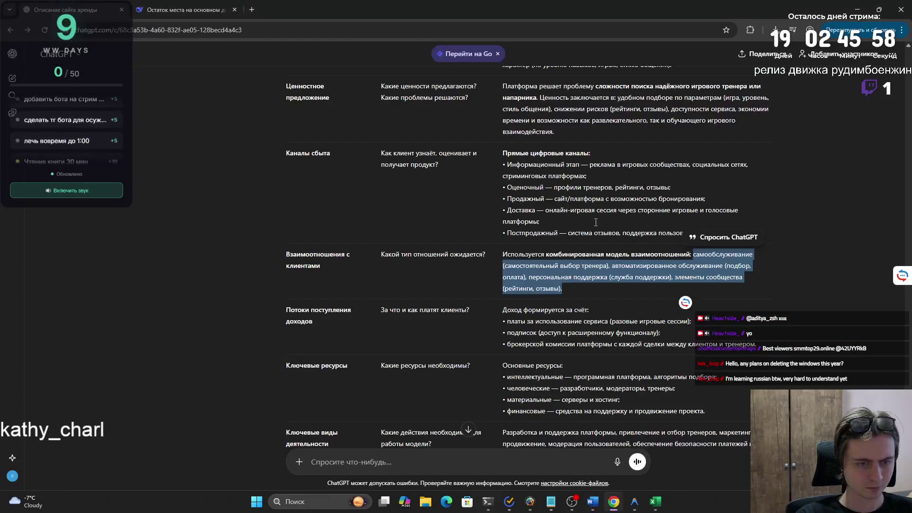
pyautogui.click(546, 255)
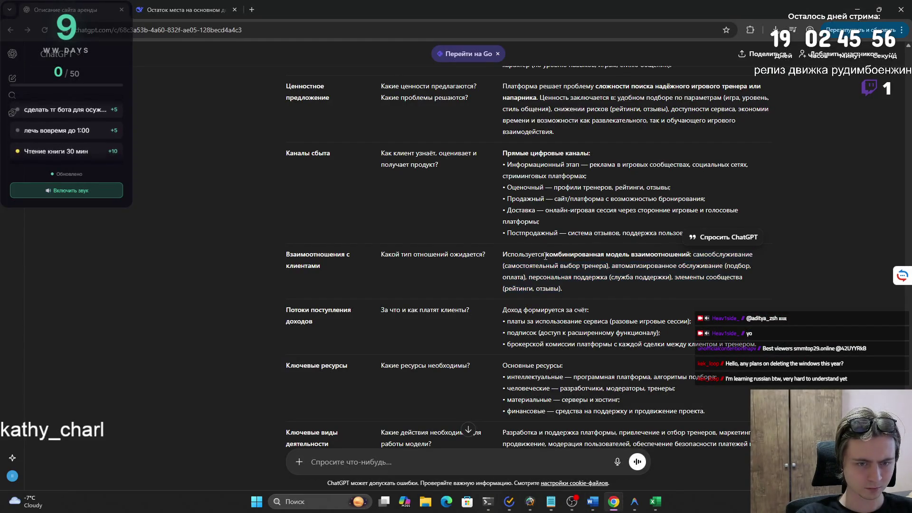
pyautogui.moveTo(546, 255); pyautogui.dragTo(692, 257)
pyautogui.hotkey('alt', 'Tab')
pyautogui.click(571, 198)
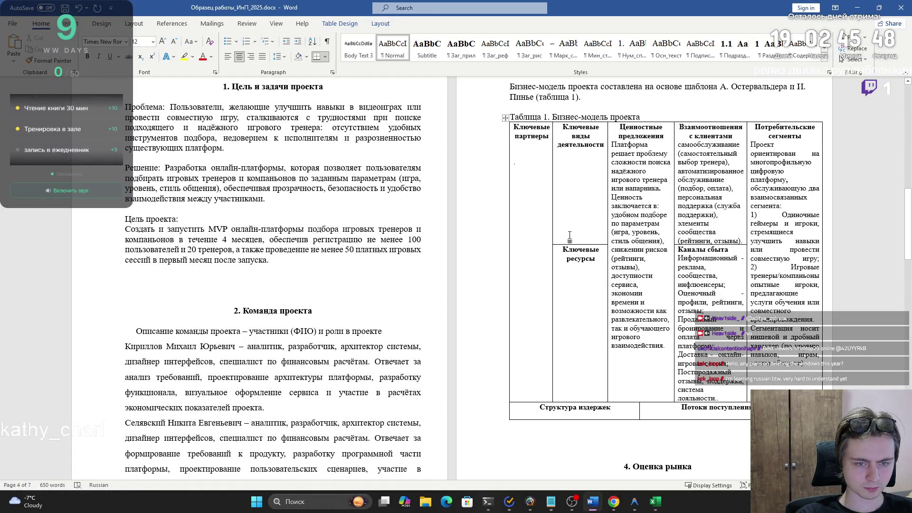
pyautogui.moveTo(666, 346)
pyautogui.mouseDown()
pyautogui.moveTo(613, 240)
pyautogui.moveTo(610, 147)
pyautogui.mouseUp()
pyautogui.hotkey('ctrl', 'j')
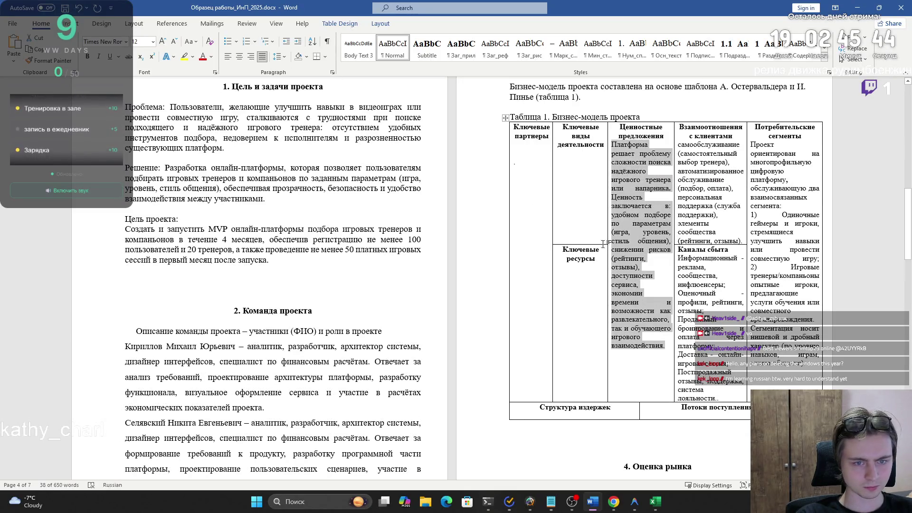
pyautogui.click(626, 252)
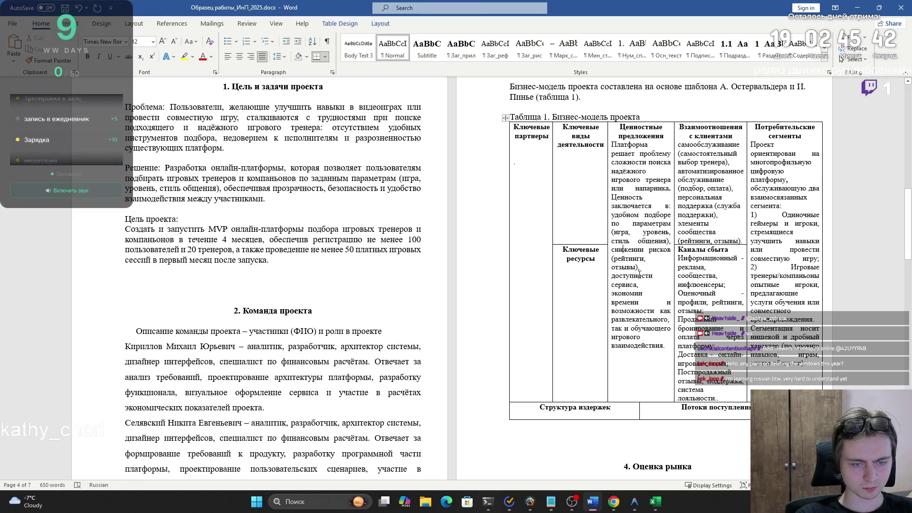
pyautogui.hotkey('alt', 'Tab')
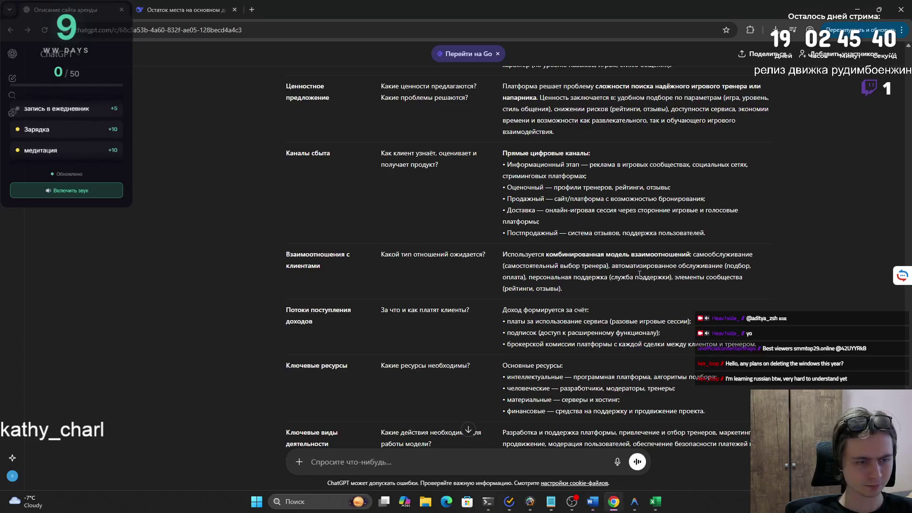
# - Paste ChatGPT's revenue-streams answer into the Потоки поступления доходов cell and justify it
pyautogui.scroll(-1, 636, 278)
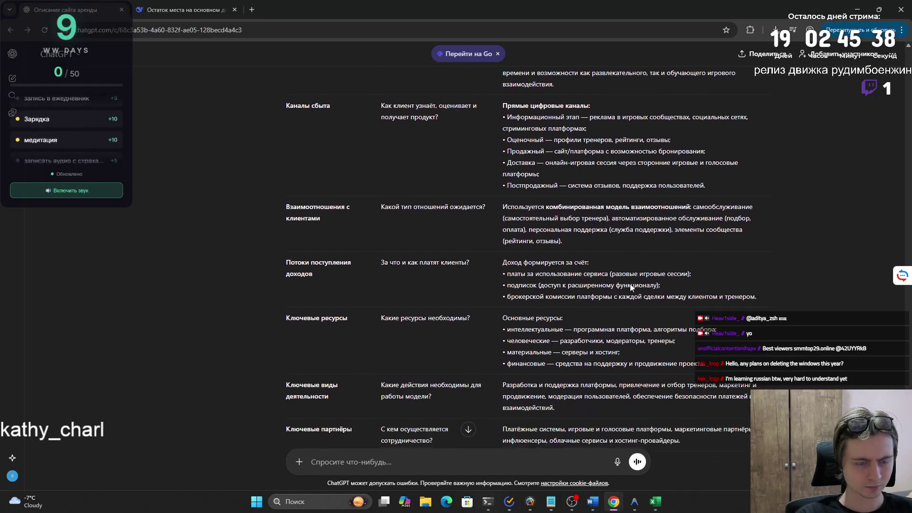
pyautogui.moveTo(503, 266)
pyautogui.mouseDown()
pyautogui.moveTo(786, 304)
pyautogui.moveTo(765, 300)
pyautogui.mouseUp()
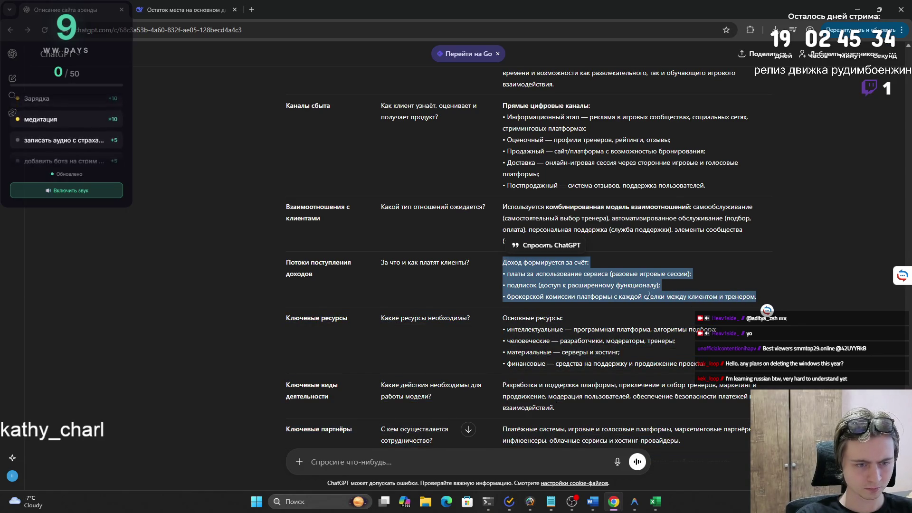
pyautogui.hotkey('alt', 'Tab')
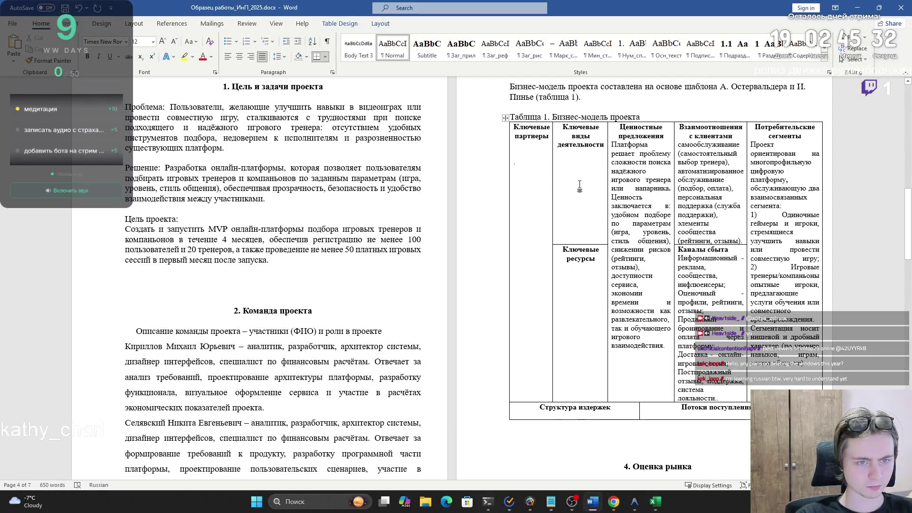
pyautogui.hotkey('alt', 'Tab')
pyautogui.hotkey('alt', 'Tab')
pyautogui.click(693, 412)
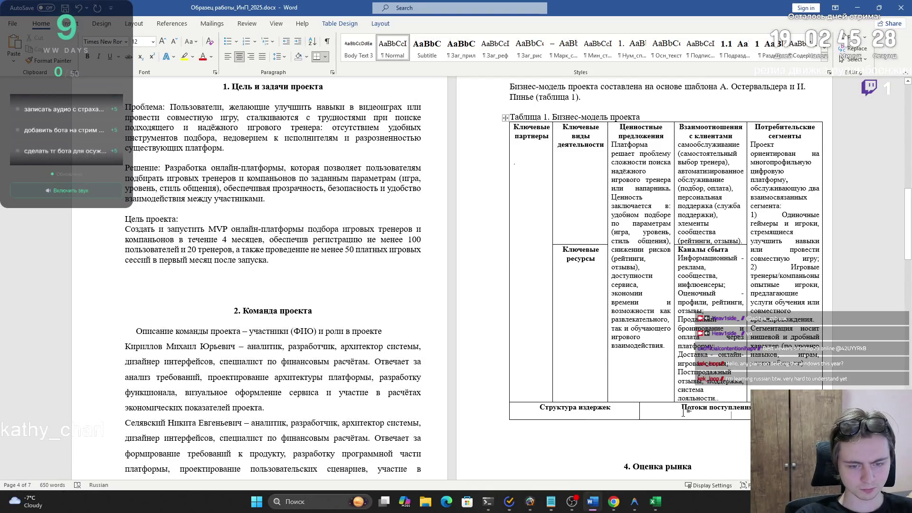
pyautogui.hotkey('ctrl', 'v')
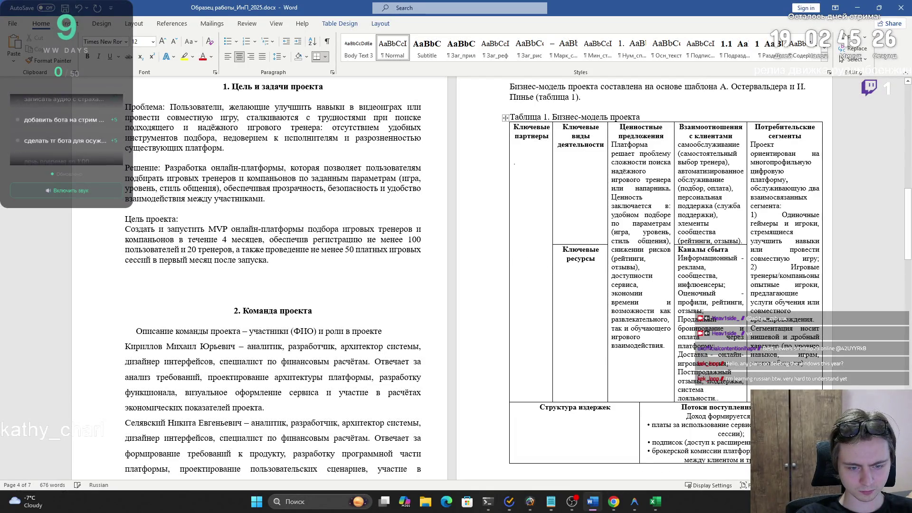
pyautogui.scroll(-1, 841, 58)
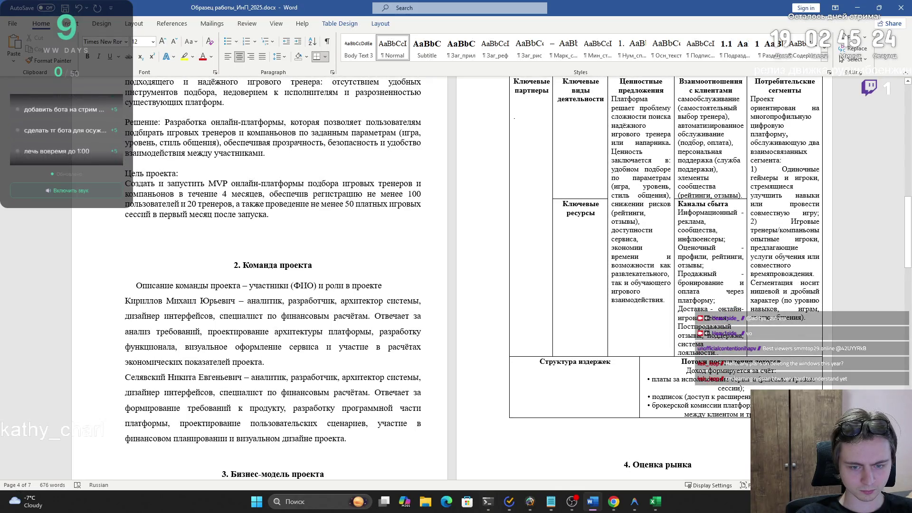
pyautogui.hotkey('shift', 'Up')
pyautogui.hotkey('shift', 'Up')
pyautogui.hotkey('shift', 'Up')
pyautogui.click(262, 56)
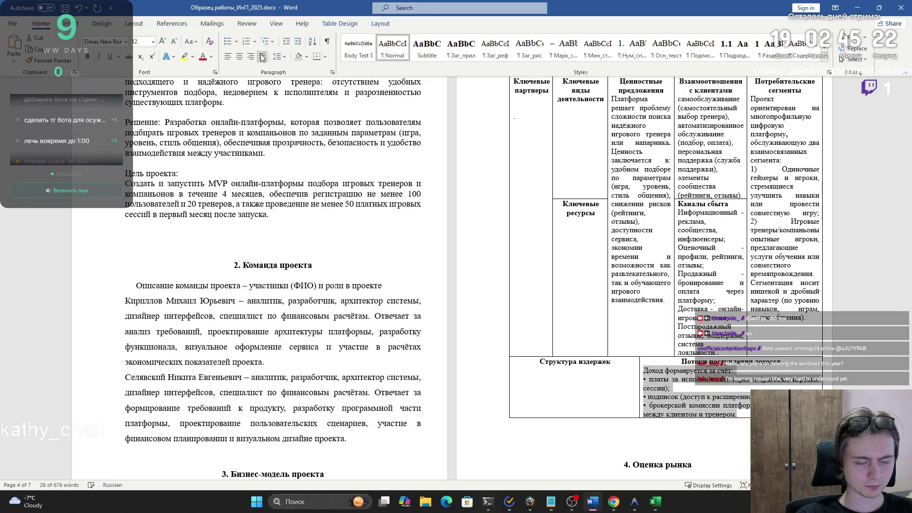
# - Remove the bullets and the 'Доход формируется за счёт:' intro line from the revenue cell
pyautogui.click(656, 371)
pyautogui.press('Down')
pyautogui.press('Home')
pyautogui.press('Delete')
pyautogui.press('Delete')
pyautogui.press('BackSpace')
pyautogui.hotkey('ctrl', 'shift', 'Left')
pyautogui.hotkey('ctrl', 'shift', 'Left')
pyautogui.hotkey('ctrl', 'shift', 'Left')
pyautogui.press('BackSpace')
pyautogui.press('BackSpace')
pyautogui.press('Down')
pyautogui.press('BackSpace')
pyautogui.press('Delete')
pyautogui.write('б')
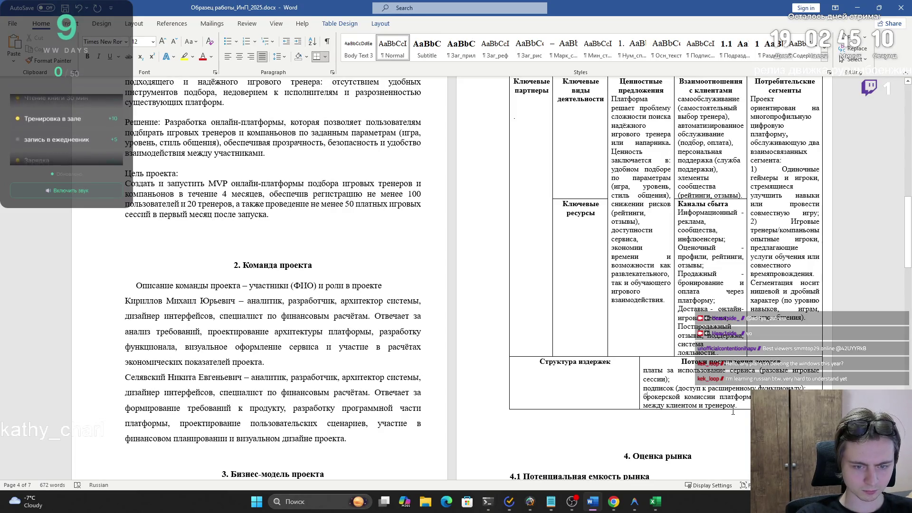
pyautogui.hotkey('alt', 'Tab')
# - Paste the four key-resources lines into the Ключевые ресурсы cell and justify them
pyautogui.moveTo(505, 327); pyautogui.dragTo(729, 372)
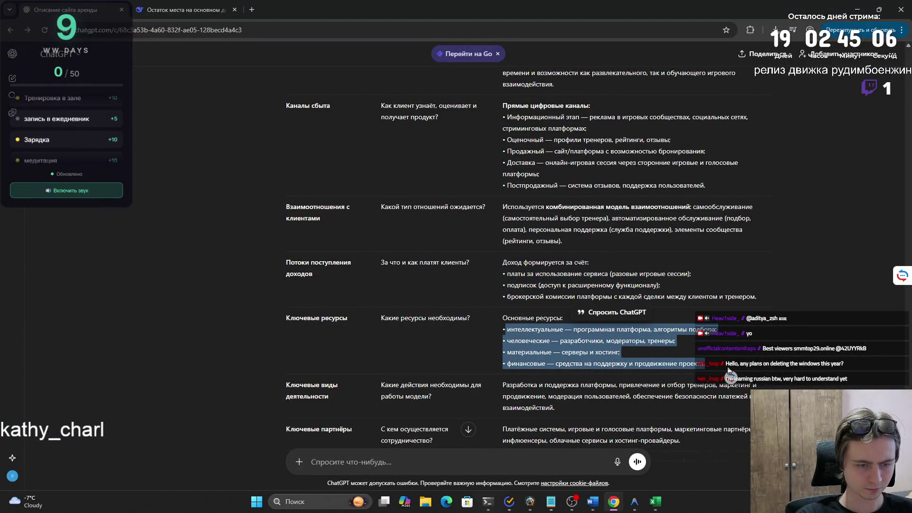
pyautogui.hotkey('alt', 'Tab')
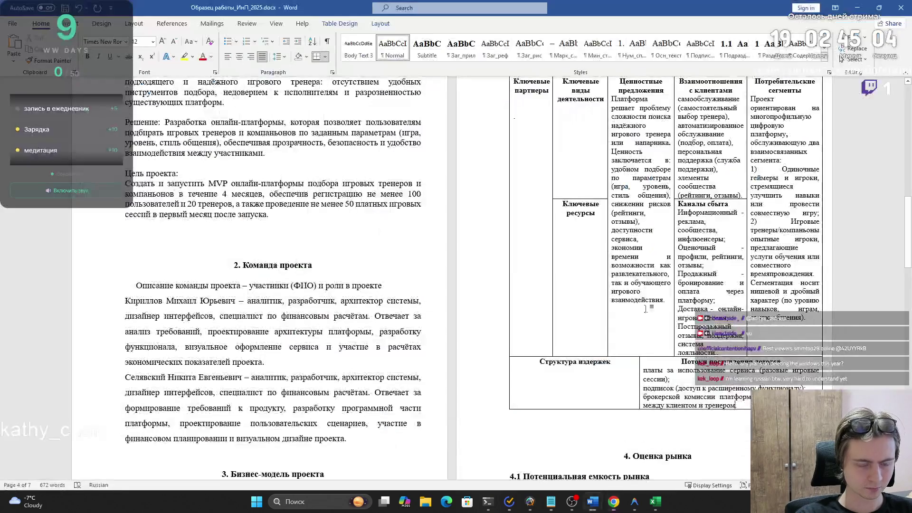
pyautogui.click(576, 232)
pyautogui.write('интеллектуальные — программная платформа, алгоритмы подбора; • человеческие — разработчики, модераторы, тренеры; • материальные — серверы и хостинг; • финансовые — средства на поддержку и продвижение проекта.')
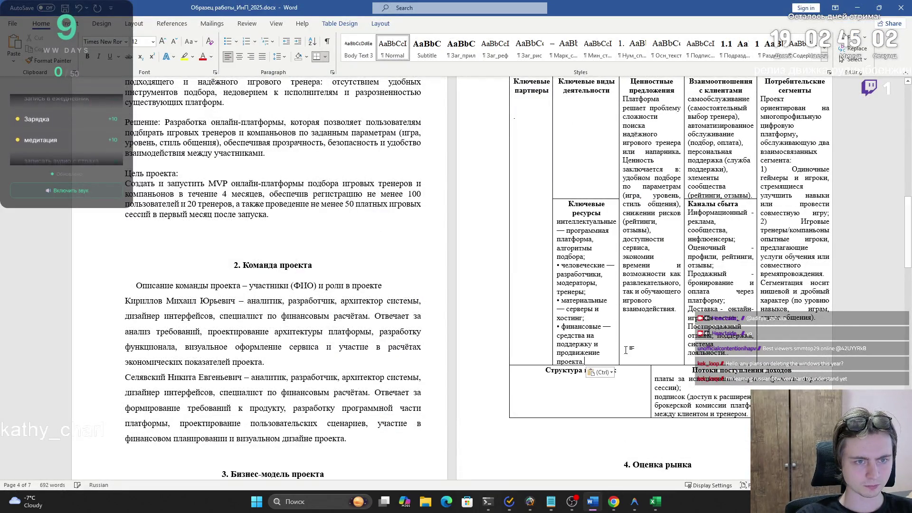
pyautogui.click(557, 327)
pyautogui.press('BackSpace')
pyautogui.press('BackSpace')
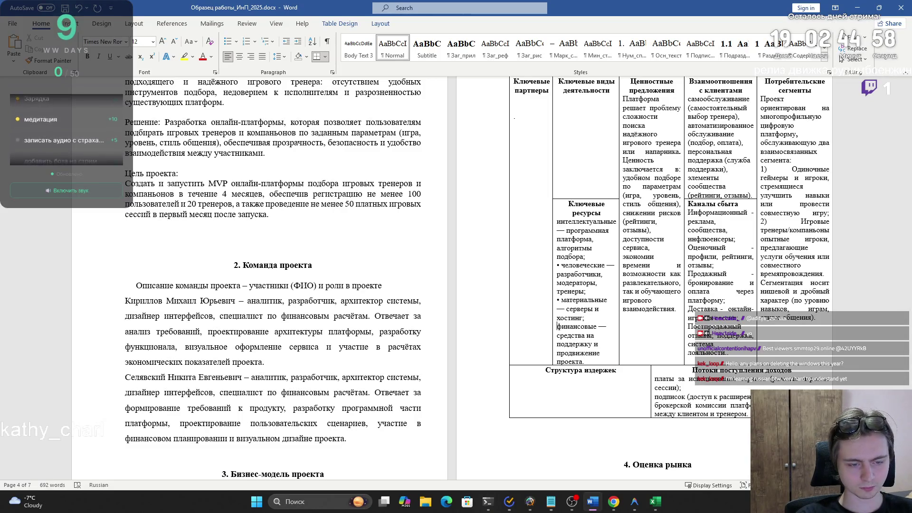
pyautogui.moveTo(584, 361); pyautogui.dragTo(556, 222)
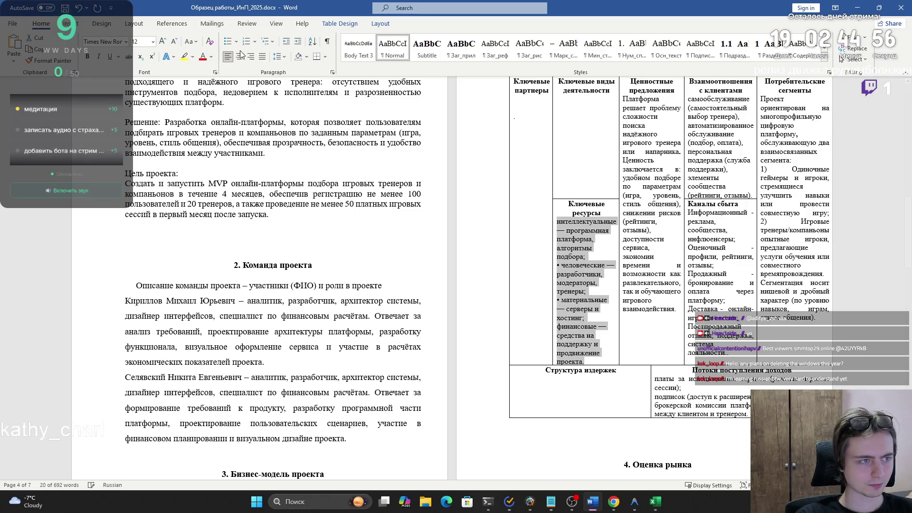
pyautogui.click(262, 58)
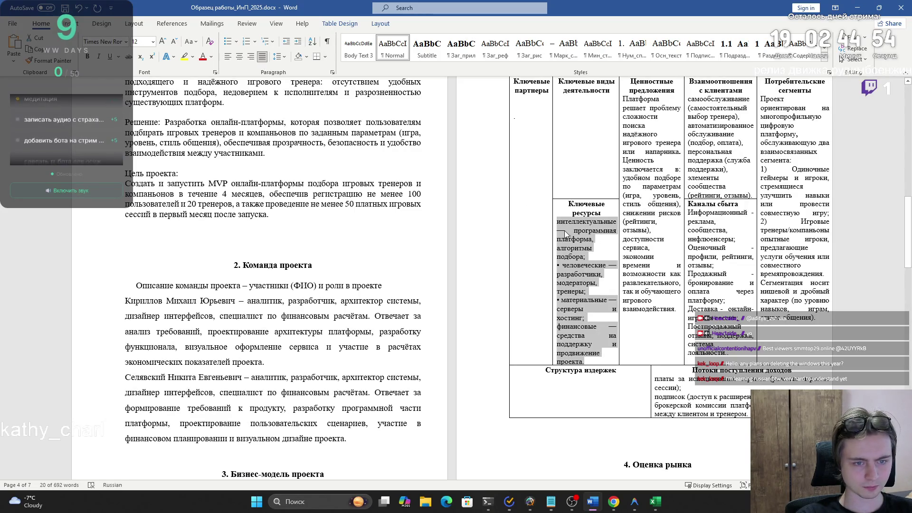
pyautogui.click(565, 230)
# - Delete the leftover bullets and dashes, joining 'серверы' onto the материальные line
pyautogui.press('BackSpace')
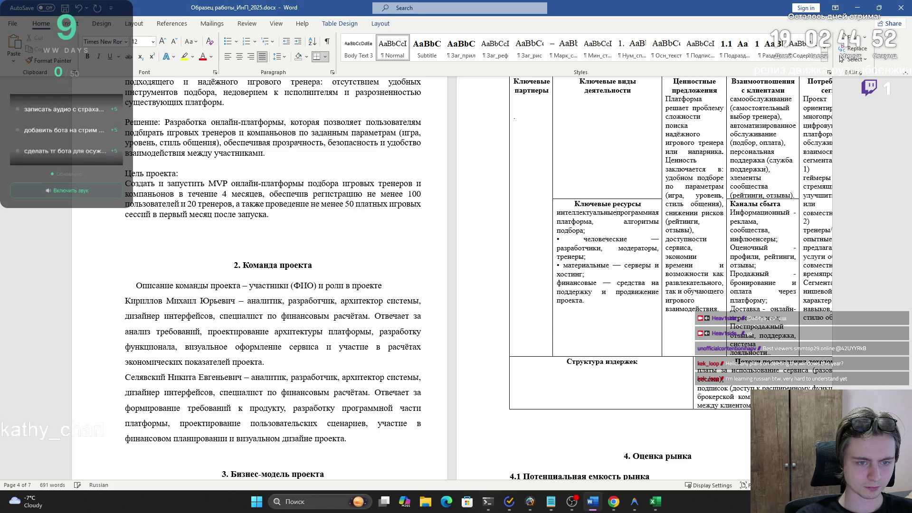
pyautogui.press('Down')
pyautogui.press('BackSpace')
pyautogui.press('BackSpace')
pyautogui.press('Down')
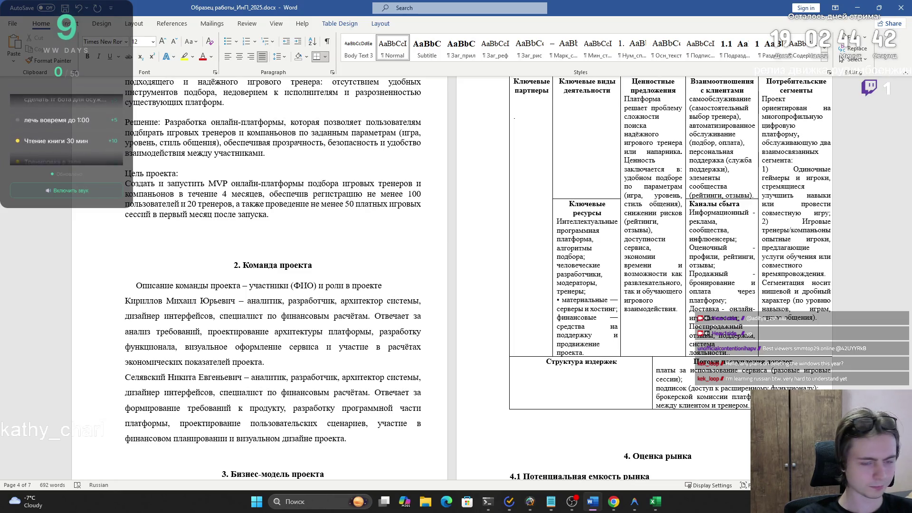
pyautogui.press('Down')
pyautogui.press('Down')
pyautogui.press('Down')
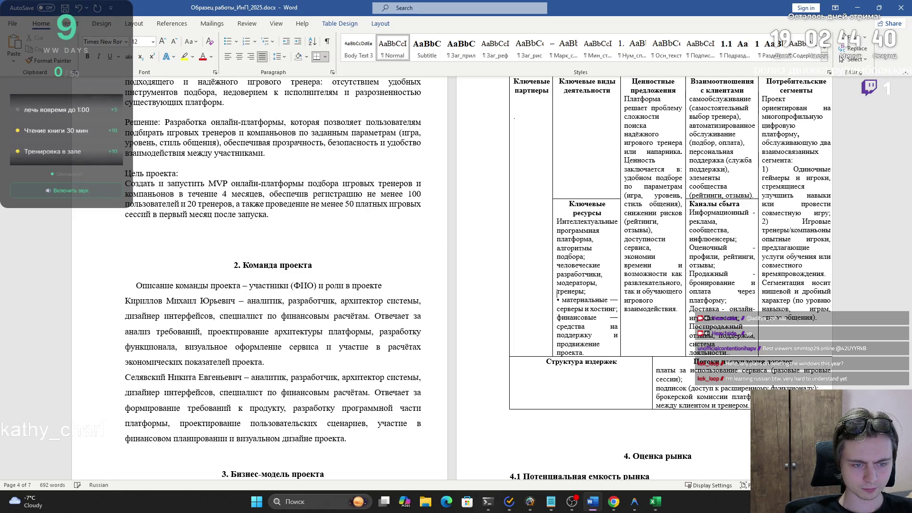
pyautogui.press('BackSpace')
pyautogui.press('BackSpace')
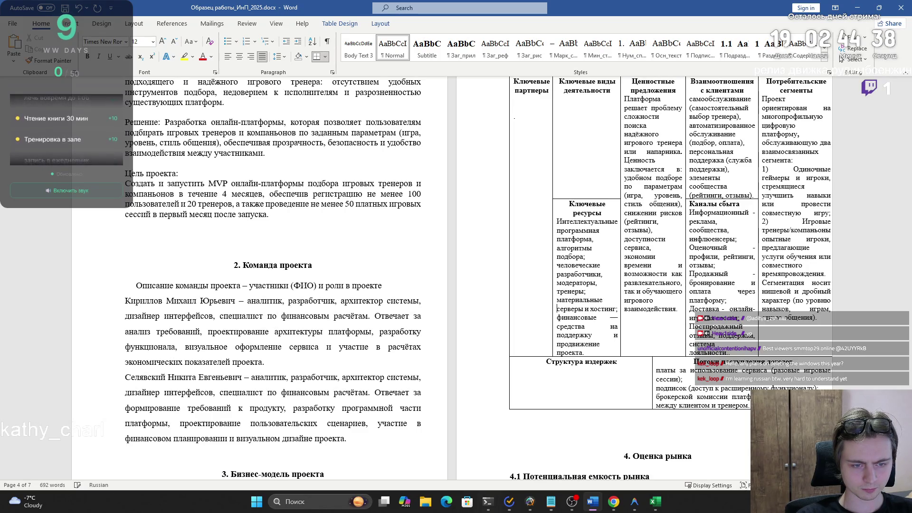
pyautogui.press('BackSpace')
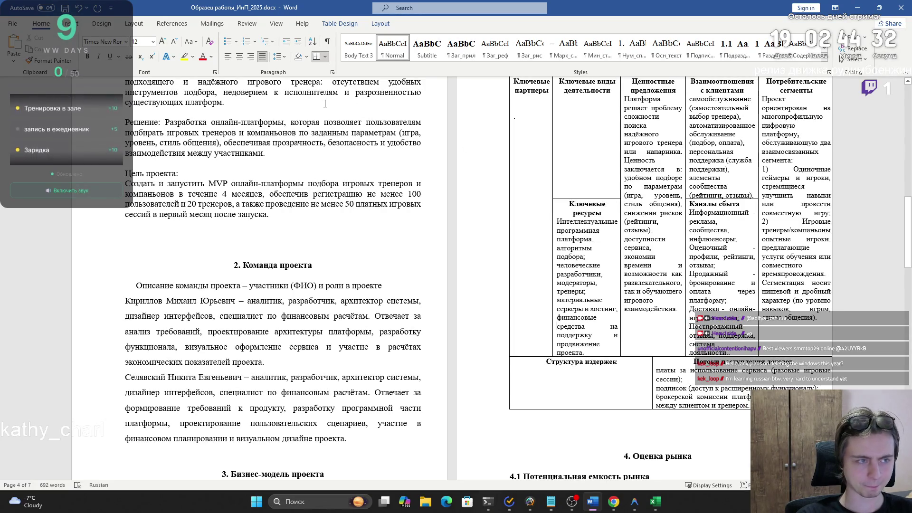
pyautogui.hotkey('alt', 'Tab')
# - Paste ChatGPT's key-activities answer as plain text into Ключевые виды деятельности and justify it
pyautogui.scroll(-4, 517, 242)
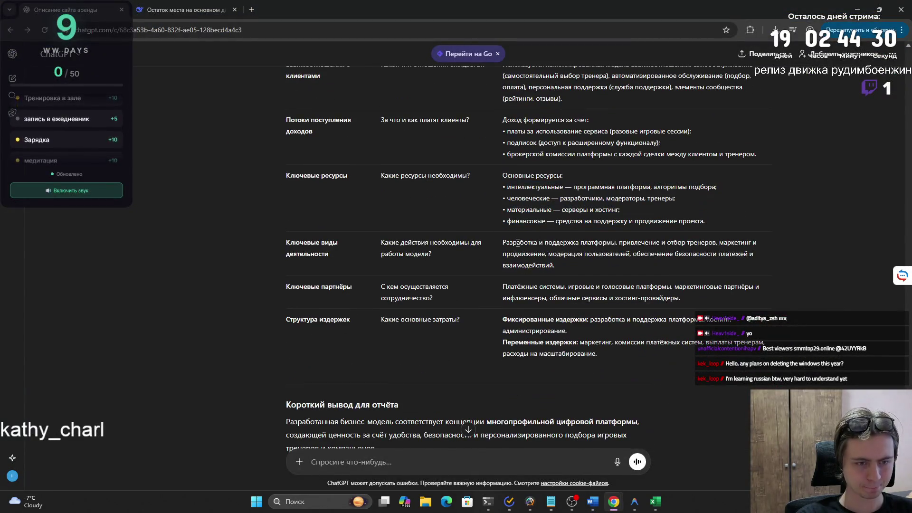
pyautogui.moveTo(554, 265)
pyautogui.mouseDown()
pyautogui.moveTo(594, 254)
pyautogui.moveTo(502, 242)
pyautogui.mouseUp()
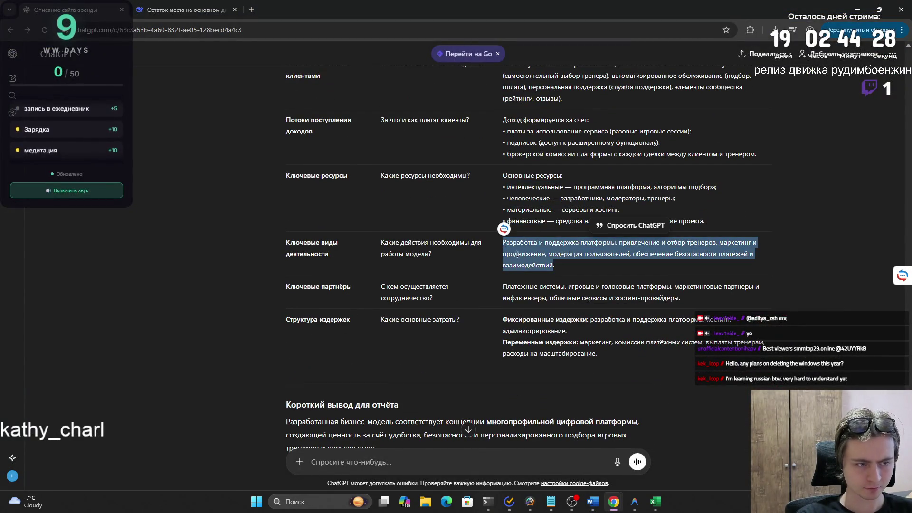
pyautogui.hotkey('ctrl', 'c')
pyautogui.hotkey('alt', 'Tab')
pyautogui.click(584, 151)
pyautogui.hotkey('ctrl', 'v')
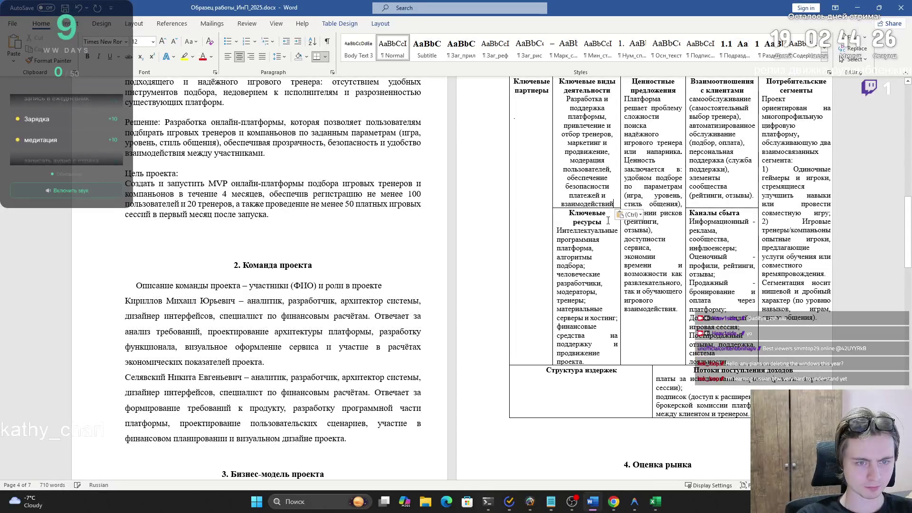
pyautogui.click(651, 241)
pyautogui.moveTo(613, 204); pyautogui.dragTo(566, 99)
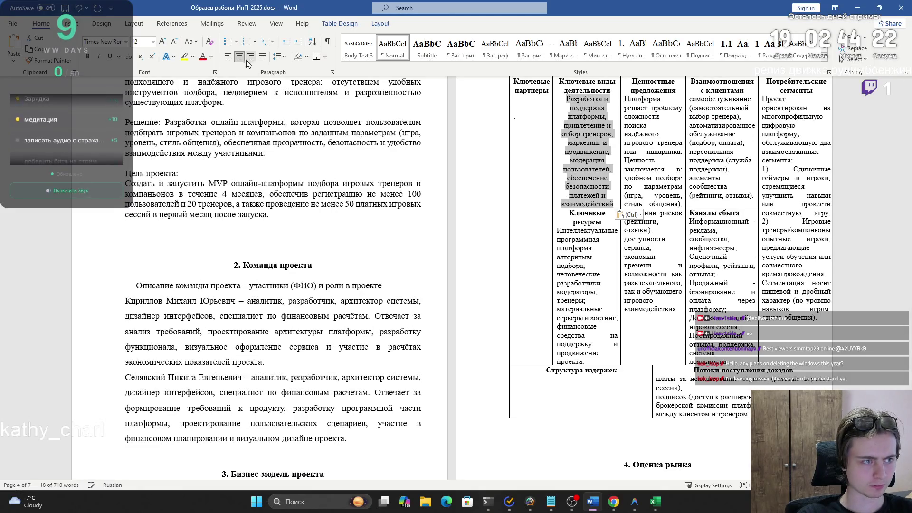
pyautogui.hotkey('ctrl', 'j')
pyautogui.click(565, 152)
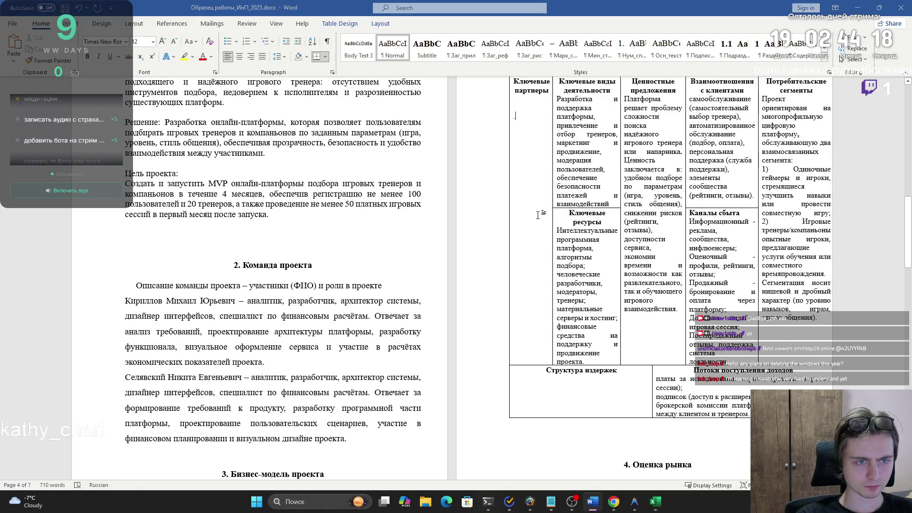
pyautogui.hotkey('alt', 'Tab')
# - Paste the key-partners answer into Ключевые партнёры, remove the blank line, and justify it
pyautogui.moveTo(505, 288); pyautogui.dragTo(682, 297)
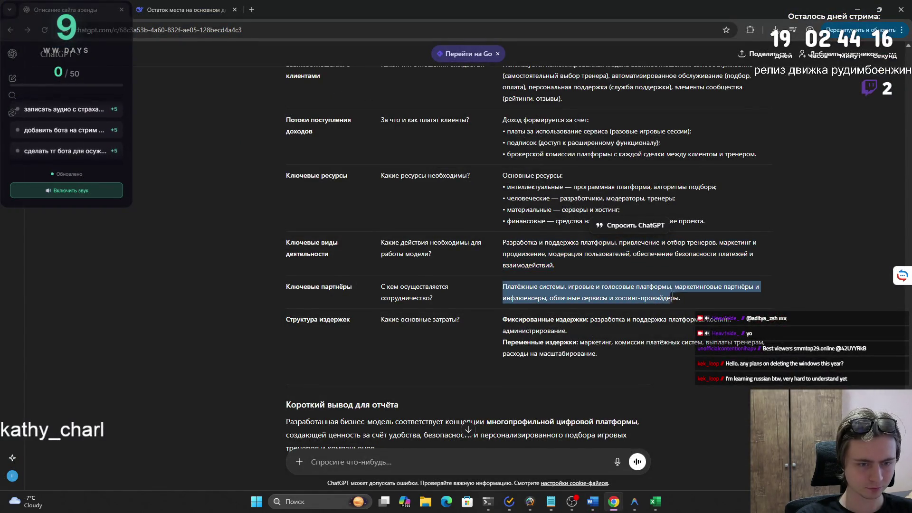
pyautogui.hotkey('alt', 'Tab')
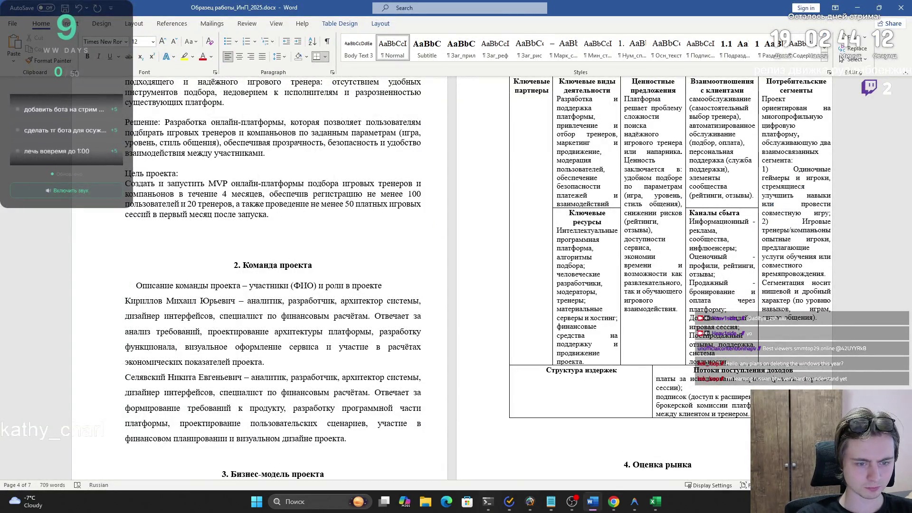
pyautogui.hotkey('ctrl', 'v')
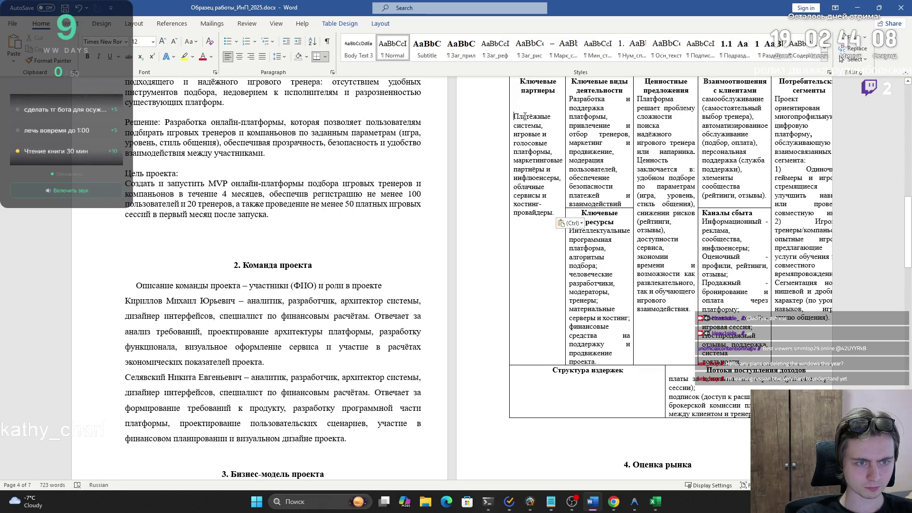
pyautogui.press('BackSpace')
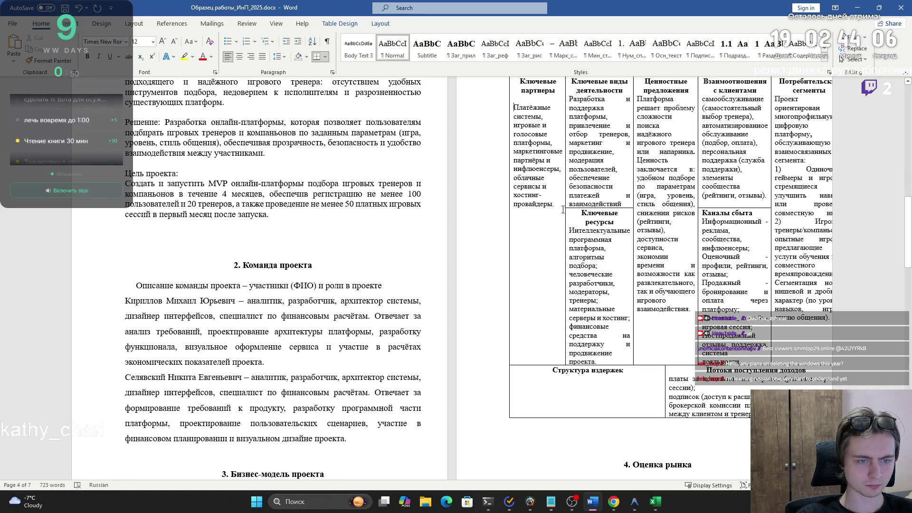
pyautogui.moveTo(558, 208); pyautogui.dragTo(506, 119)
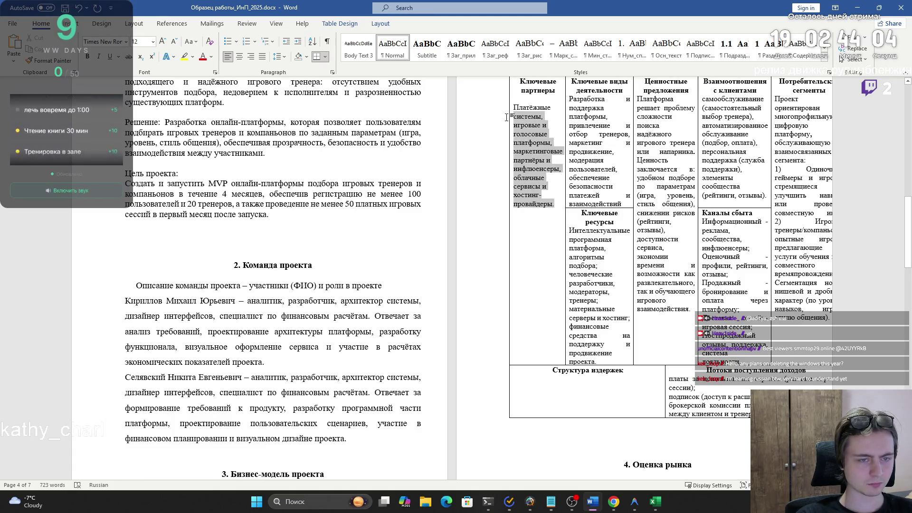
pyautogui.hotkey('ctrl', 'j')
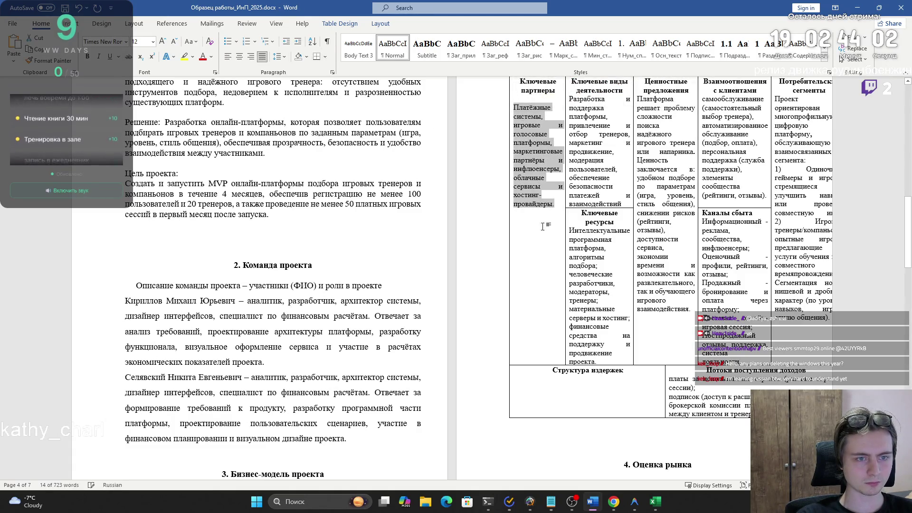
pyautogui.click(548, 303)
# - Paste the fixed and variable cost answer as plain text into Структура издержек
pyautogui.click(551, 388)
pyautogui.hotkey('alt', 'Tab')
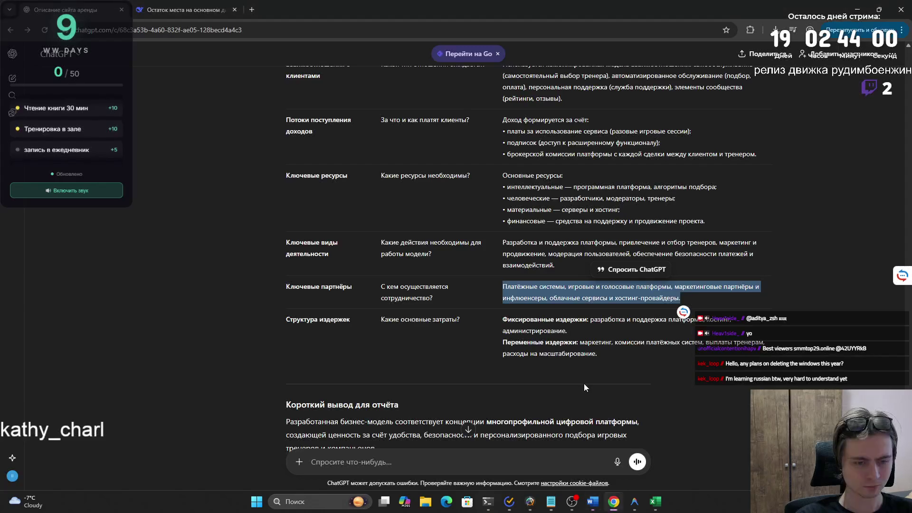
pyautogui.moveTo(601, 354); pyautogui.dragTo(503, 322)
pyautogui.hotkey('ctrl', 'c')
pyautogui.hotkey('alt', 'Tab')
pyautogui.hotkey('ctrl', 'v')
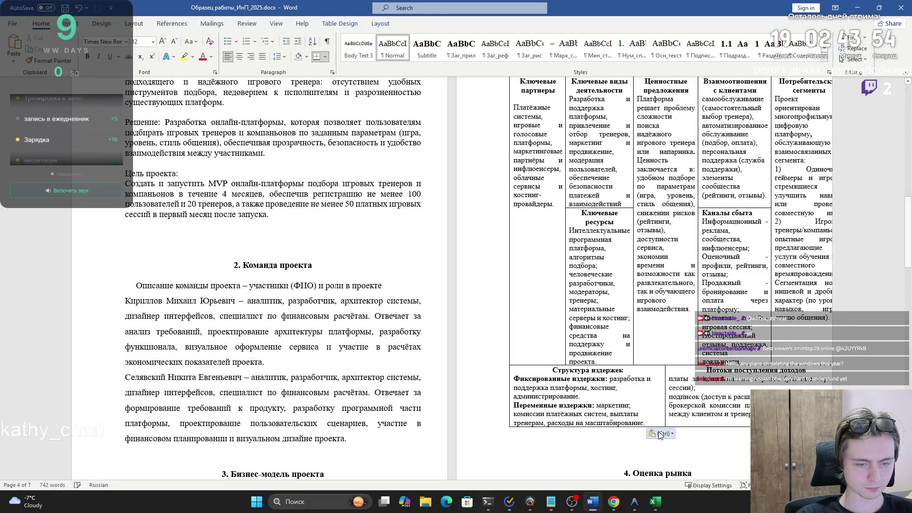
pyautogui.click(660, 434)
pyautogui.click(687, 451)
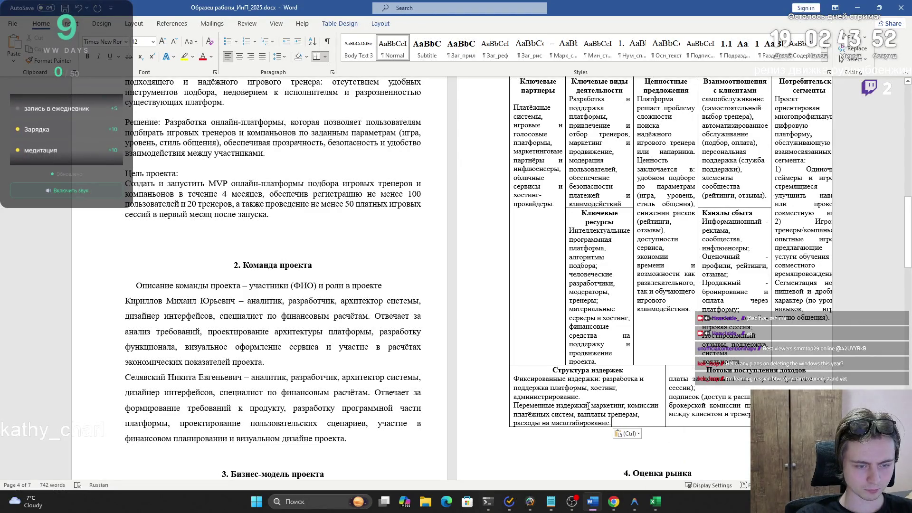
pyautogui.moveTo(591, 407); pyautogui.dragTo(538, 405)
pyautogui.click(529, 403)
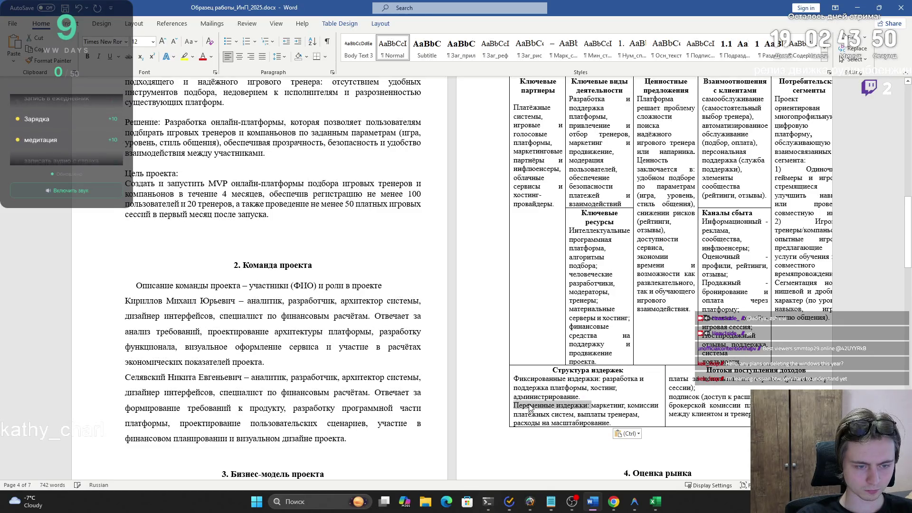
pyautogui.scroll(-5, 532, 399)
pyautogui.scroll(9, 527, 375)
pyautogui.scroll(-8, 514, 352)
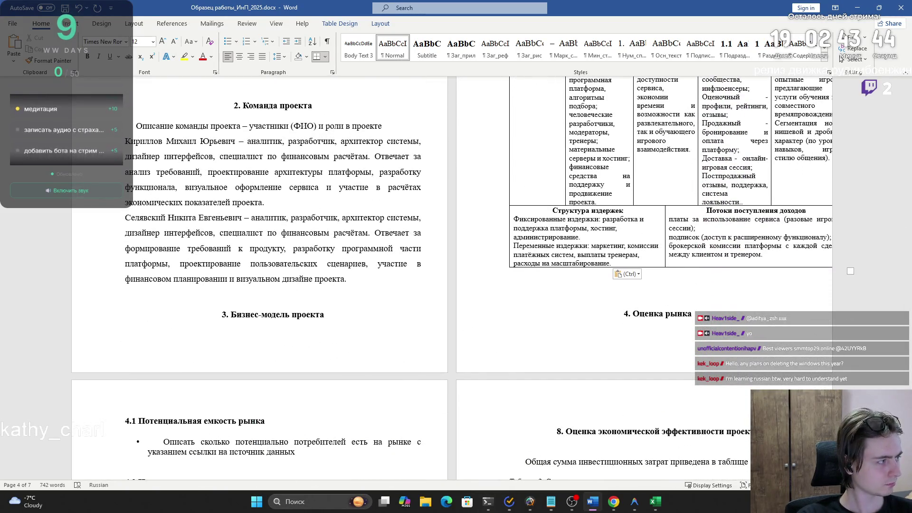
pyautogui.scroll(-5, 402, 291)
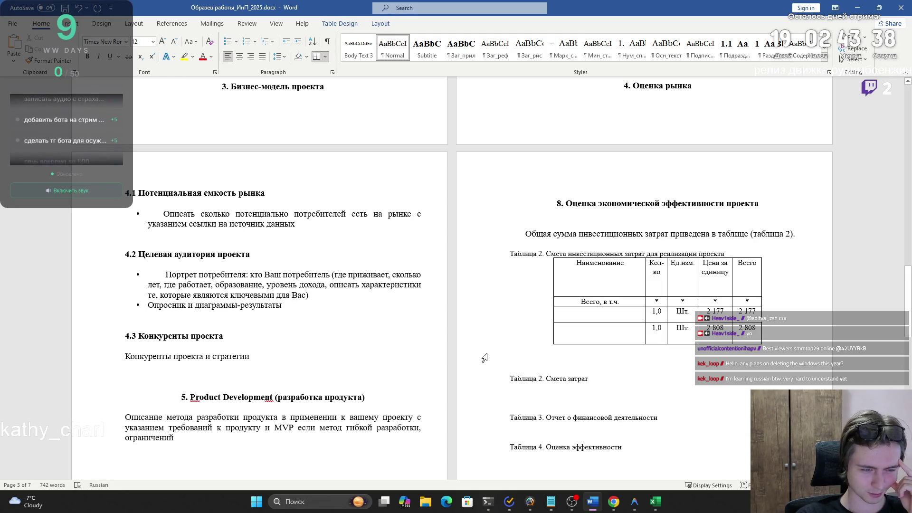
# - Copy the 'Потенциальная емкость рынка' heading and search the ChatGPT chat for it
pyautogui.moveTo(572, 502)
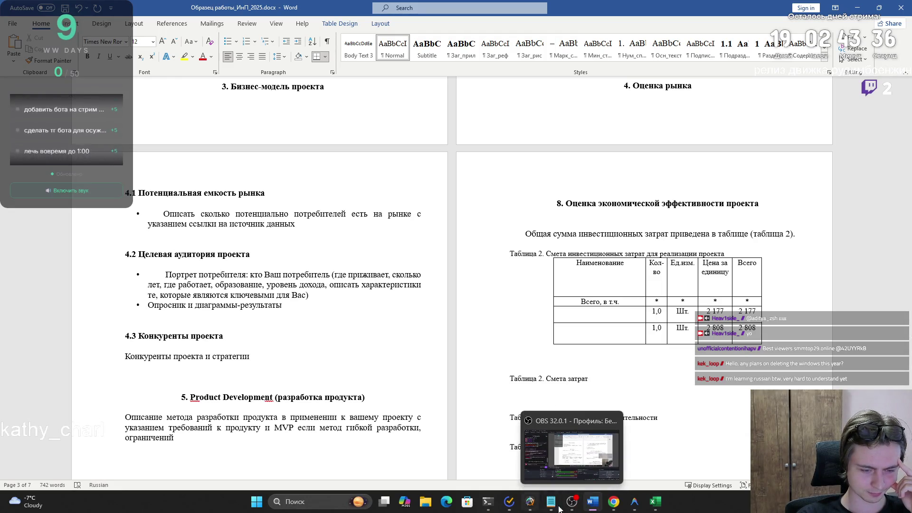
pyautogui.moveTo(613, 501)
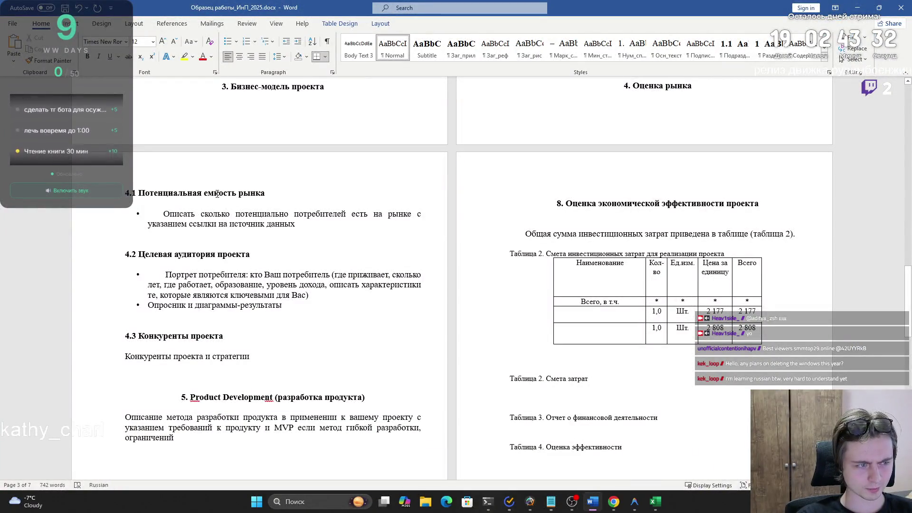
pyautogui.moveTo(263, 191); pyautogui.dragTo(139, 193)
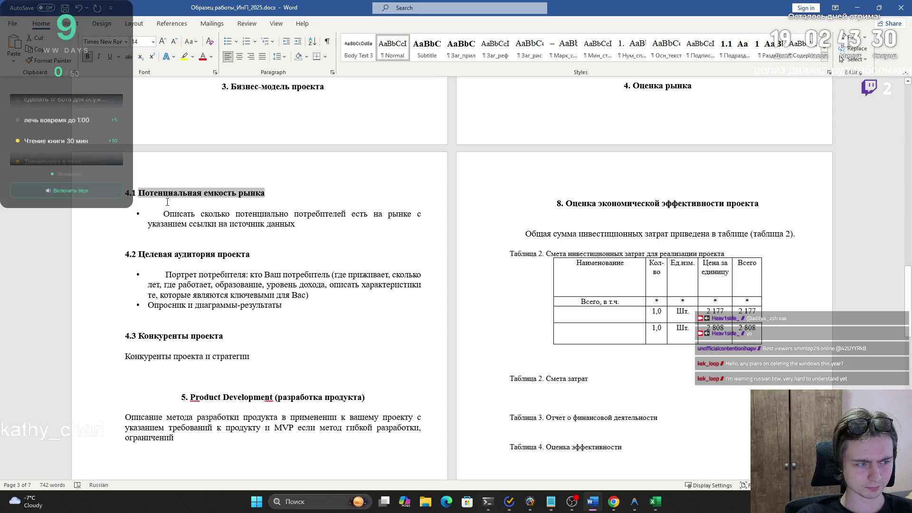
pyautogui.hotkey('alt', 'Tab')
pyautogui.hotkey('ctrl', 'f')
pyautogui.hotkey('ctrl', 'v')
# - Scroll back through the ChatGPT chat to the 15 consumer survey questions and select them
pyautogui.click(725, 51)
pyautogui.scroll(-7, 725, 168)
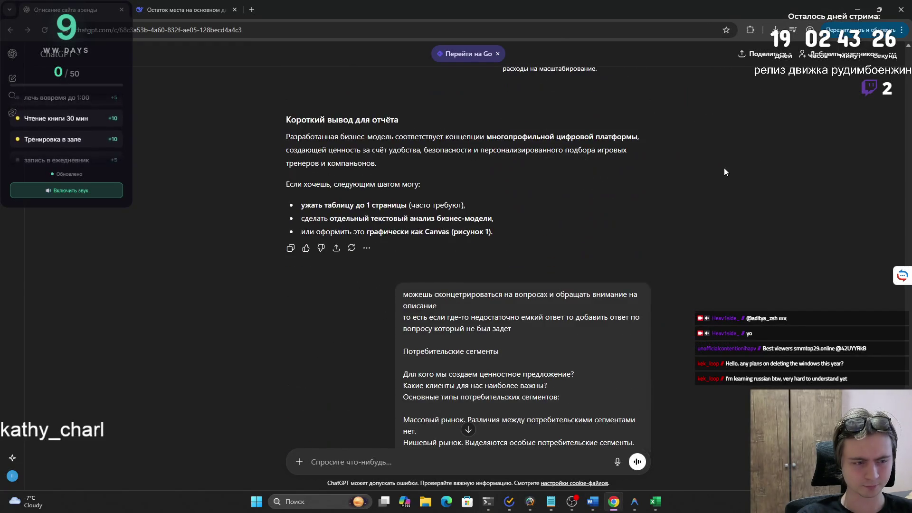
pyautogui.scroll(-4, 712, 170)
pyautogui.scroll(-8, 687, 165)
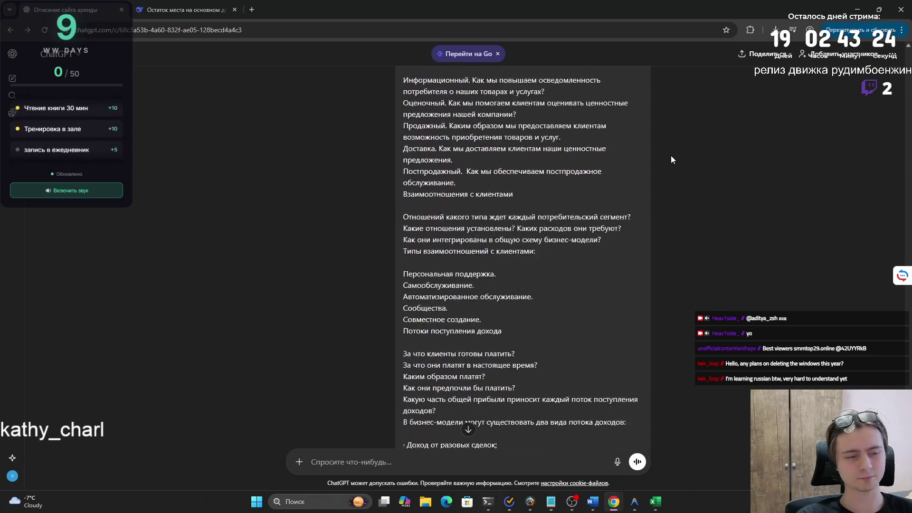
pyautogui.moveTo(899, 71); pyautogui.dragTo(888, 107)
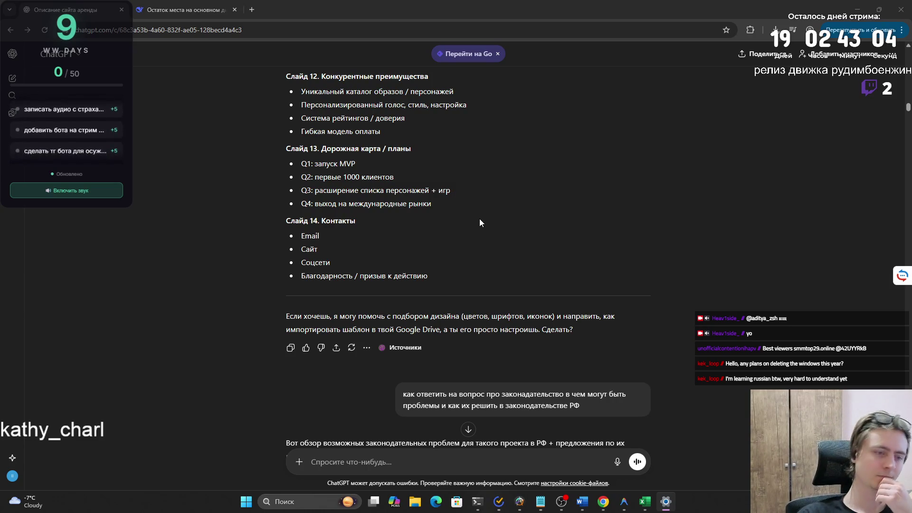
pyautogui.scroll(4, 477, 225)
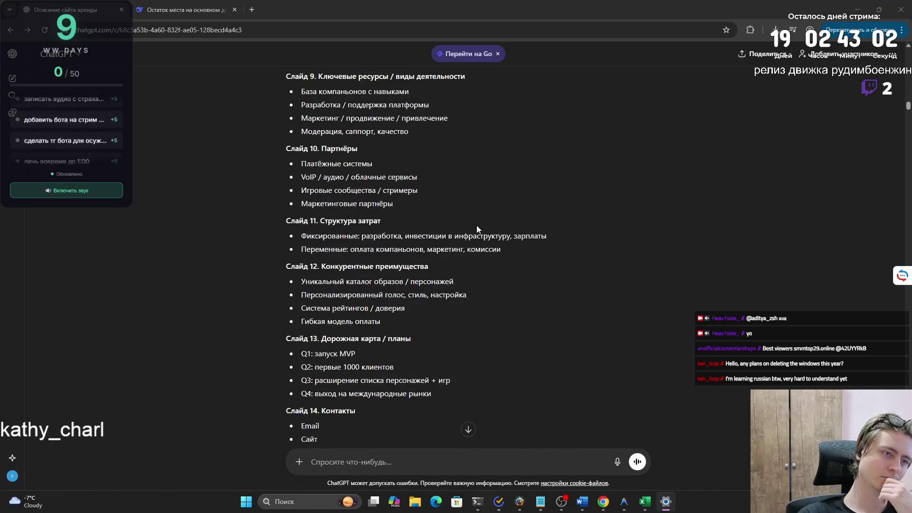
pyautogui.scroll(-6, 477, 225)
pyautogui.scroll(-6, 474, 225)
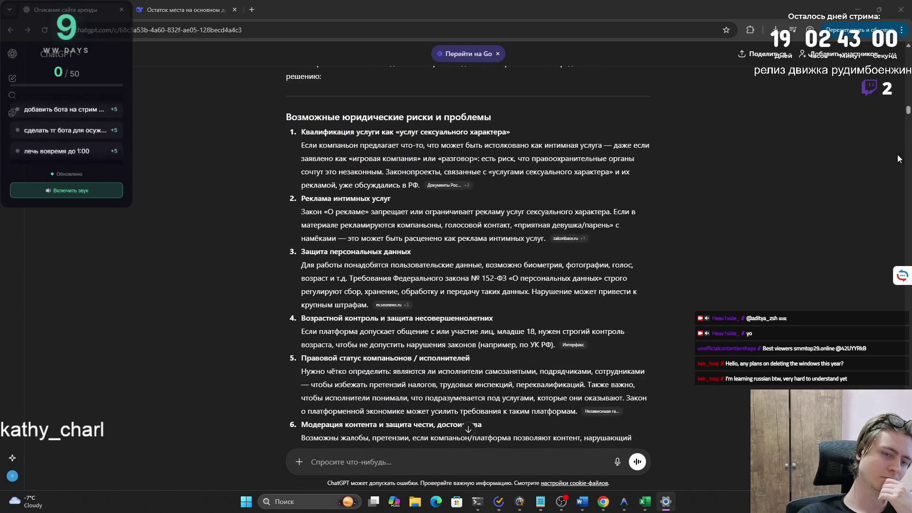
pyautogui.moveTo(907, 109); pyautogui.dragTo(908, 139)
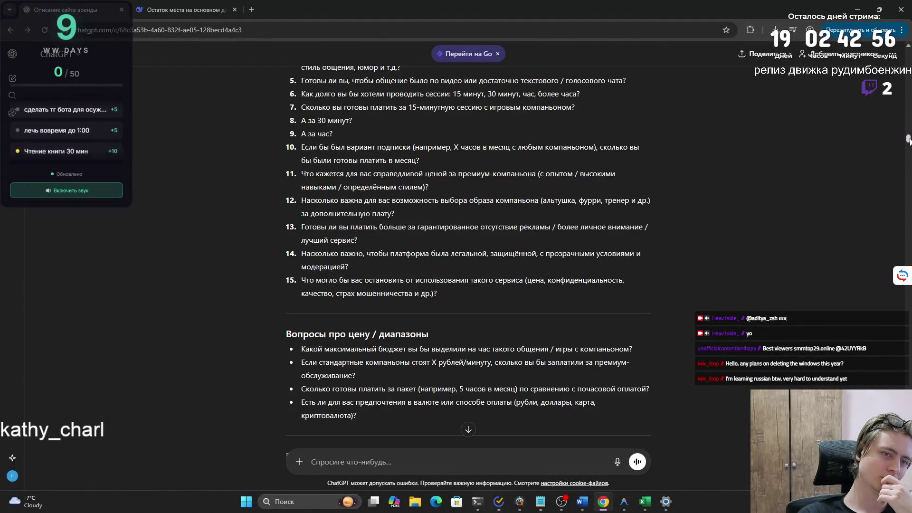
pyautogui.scroll(5, 547, 155)
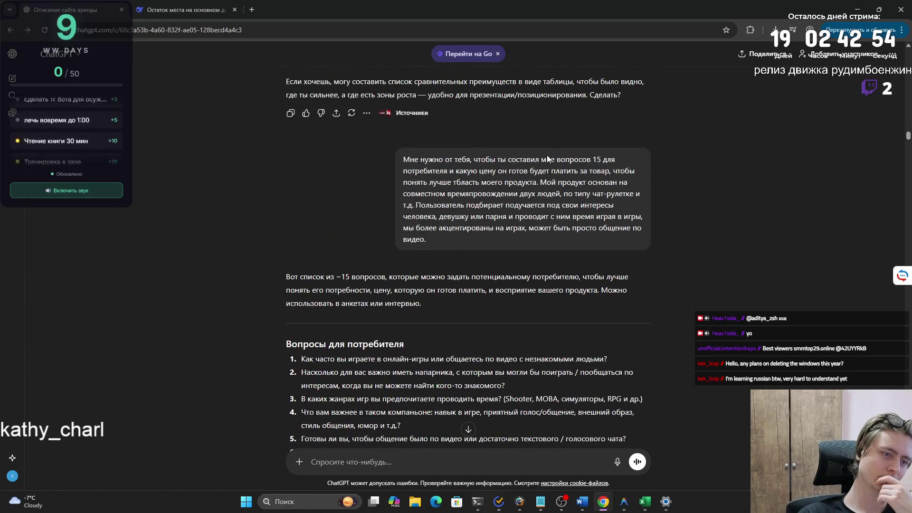
pyautogui.scroll(-5, 546, 155)
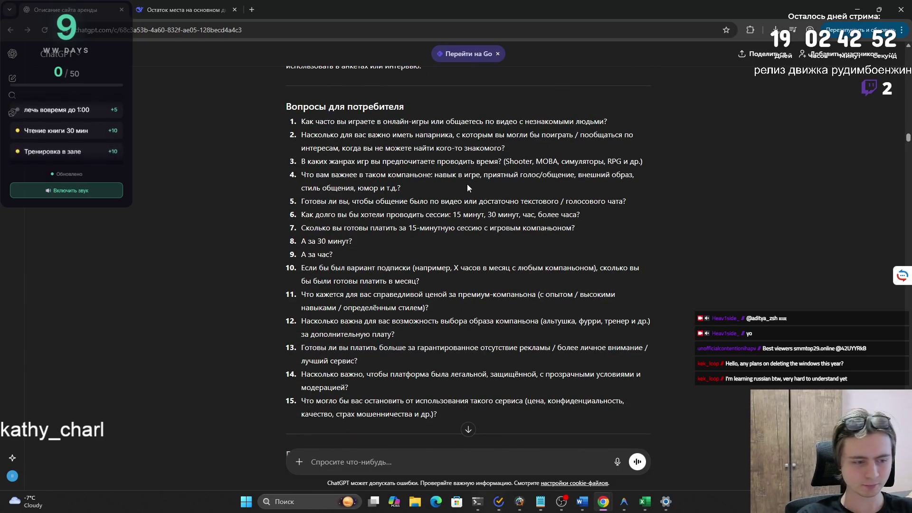
pyautogui.moveTo(301, 121)
pyautogui.mouseDown()
pyautogui.moveTo(526, 299)
pyautogui.moveTo(522, 413)
pyautogui.mouseUp()
pyautogui.click(502, 323)
# - Scroll down to the request to rework the questions, then return to the Word report
pyautogui.scroll(-6, 500, 321)
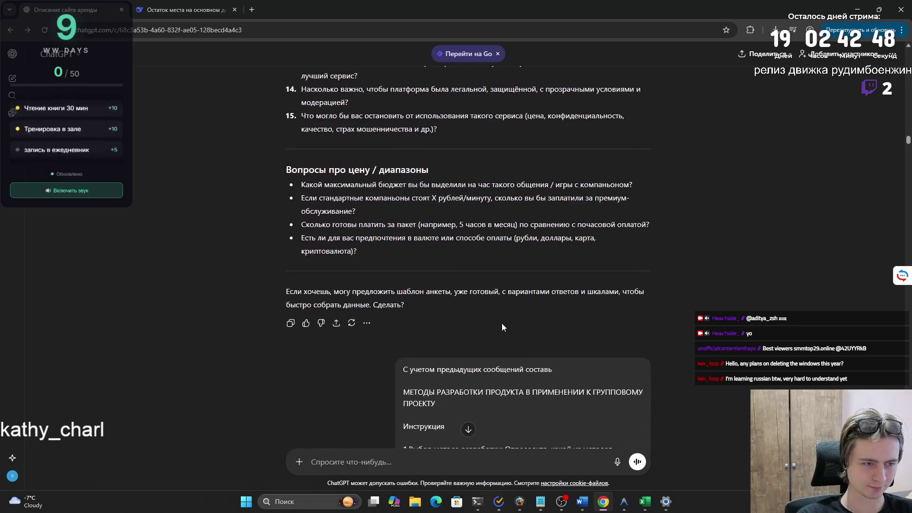
pyautogui.scroll(-3, 494, 316)
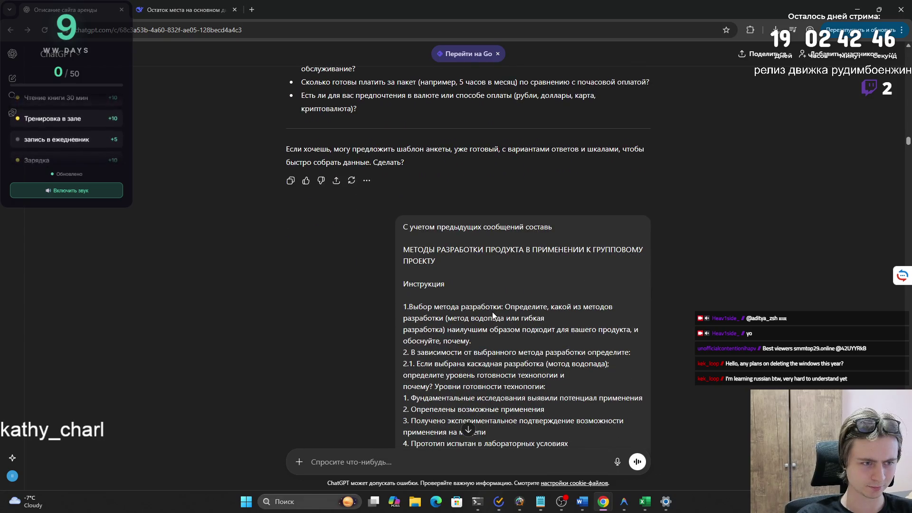
pyautogui.scroll(-1, 493, 314)
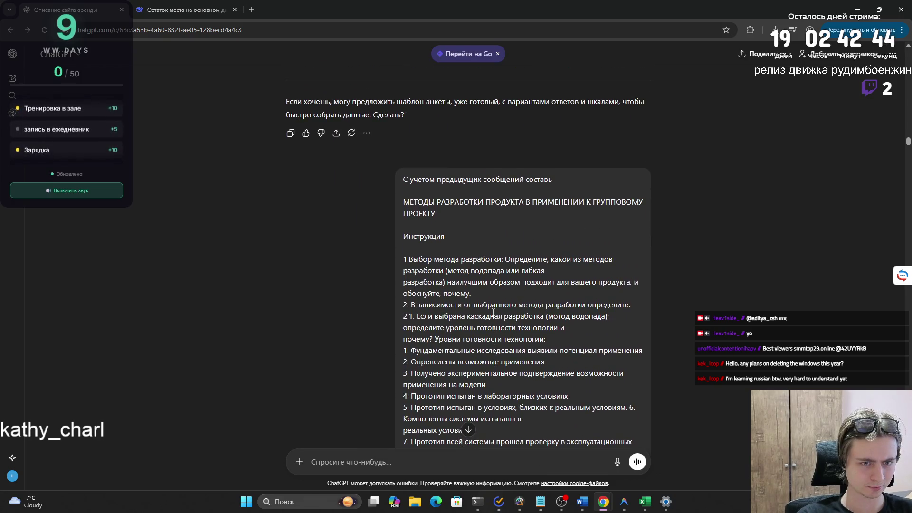
pyautogui.scroll(-15, 493, 313)
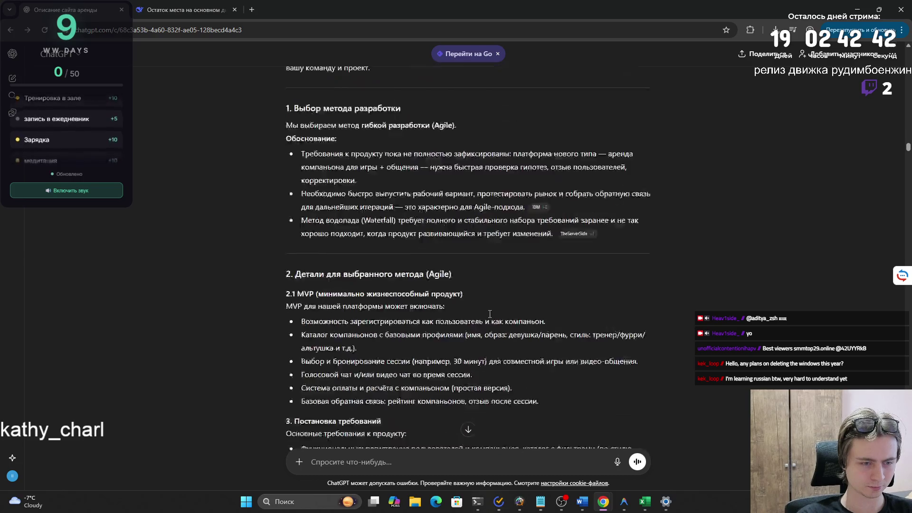
pyautogui.scroll(5, 489, 315)
pyautogui.scroll(-8, 489, 313)
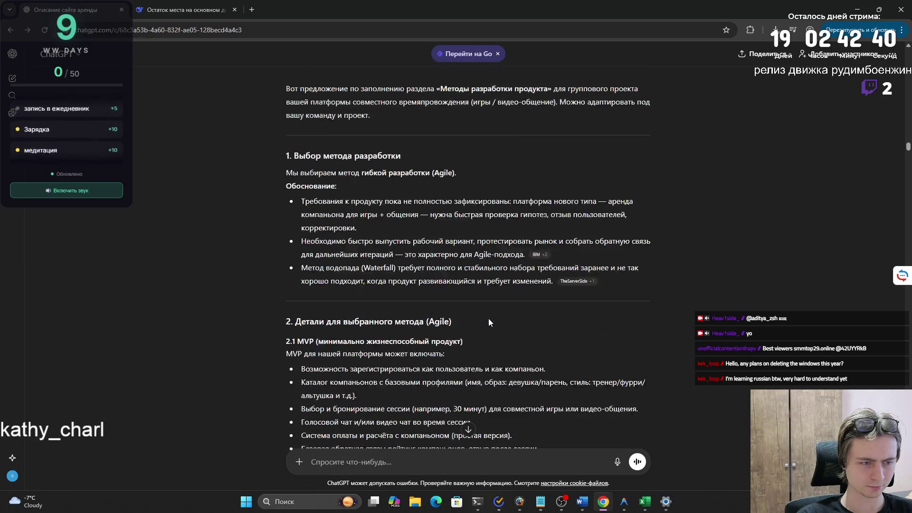
pyautogui.scroll(2, 488, 314)
pyautogui.scroll(-7, 489, 315)
pyautogui.scroll(-5, 489, 316)
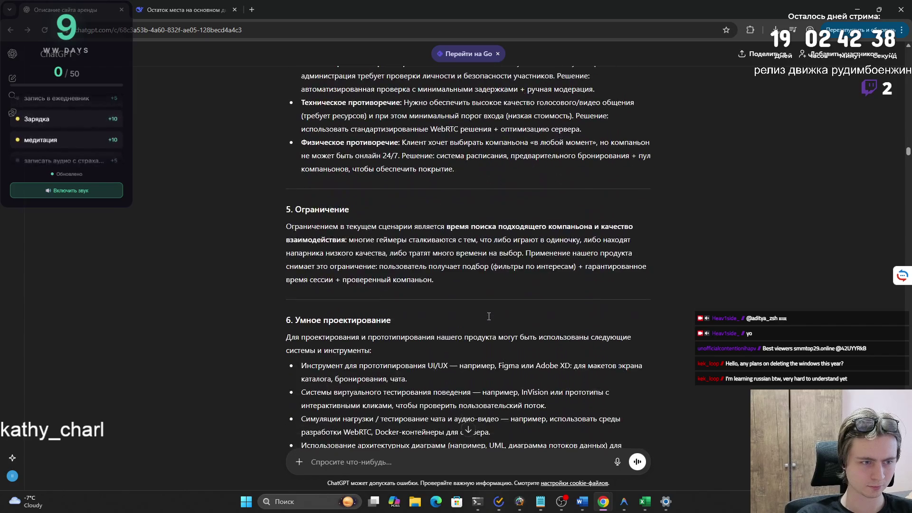
pyautogui.scroll(-3, 489, 316)
pyautogui.scroll(-2, 489, 316)
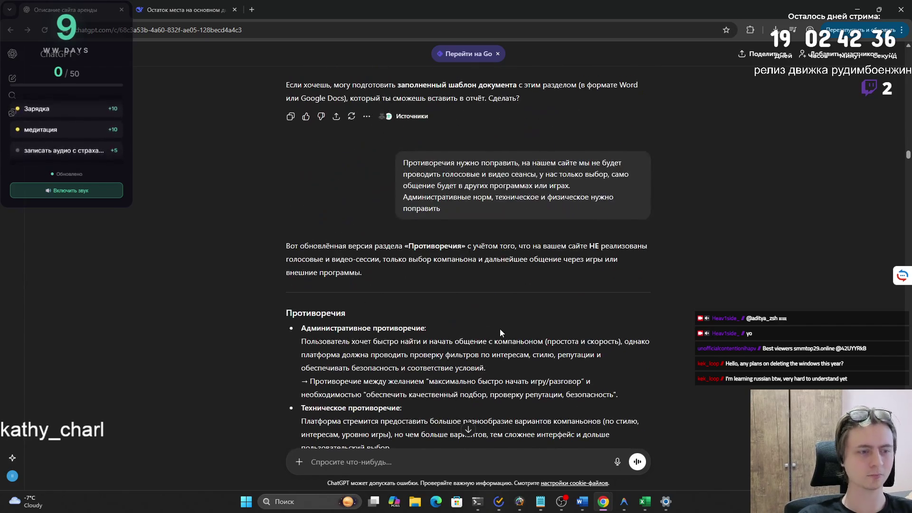
pyautogui.scroll(-4, 491, 325)
pyautogui.scroll(-5, 484, 335)
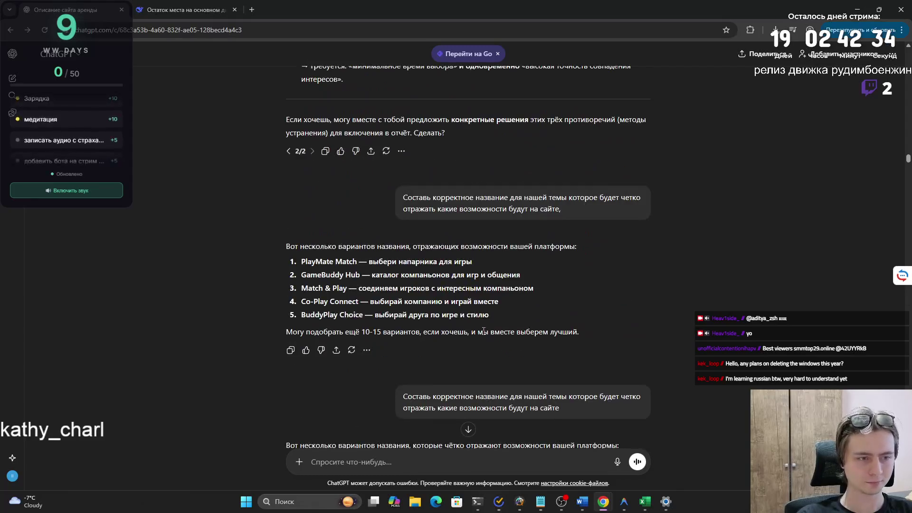
pyautogui.scroll(-20, 481, 330)
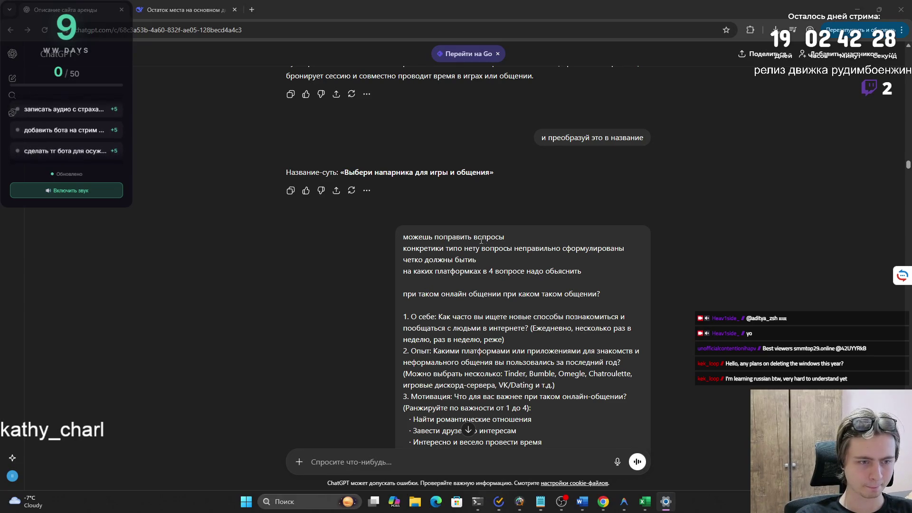
pyautogui.scroll(-5, 483, 284)
pyautogui.hotkey('alt', 'Tab')
pyautogui.click(486, 139)
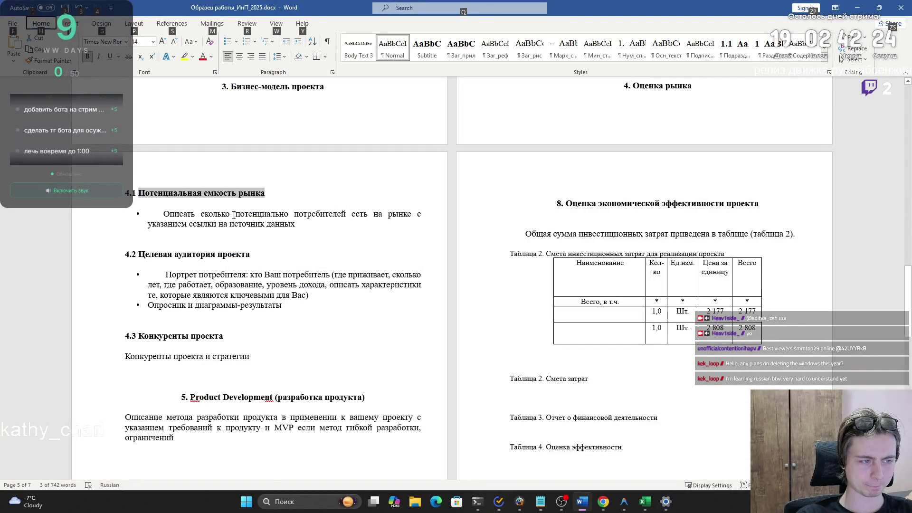
# - Copy the section 4.1 task on potential consumer numbers with sources into the ChatGPT message box
pyautogui.moveTo(301, 224); pyautogui.dragTo(184, 208)
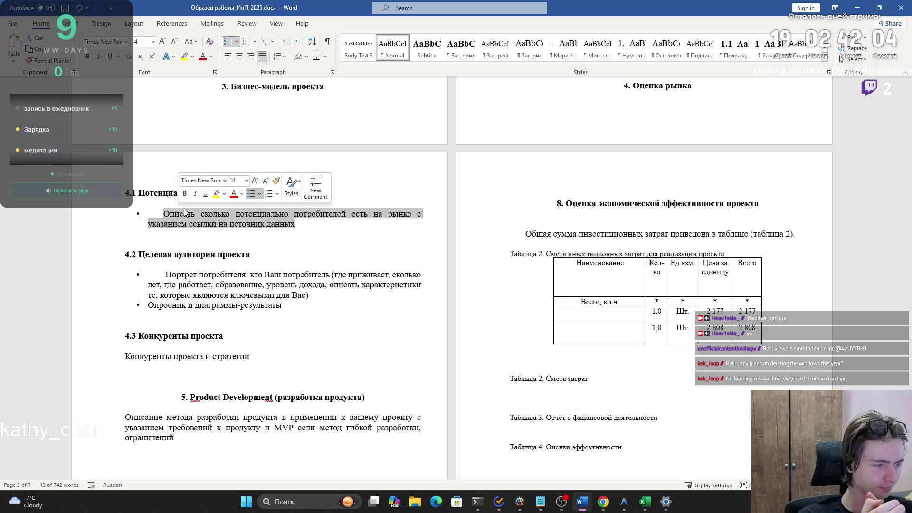
pyautogui.press('super+Tab')
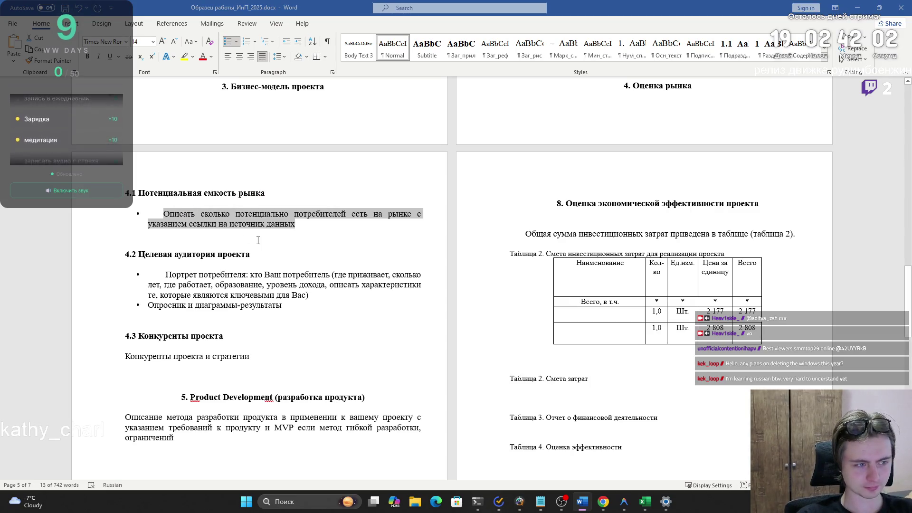
pyautogui.click(414, 142)
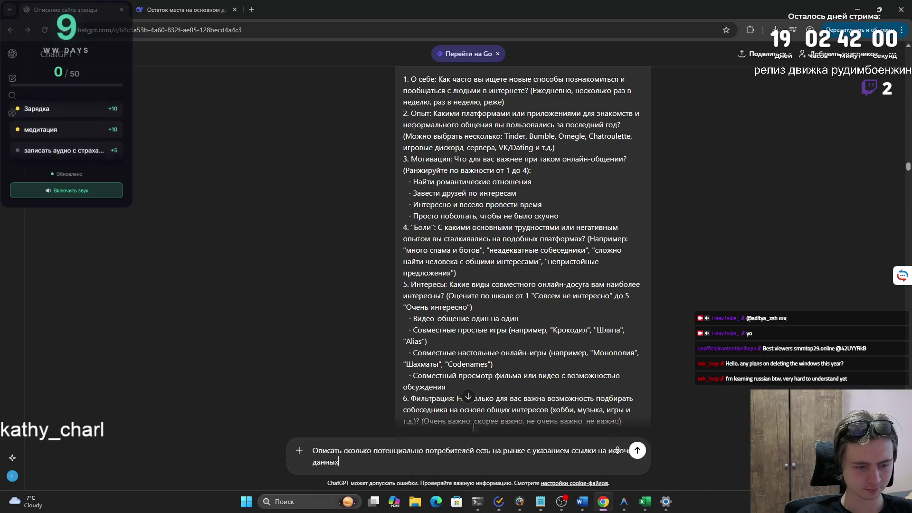
pyautogui.scroll(15, 705, 386)
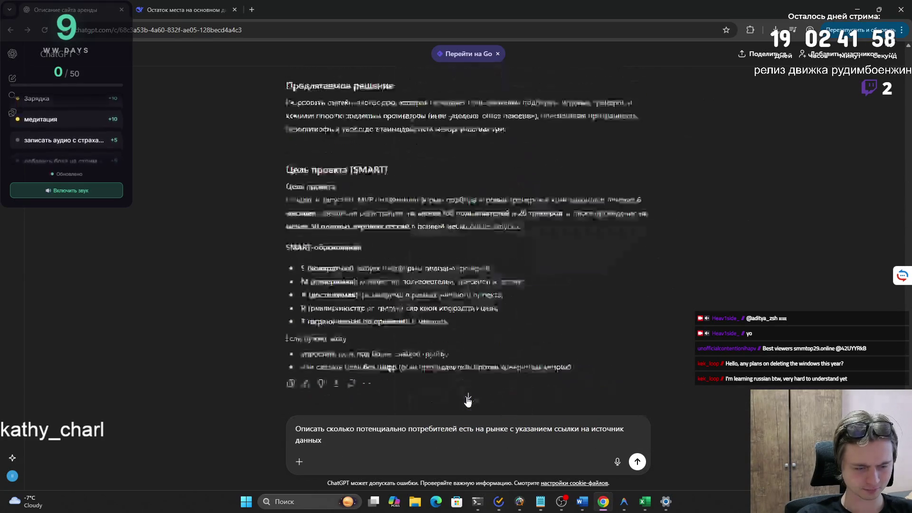
pyautogui.click(299, 462)
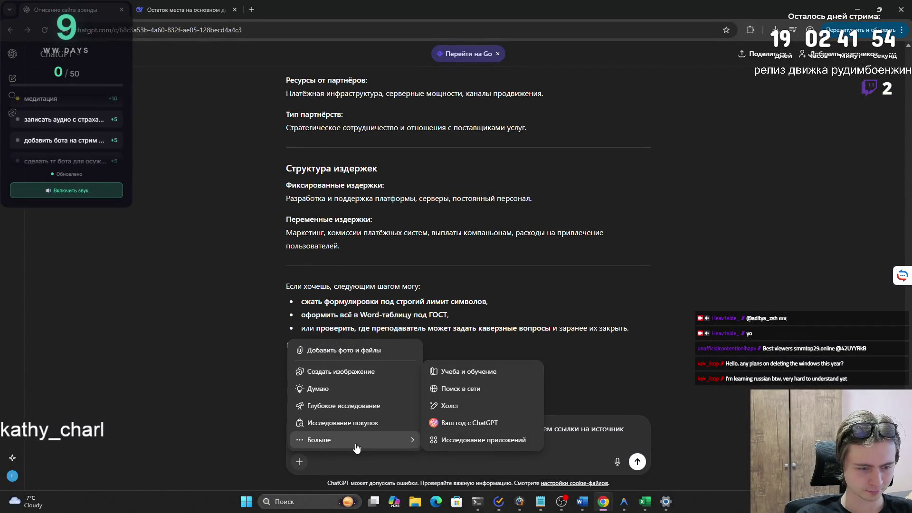
# - Turn on web search and copy the section 4.2 target-audience task bullets from the Word report
pyautogui.click(473, 390)
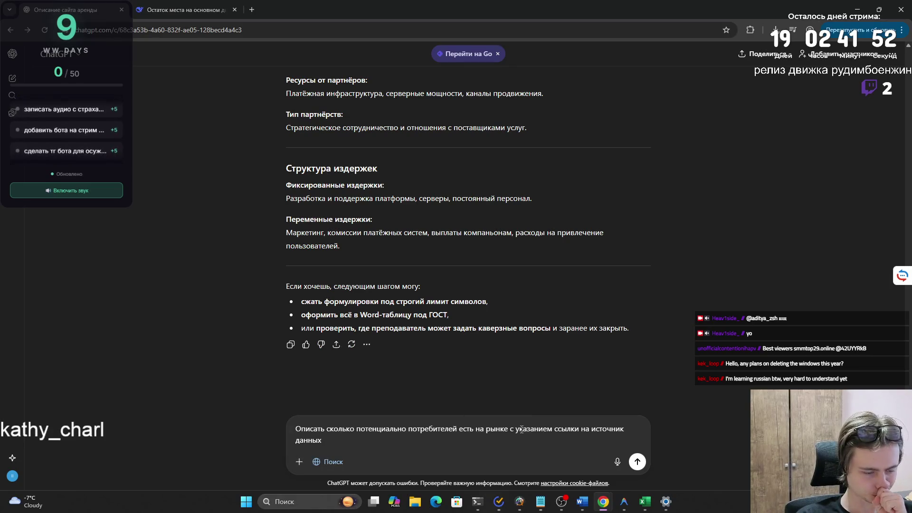
pyautogui.hotkey('alt', 'Tab')
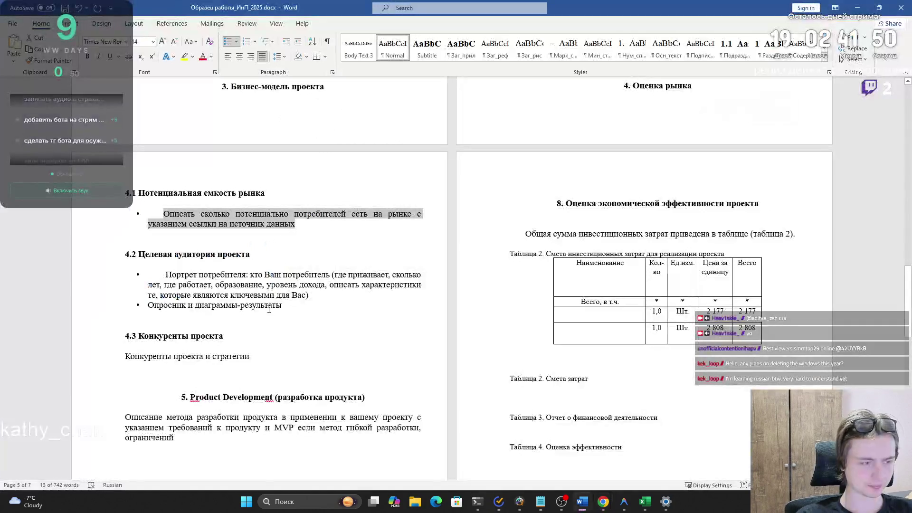
pyautogui.moveTo(294, 308); pyautogui.dragTo(165, 275)
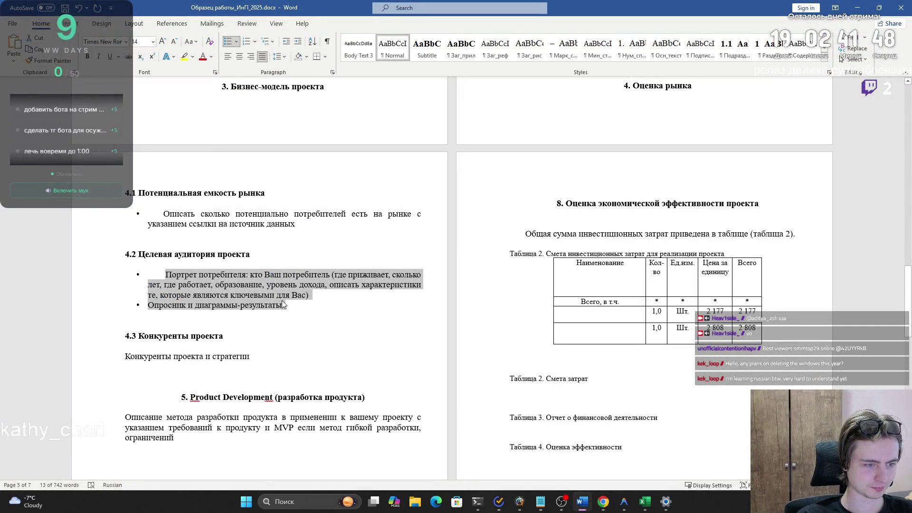
pyautogui.moveTo(282, 301); pyautogui.dragTo(290, 302)
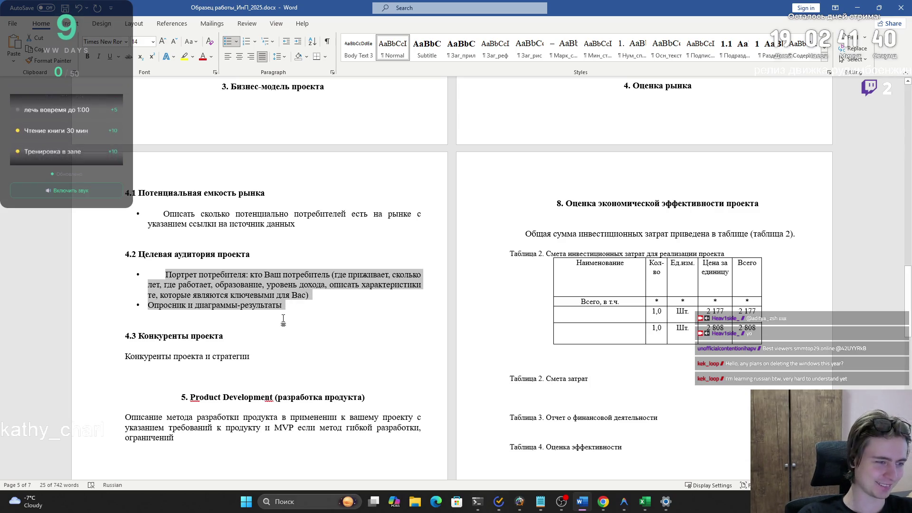
pyautogui.click(284, 319)
pyautogui.click(176, 274)
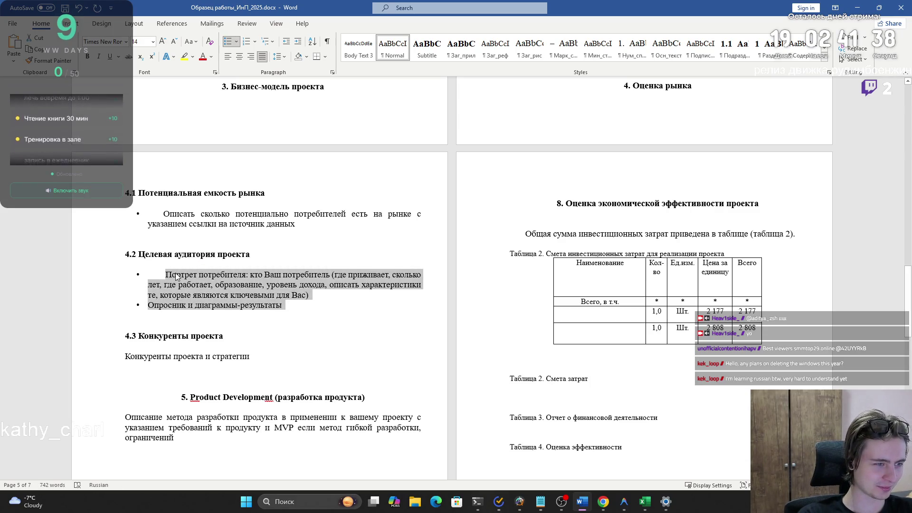
# - Paste the 4.2 tasks below the ChatGPT prompt after a blank line and send the combined request
pyautogui.hotkey('alt', 'Tab')
pyautogui.hotkey('shift', 'Return')
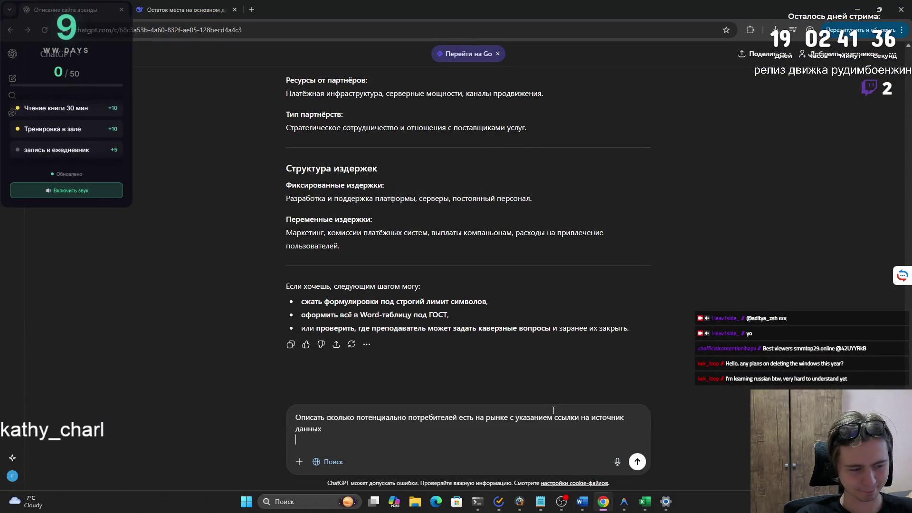
pyautogui.hotkey('shift', 'Return')
pyautogui.write('Портрет потребителя: кто Ваш потребитель (где проживает, сколько лет, где работает, образование, уровень дохода, описать характеристики те, которые являются ключевыми для Вас) • Опросник и диаграммы-результаты')
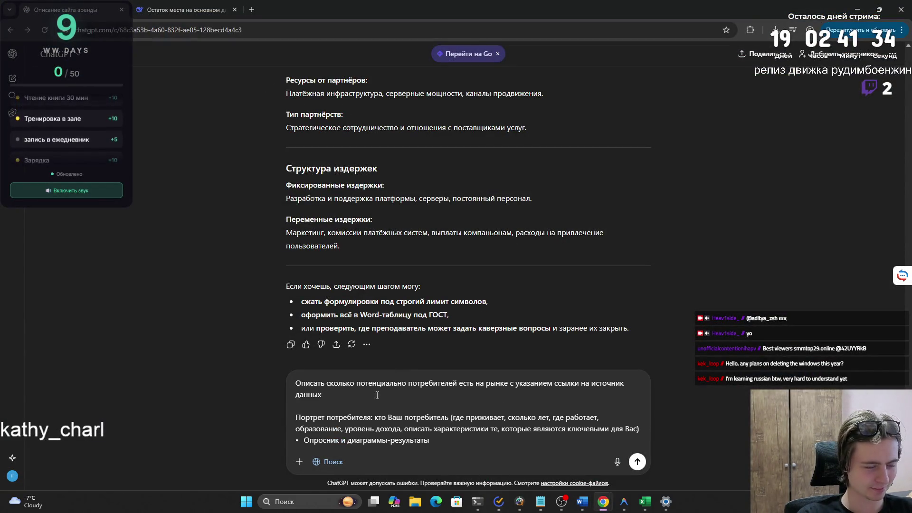
pyautogui.hotkey('alt', 'Tab')
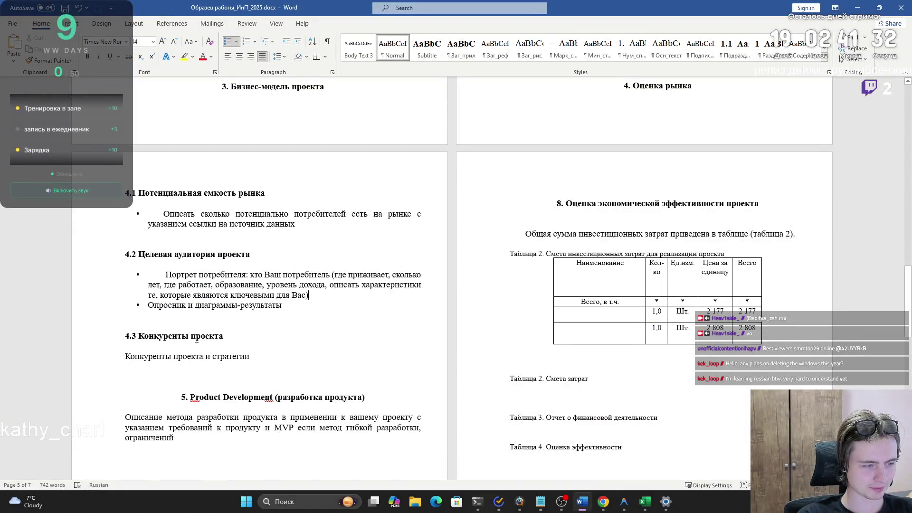
pyautogui.hotkey('alt', 'Tab')
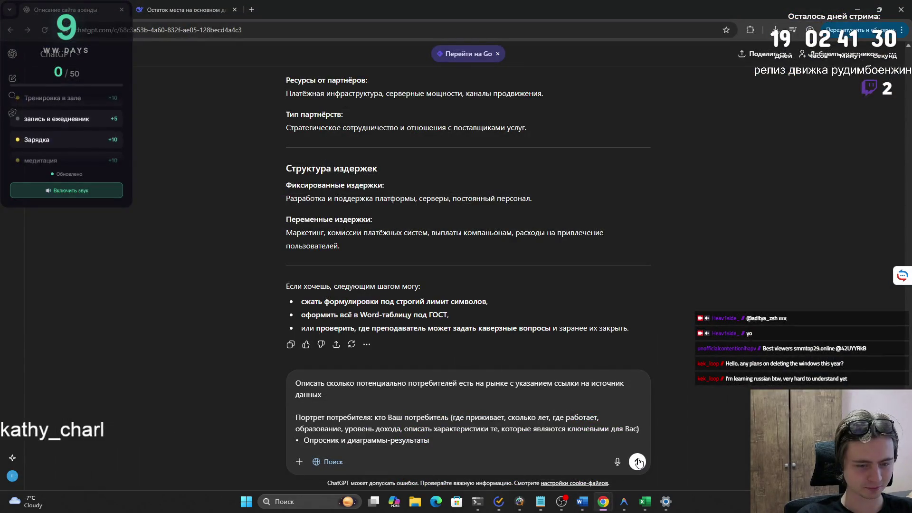
pyautogui.click(638, 462)
# - Back in Word, place the cursor on the empty line under section 4.3
pyautogui.hotkey('alt', 'Tab')
pyautogui.moveTo(254, 356); pyautogui.dragTo(123, 358)
pyautogui.click(223, 369)
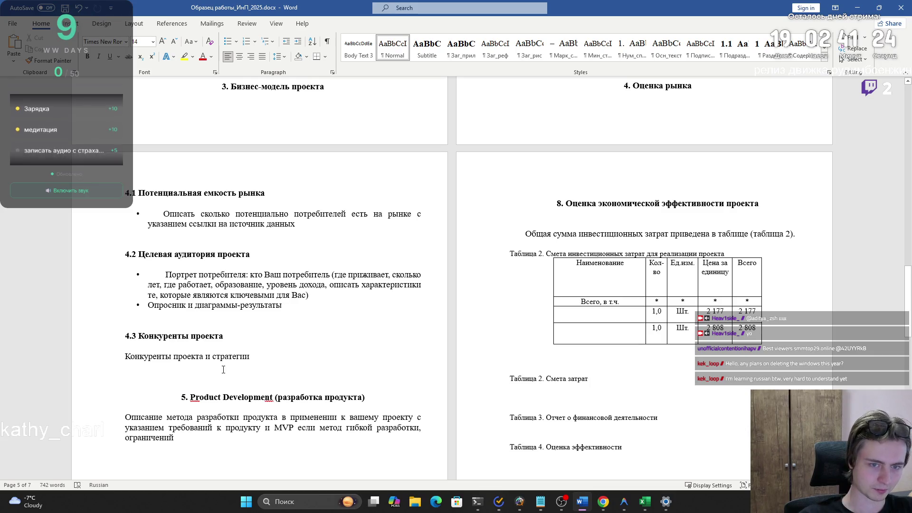
pyautogui.scroll(-5, 228, 363)
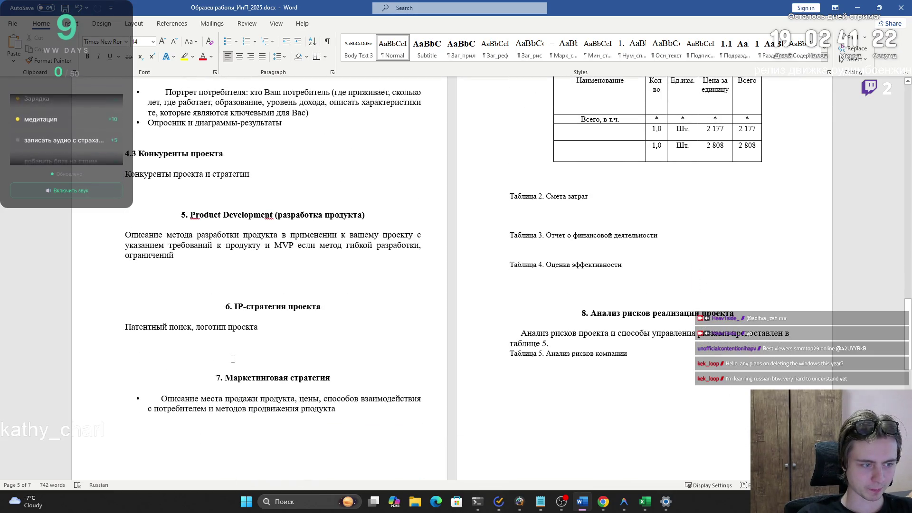
# - Scroll back up to review the section 4.2 target-audience requirements
pyautogui.scroll(-5, 234, 359)
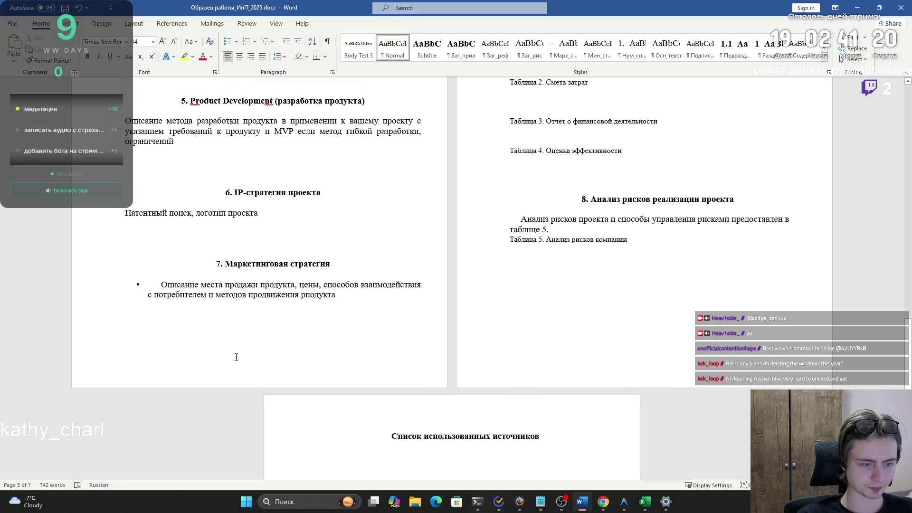
pyautogui.scroll(8, 235, 361)
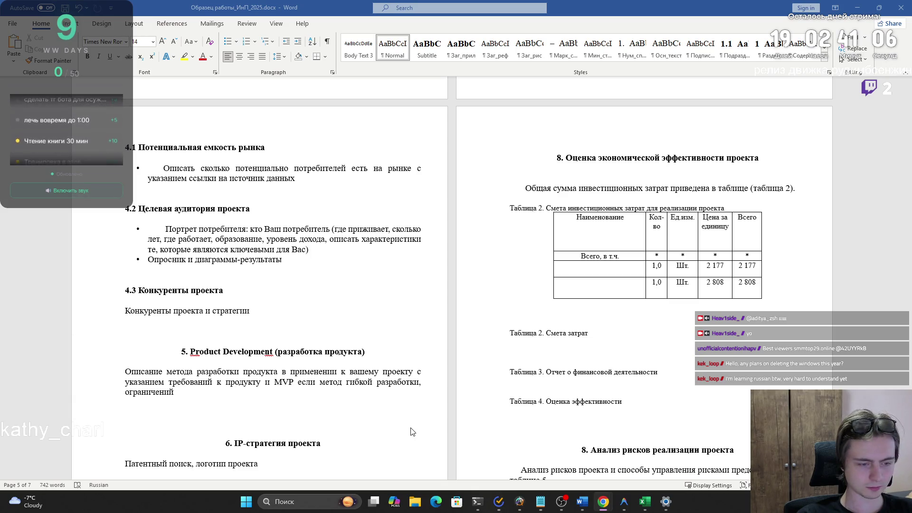
pyautogui.moveTo(665, 500)
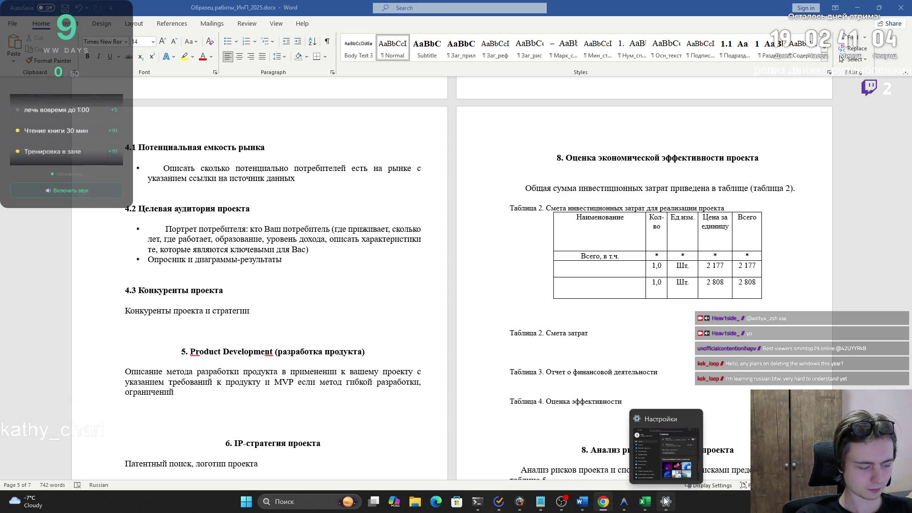
pyautogui.click(665, 500)
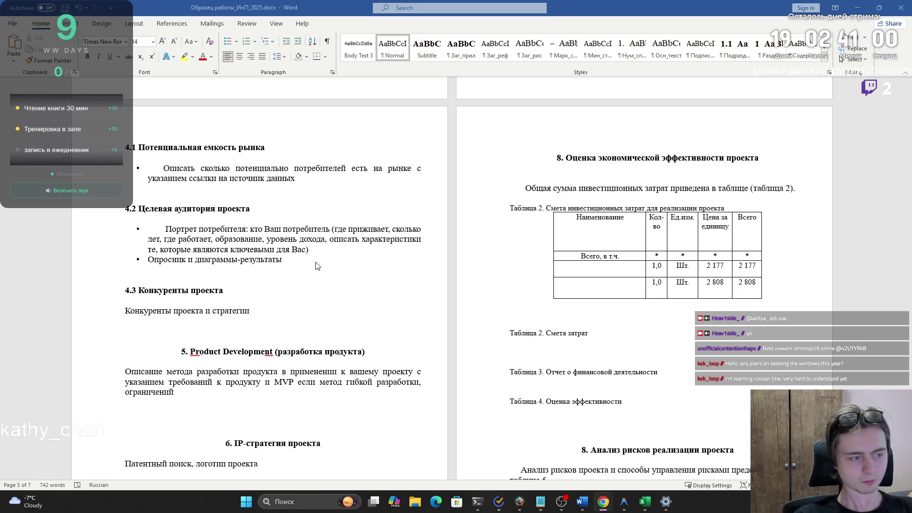
# - Briefly show and hide the financial model spreadsheet, then switch to the ChatGPT window
pyautogui.click(645, 503)
pyautogui.click(645, 503)
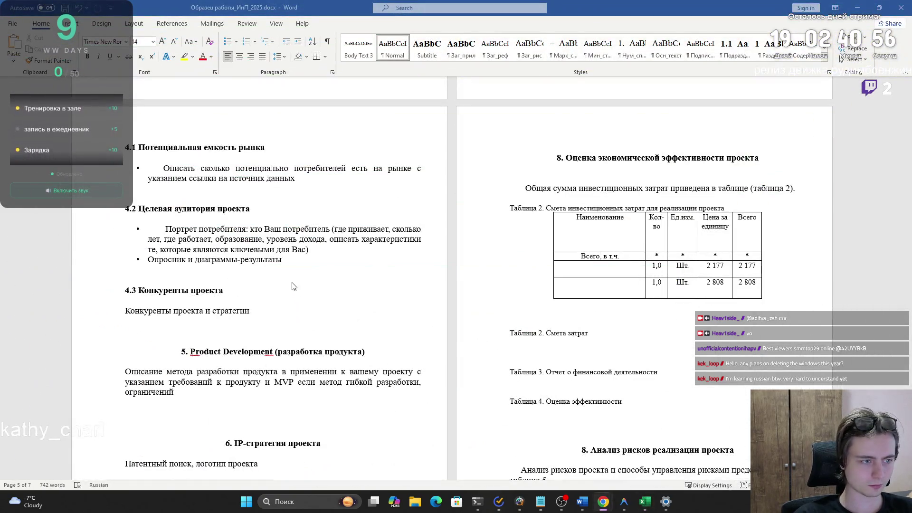
pyautogui.hotkey('alt', 'Tab')
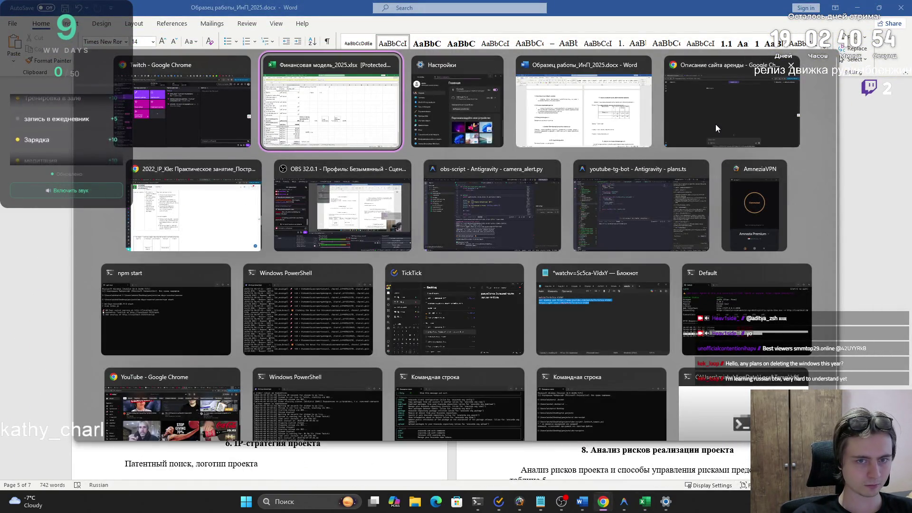
# - Open the Priori Data source cited for the 3.3–3.5 billion global gamers estimate in a new tab
pyautogui.click(716, 124)
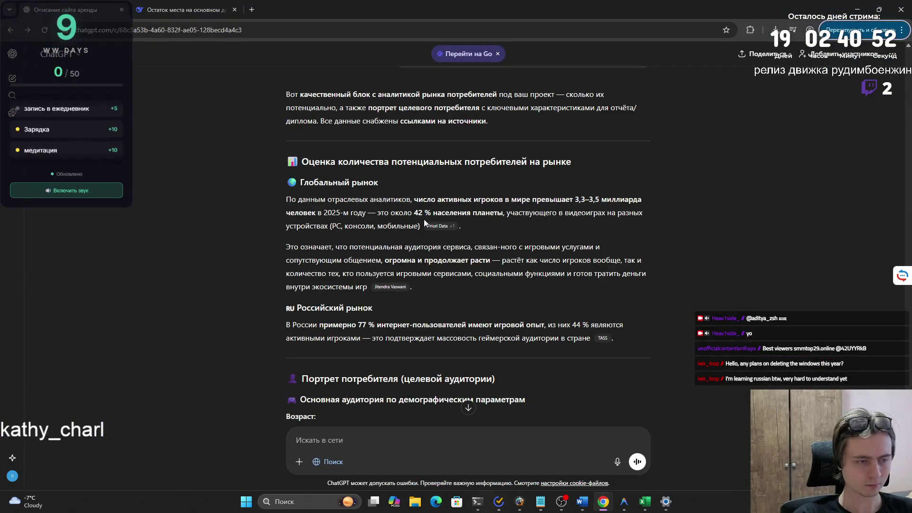
pyautogui.scroll(1, 425, 221)
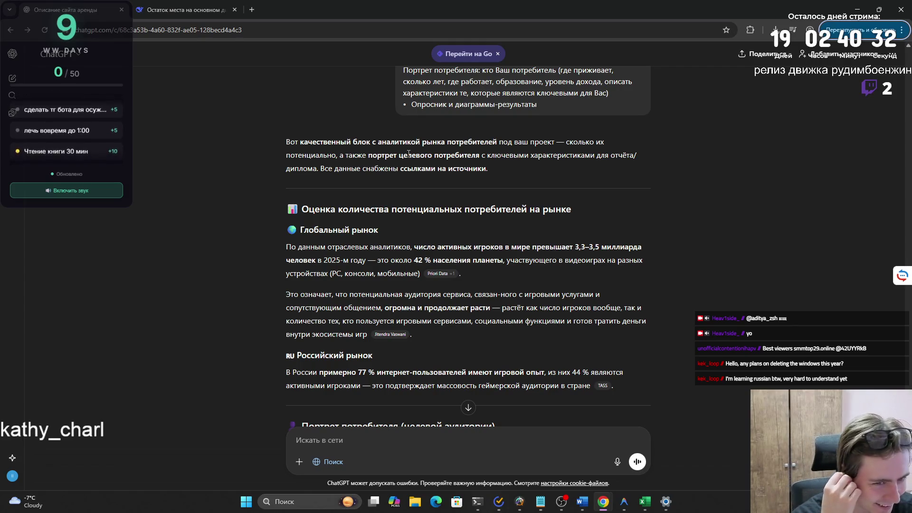
pyautogui.moveTo(442, 276)
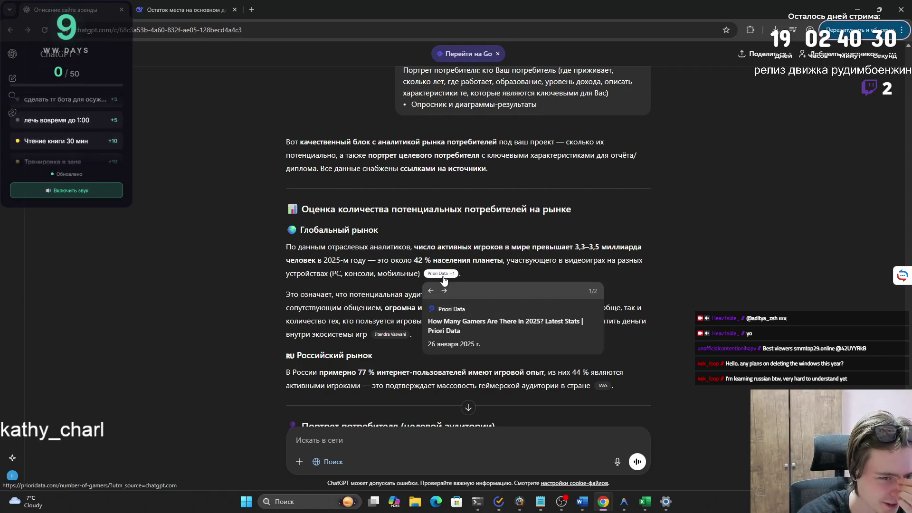
pyautogui.click(432, 315)
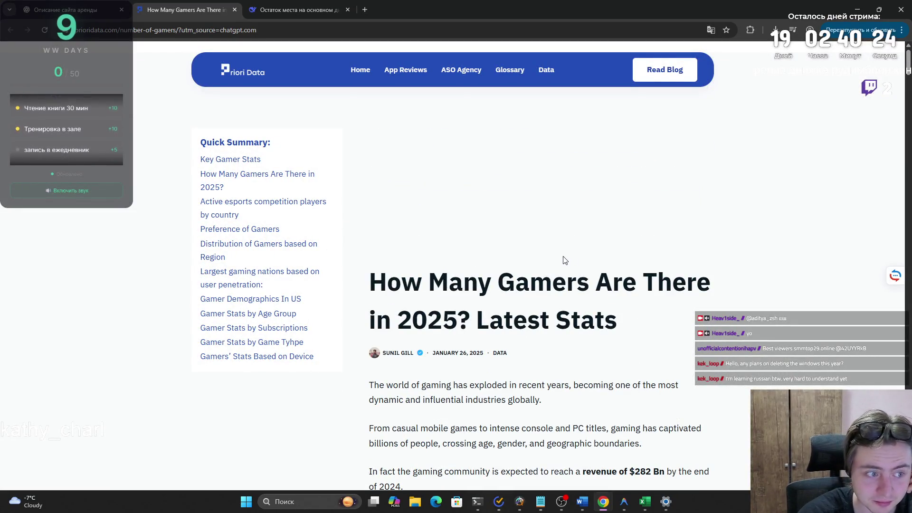
# - Read the Priori Data article down to the 2025 estimate of about 3.51 billion gamers
pyautogui.scroll(-3, 565, 261)
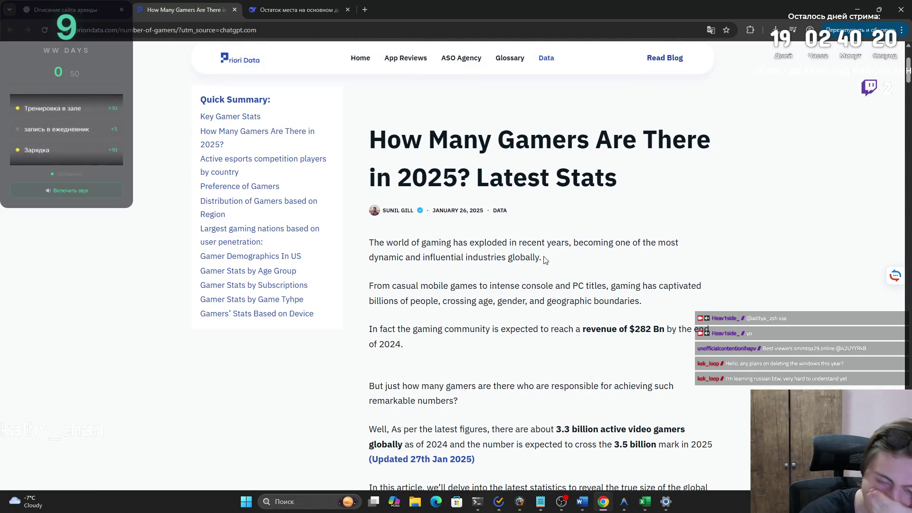
pyautogui.scroll(-3, 543, 261)
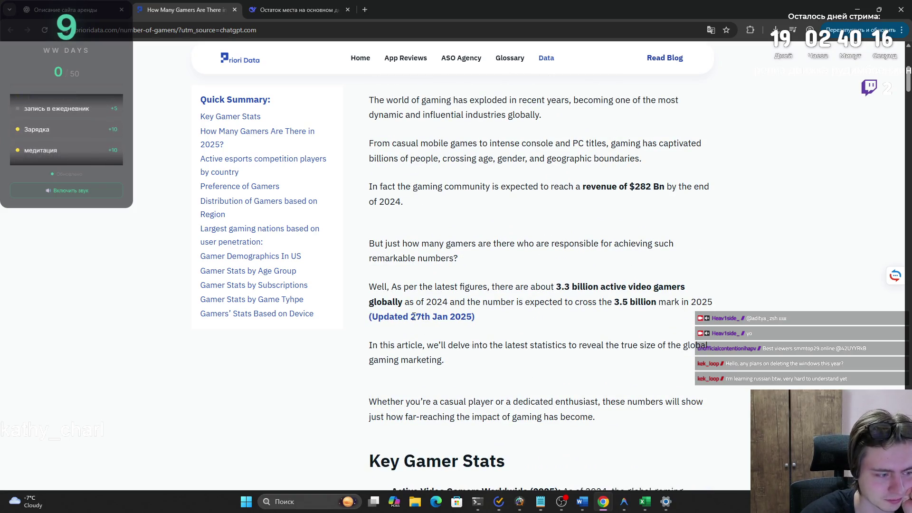
pyautogui.moveTo(373, 288)
pyautogui.mouseDown()
pyautogui.moveTo(651, 285)
pyautogui.moveTo(448, 302)
pyautogui.moveTo(714, 304)
pyautogui.moveTo(536, 322)
pyautogui.moveTo(491, 349)
pyautogui.moveTo(493, 362)
pyautogui.moveTo(527, 345)
pyautogui.moveTo(687, 345)
pyautogui.mouseUp()
pyautogui.click(493, 361)
pyautogui.scroll(-4, 571, 333)
pyautogui.scroll(-3, 571, 332)
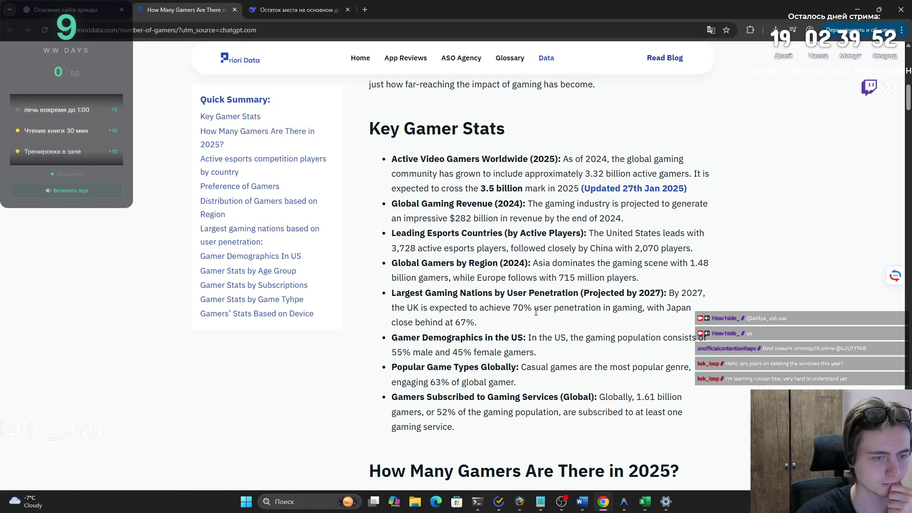
pyautogui.scroll(-3, 535, 312)
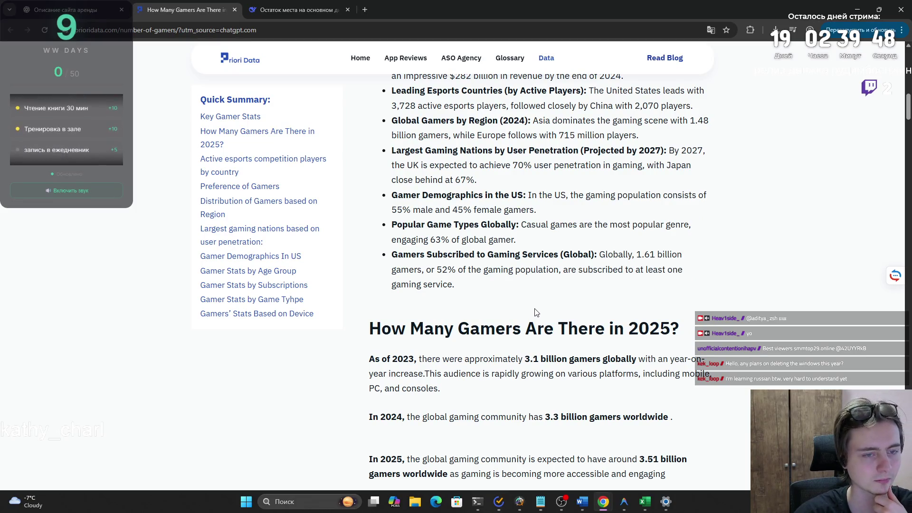
pyautogui.scroll(-3, 536, 312)
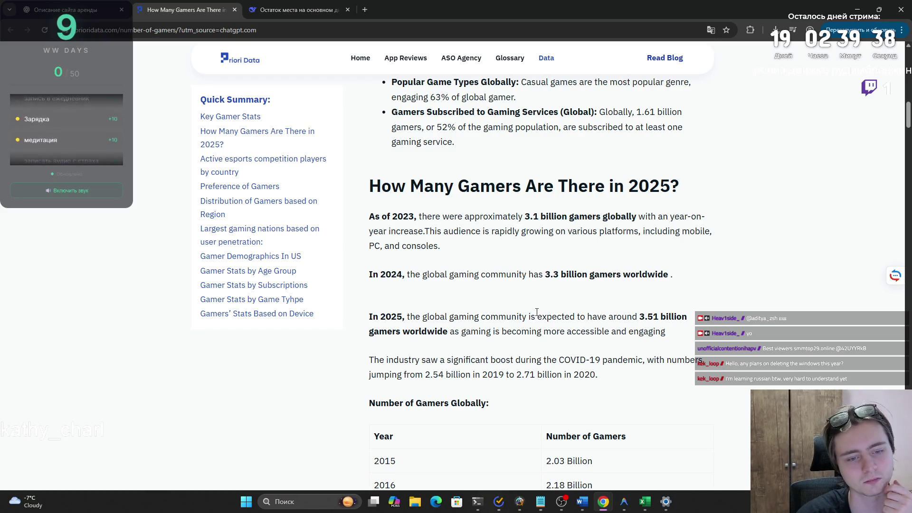
pyautogui.scroll(-8, 536, 313)
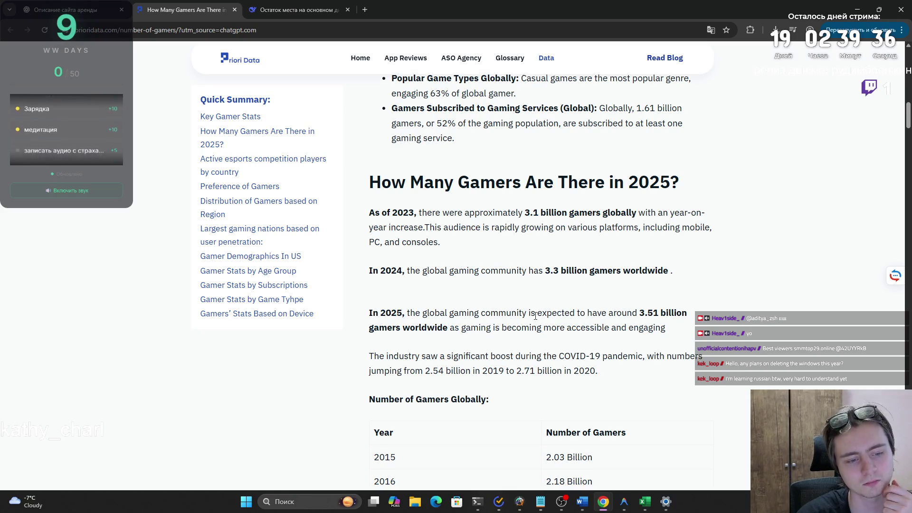
# - Scroll past the esports-by-country chart and table to the Preference of Gamers table (67% play to relax)
pyautogui.scroll(-4, 536, 319)
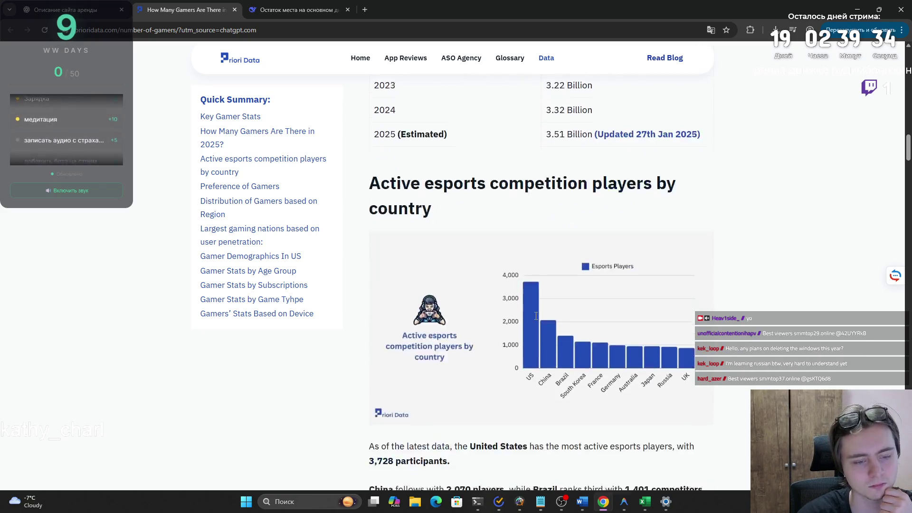
pyautogui.scroll(1, 536, 319)
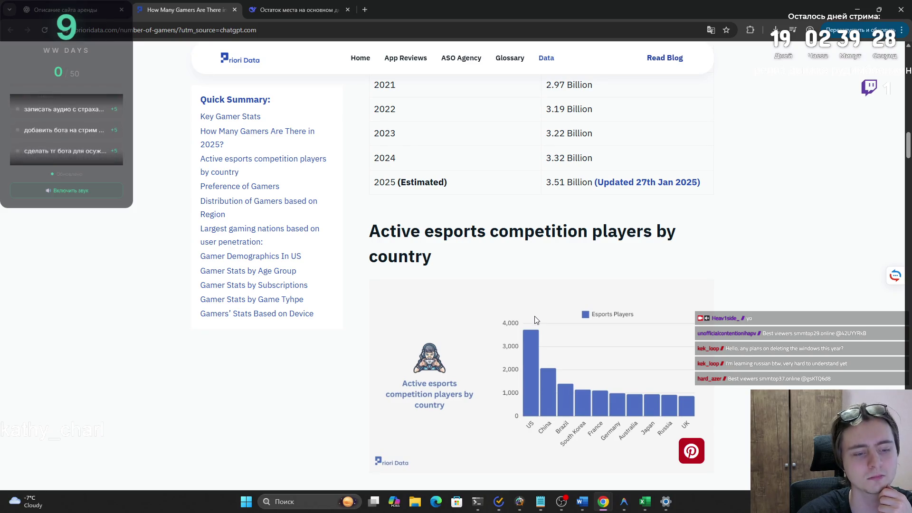
pyautogui.scroll(-1, 534, 321)
pyautogui.scroll(-3, 534, 320)
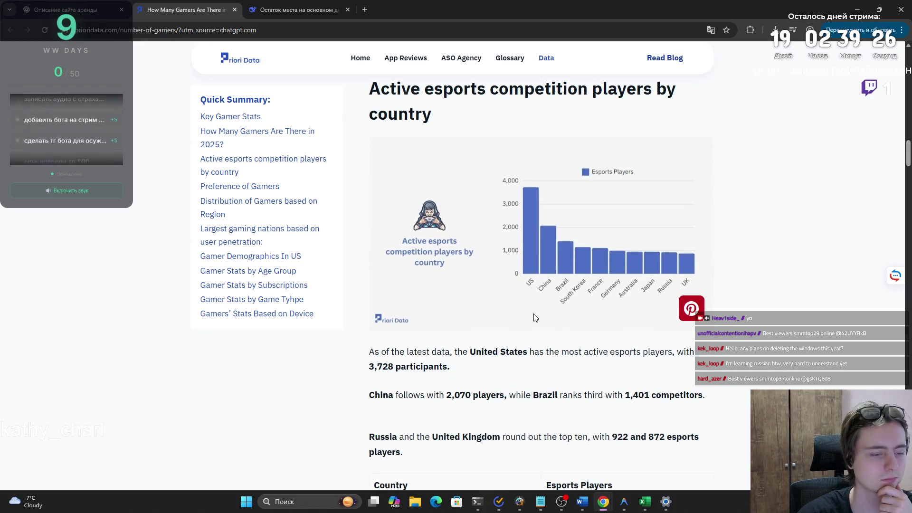
pyautogui.scroll(-3, 533, 319)
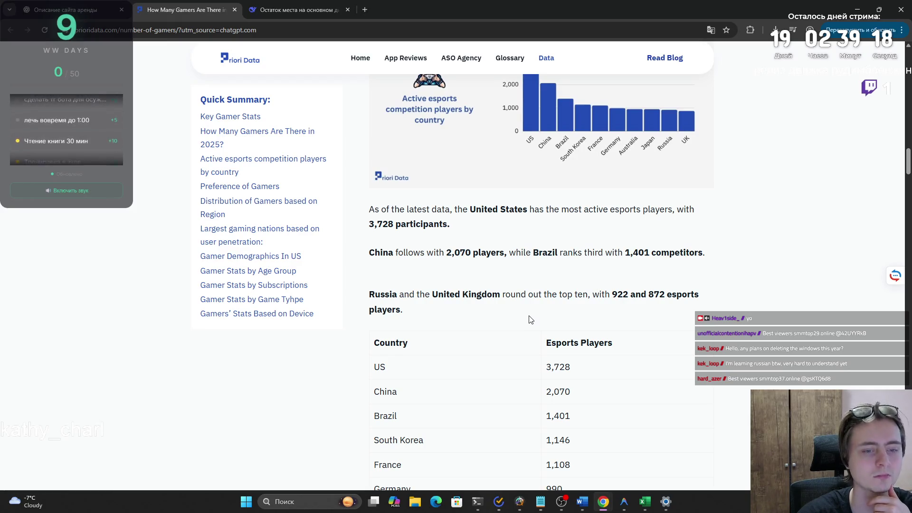
pyautogui.scroll(-4, 530, 319)
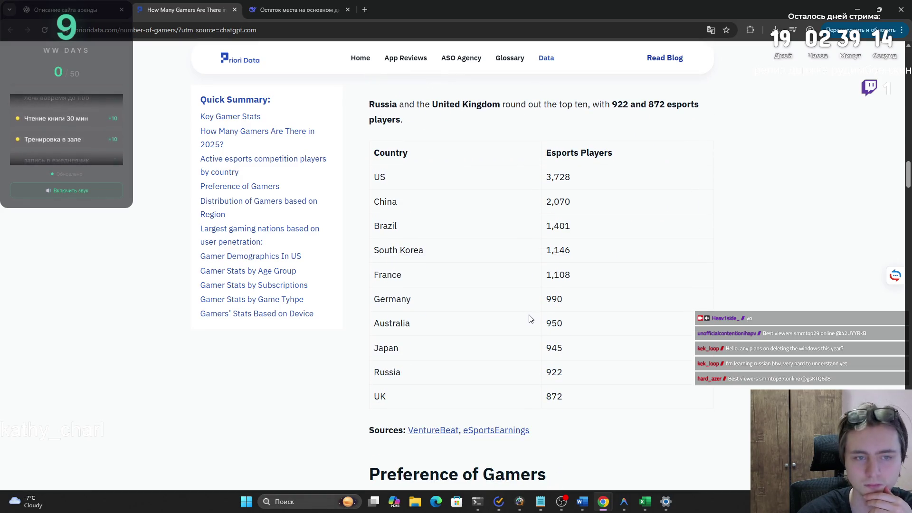
pyautogui.scroll(1, 530, 318)
pyautogui.scroll(-3, 531, 314)
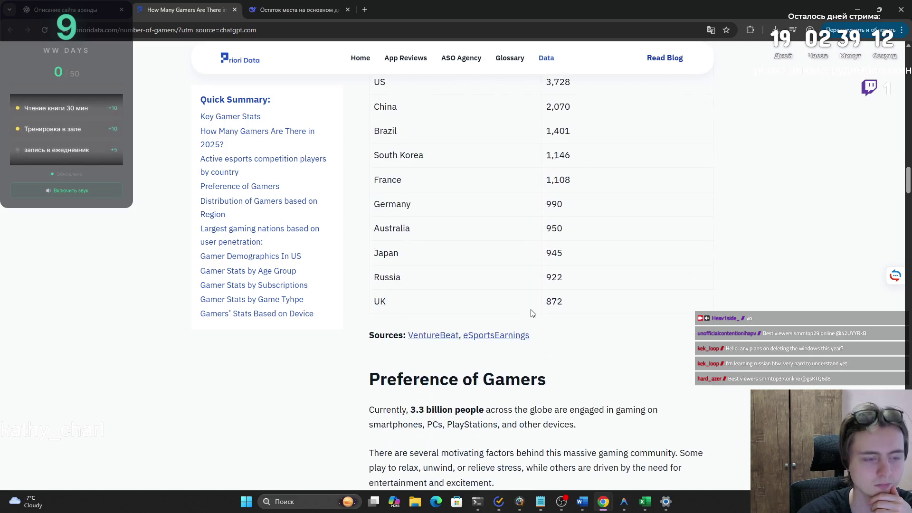
pyautogui.scroll(-2, 532, 315)
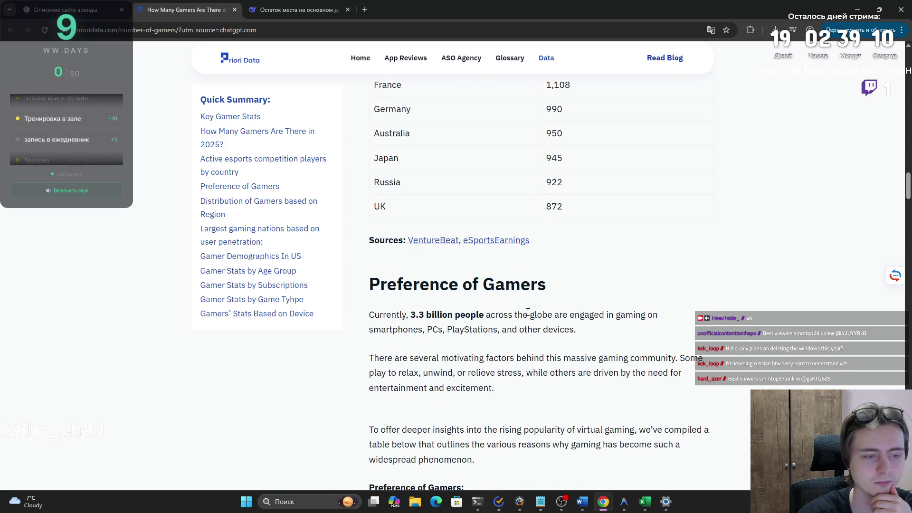
pyautogui.scroll(-5, 527, 312)
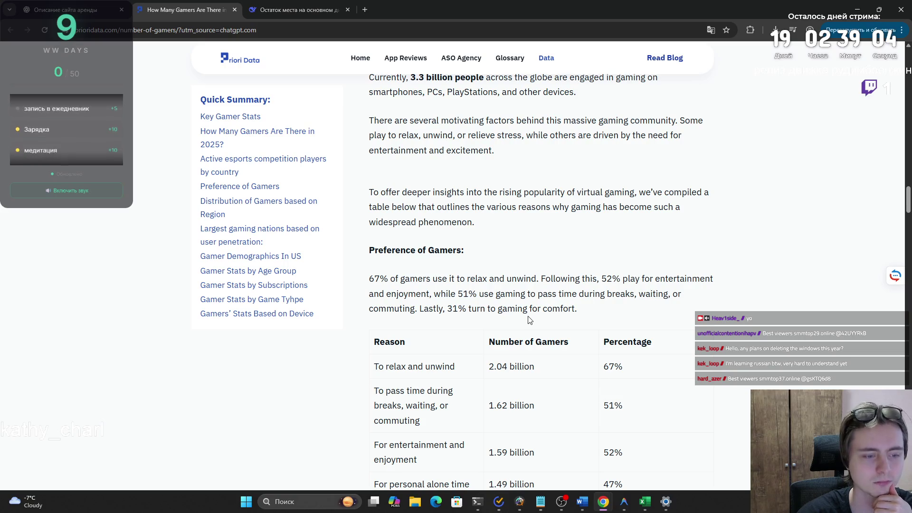
pyautogui.scroll(-1, 470, 334)
pyautogui.moveTo(468, 326); pyautogui.dragTo(379, 328)
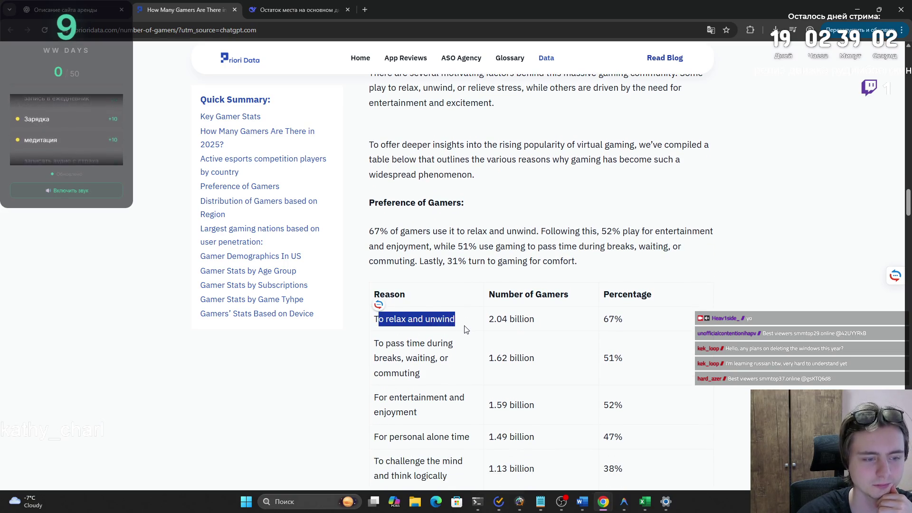
# - Highlight the entertainment and enjoyment, personal alone time and For comfort reasons in the table
pyautogui.scroll(-1, 431, 373)
pyautogui.click(430, 365)
pyautogui.tripleClick(430, 365)
pyautogui.tripleClick(444, 366)
pyautogui.click(445, 367)
pyautogui.tripleClick(406, 364)
pyautogui.moveTo(449, 389); pyautogui.dragTo(388, 386)
pyautogui.scroll(-1, 388, 386)
pyautogui.moveTo(447, 382); pyautogui.dragTo(373, 374)
pyautogui.moveTo(432, 409); pyautogui.dragTo(378, 403)
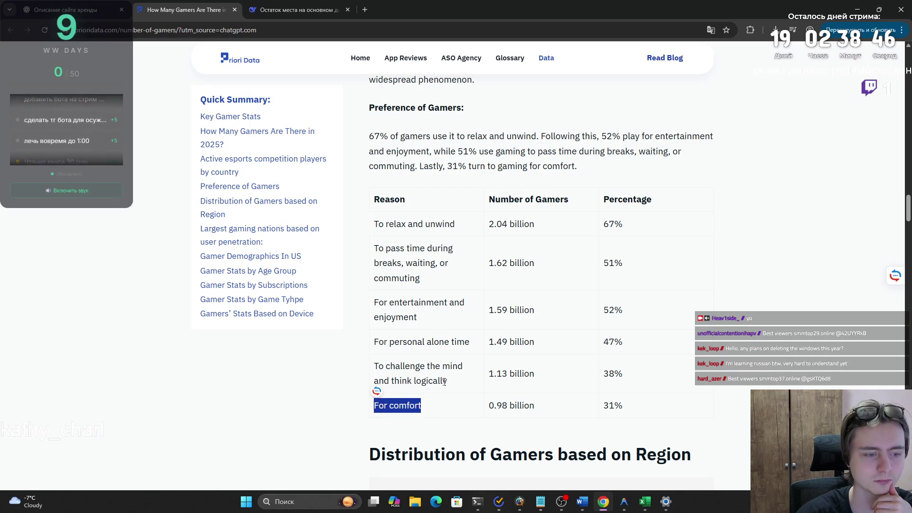
# - Scroll to the largest gaming nations by user penetration section and translate 'user penetration'
pyautogui.scroll(-5, 444, 380)
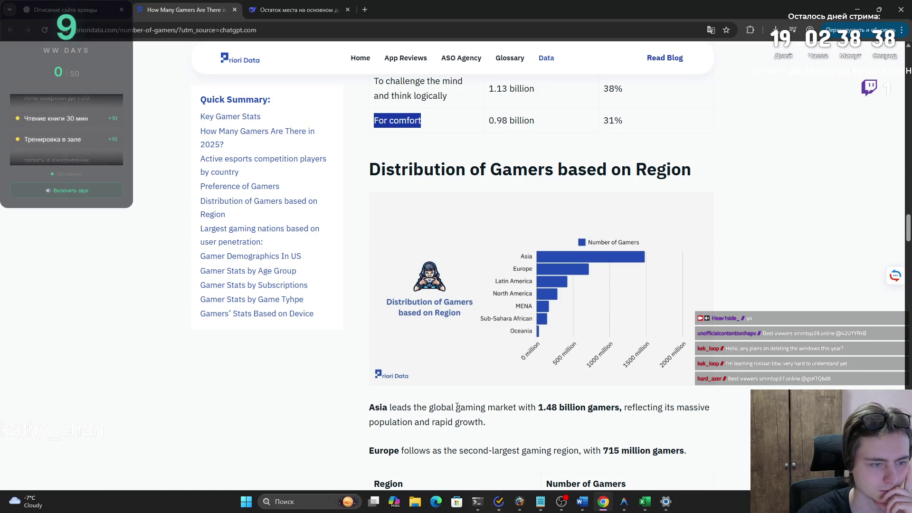
pyautogui.scroll(-4, 459, 403)
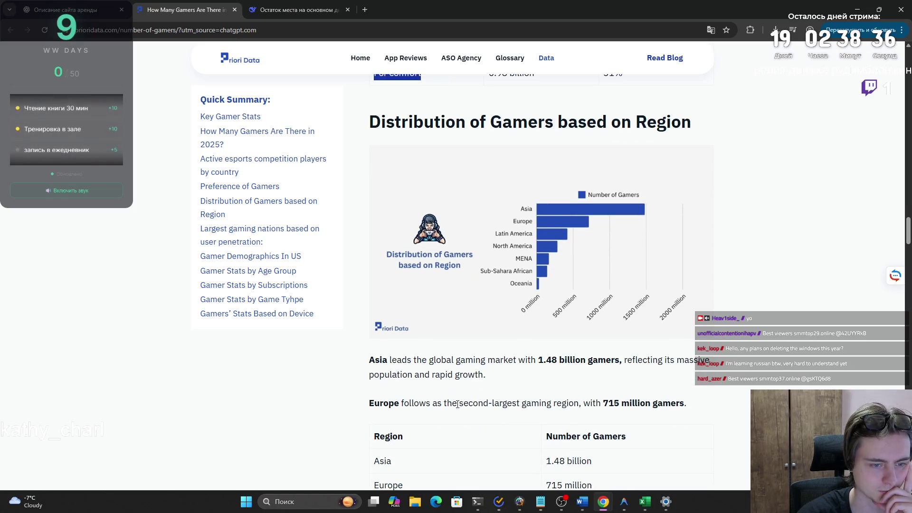
pyautogui.scroll(-1, 459, 408)
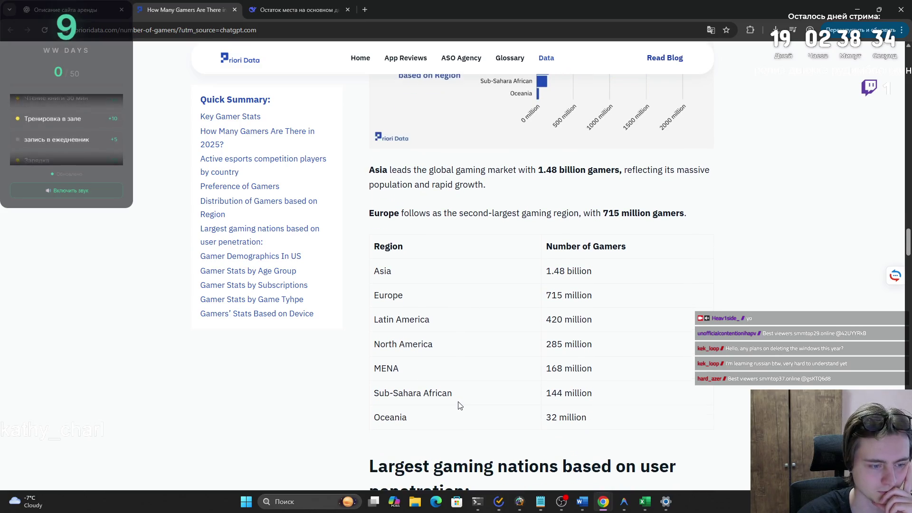
pyautogui.scroll(-4, 458, 406)
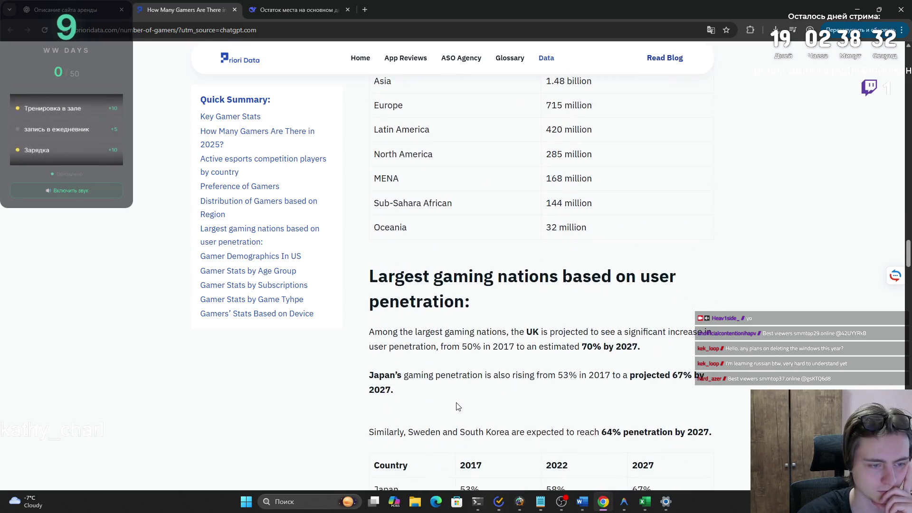
pyautogui.scroll(-2, 458, 409)
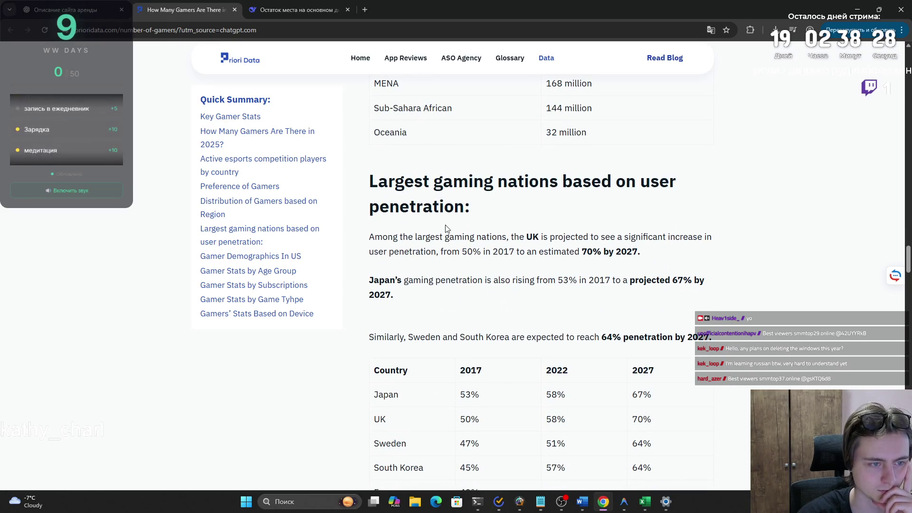
pyautogui.moveTo(461, 210); pyautogui.dragTo(637, 166)
pyautogui.click(639, 163)
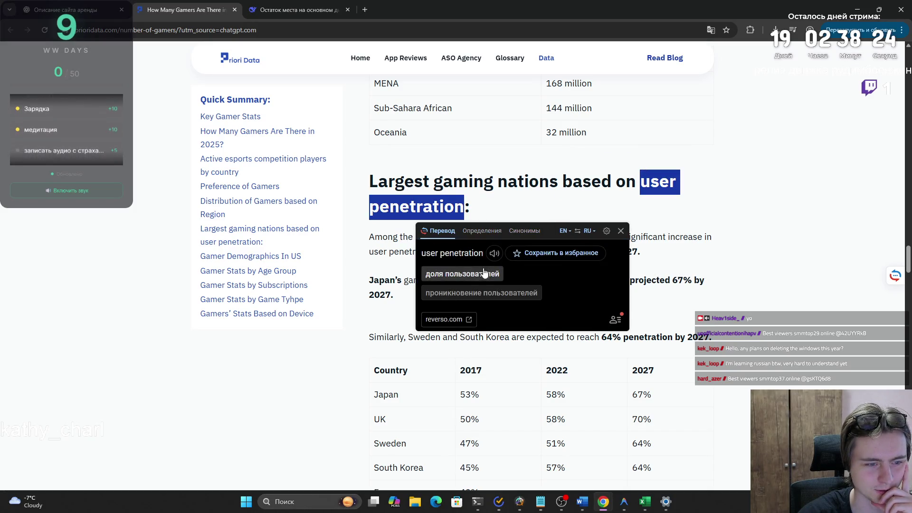
# - Close the translation popup and read the UK and Japan user-penetration paragraphs
pyautogui.click(621, 231)
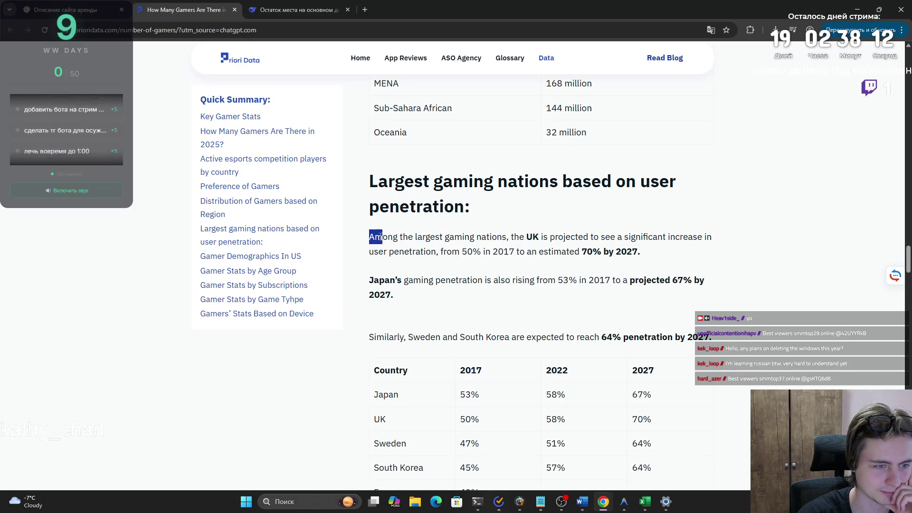
pyautogui.moveTo(368, 236); pyautogui.dragTo(645, 260)
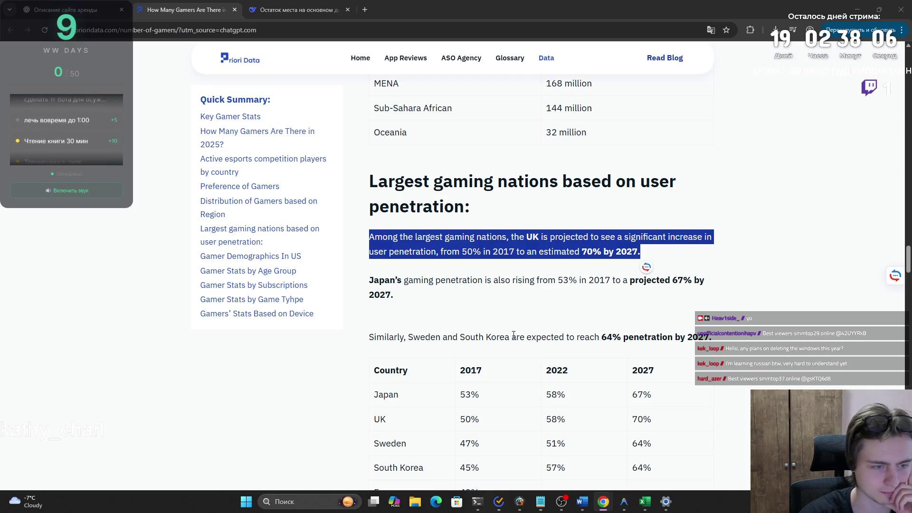
pyautogui.tripleClick(404, 294)
pyautogui.click(412, 294)
# - Scroll down to the Gamer Demographics In US chart showing 55% male, 45% female
pyautogui.scroll(-1, 449, 308)
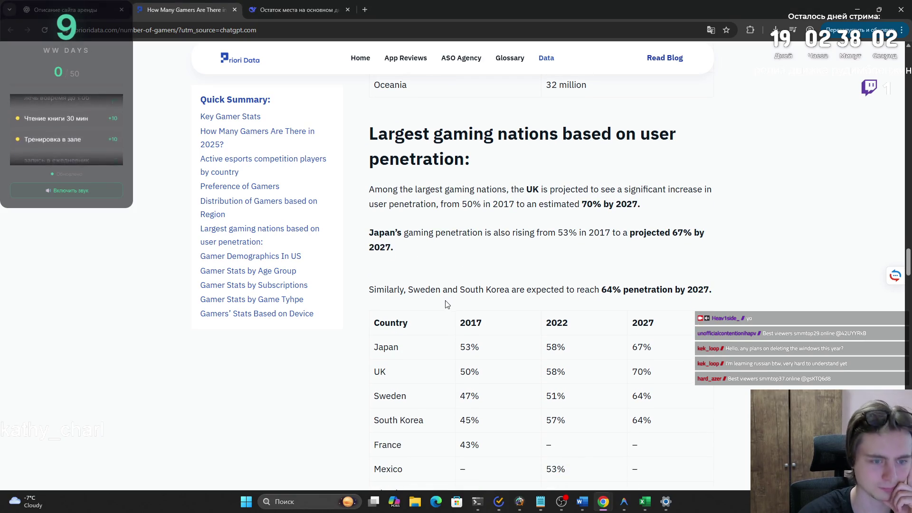
pyautogui.scroll(-1, 449, 302)
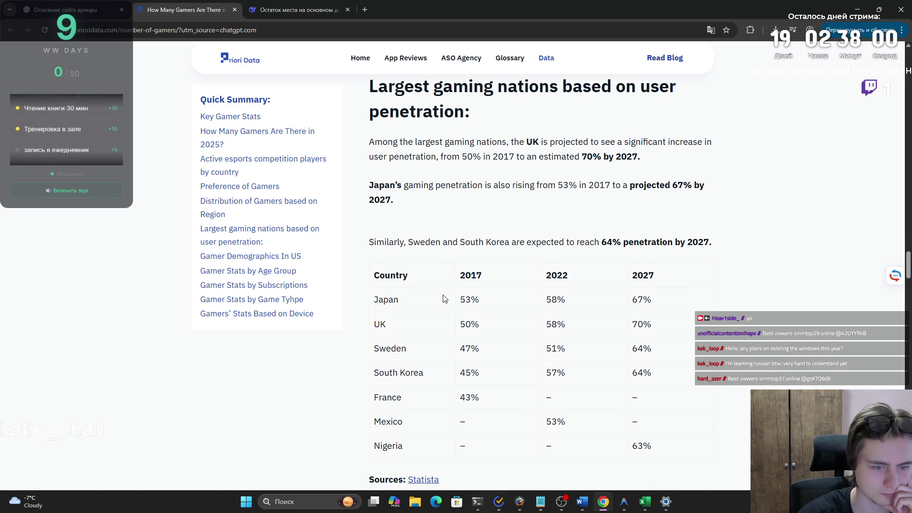
pyautogui.scroll(-2, 445, 299)
pyautogui.scroll(-6, 445, 300)
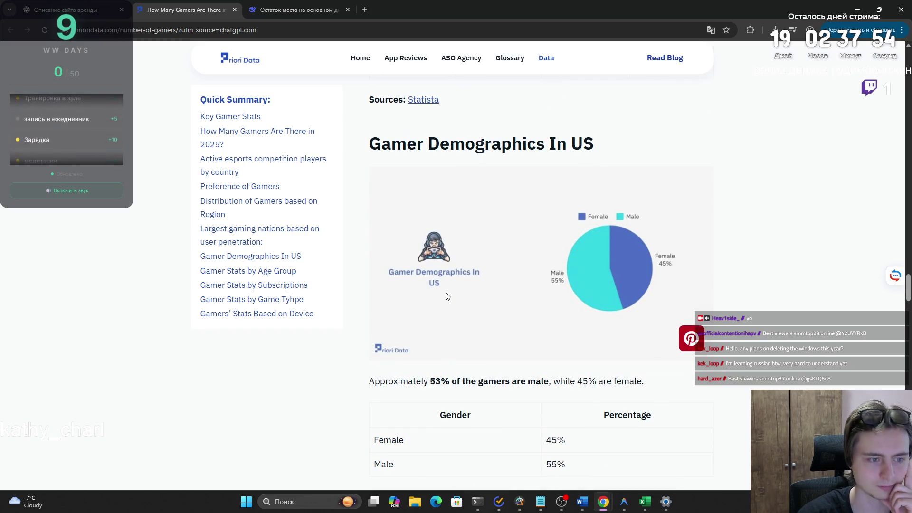
# - Scroll further through the article down to the Game Type section
pyautogui.scroll(-2, 445, 300)
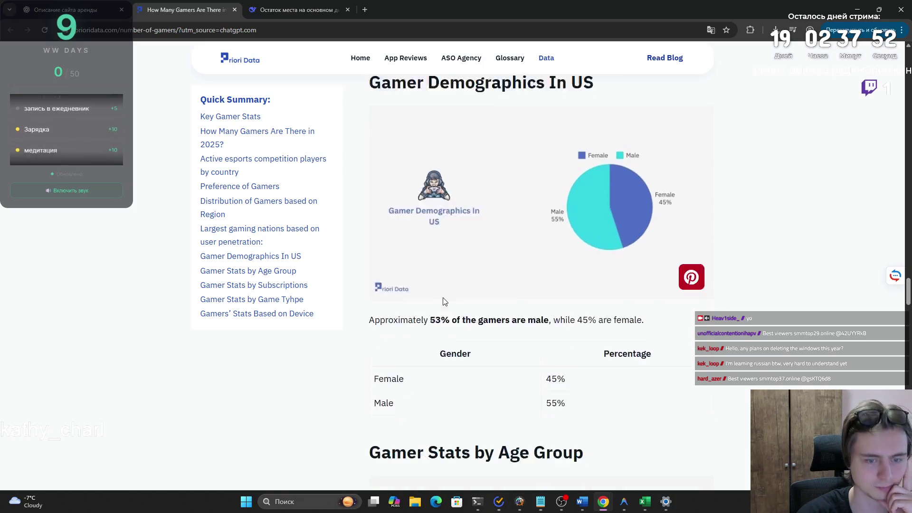
pyautogui.scroll(-5, 441, 300)
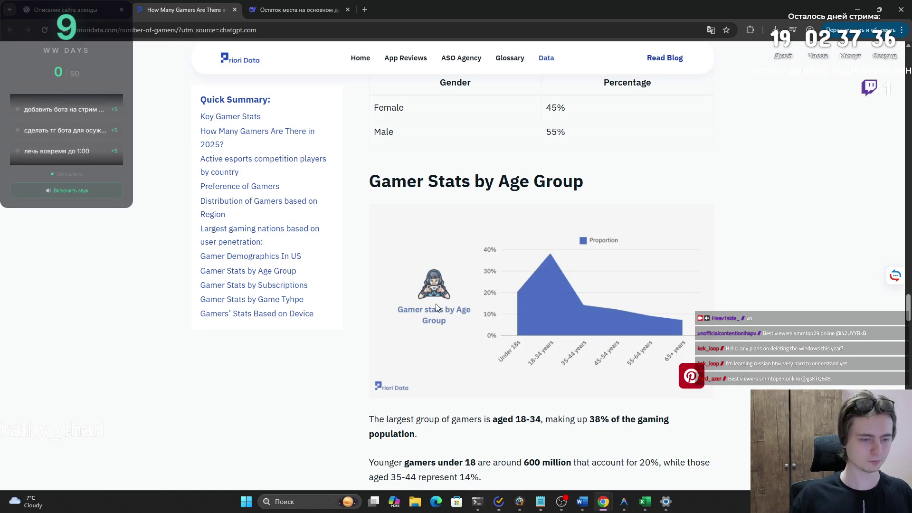
pyautogui.scroll(-4, 435, 304)
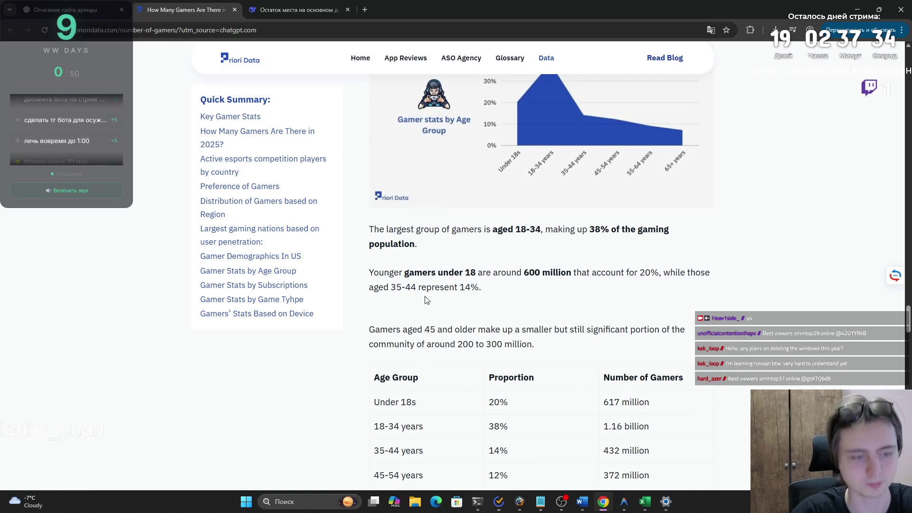
pyautogui.scroll(-5, 425, 299)
pyautogui.scroll(-2, 438, 292)
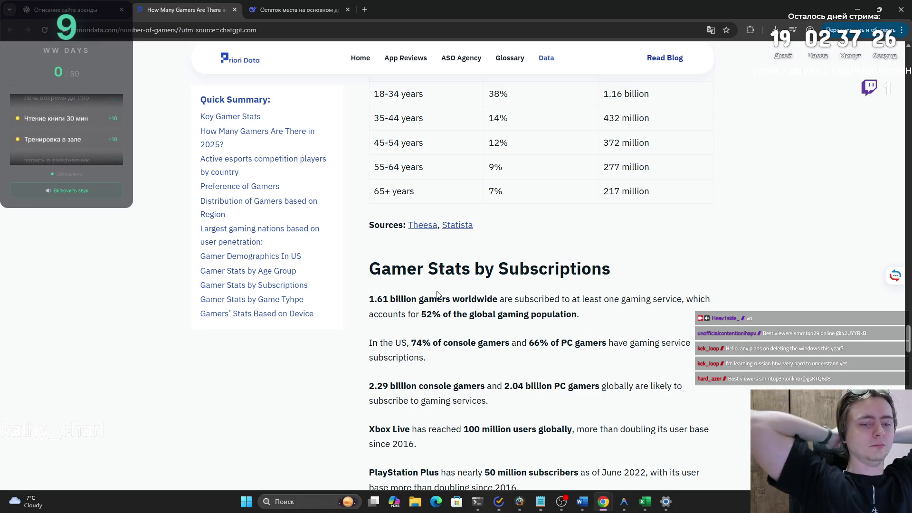
pyautogui.scroll(-15, 437, 294)
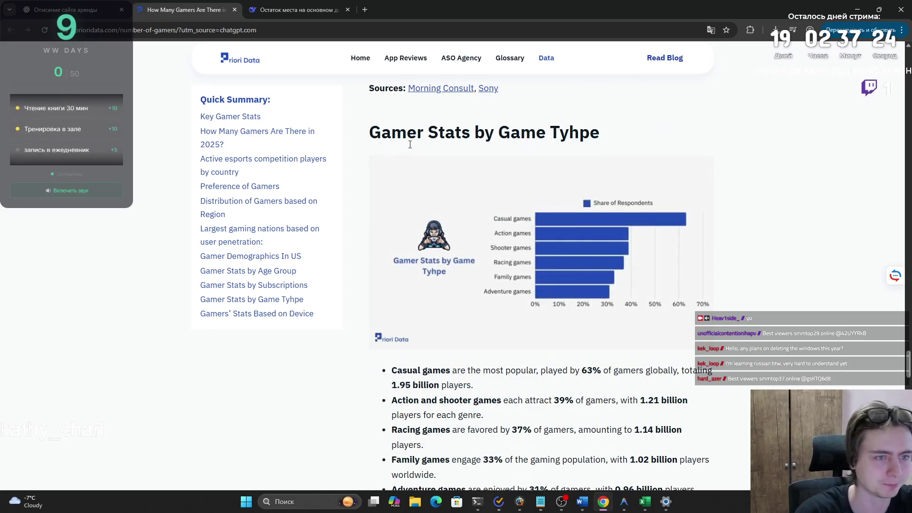
# - Remove '/?utm_source=chatgpt.com' from the article address, reload it, and return to the ChatGPT tab
pyautogui.click(191, 30)
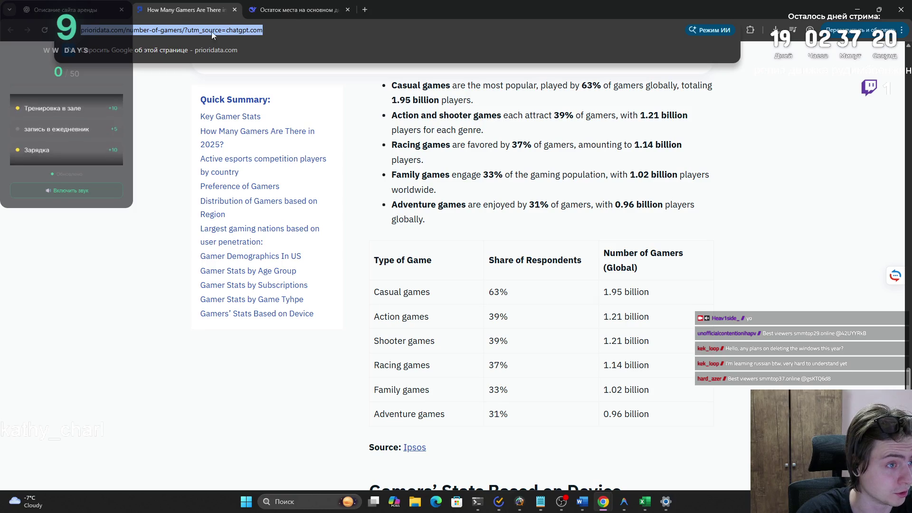
pyautogui.click(247, 30)
pyautogui.moveTo(285, 30); pyautogui.dragTo(207, 29)
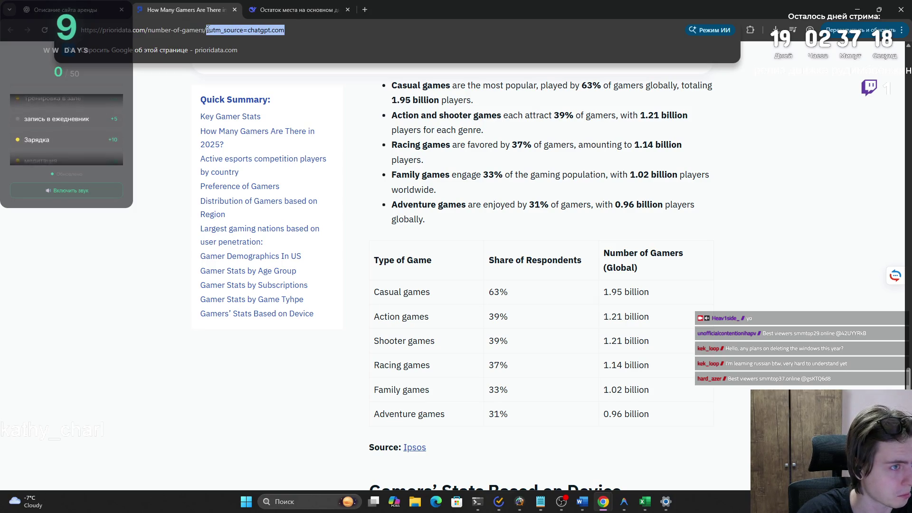
pyautogui.press('BackSpace')
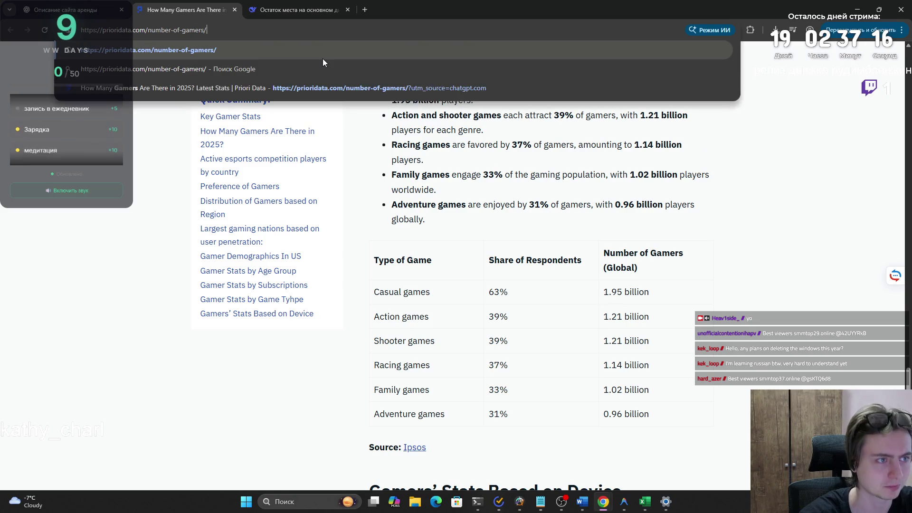
pyautogui.press('Return')
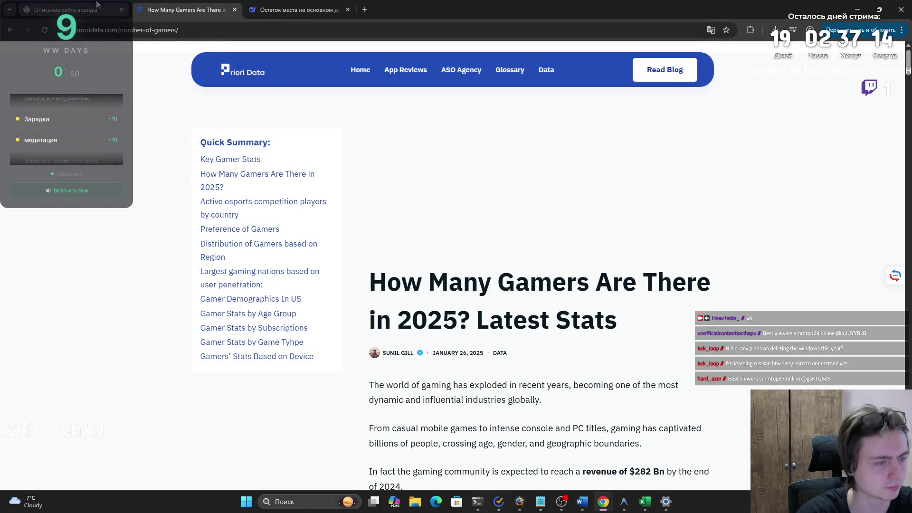
pyautogui.click(203, 32)
pyautogui.hotkey('ctrl', 'shift', 'Tab')
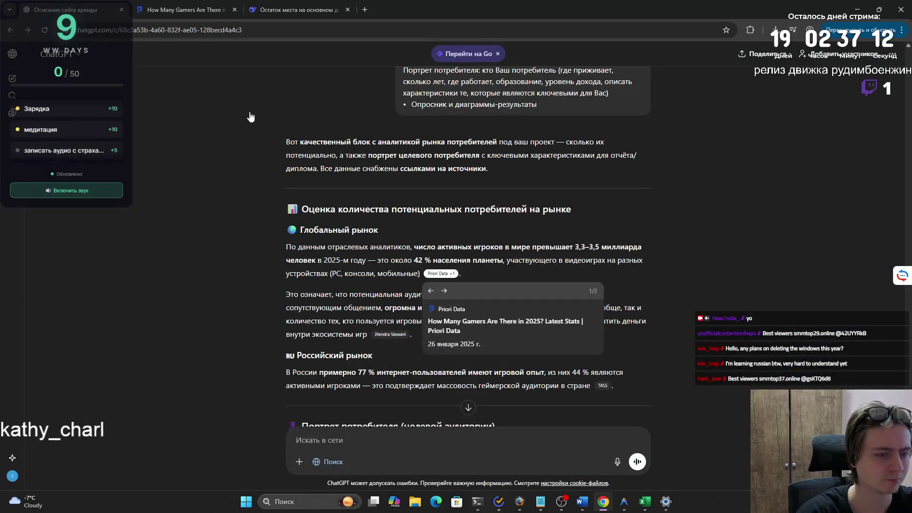
# - Open the cited TASS article '77% of Russians have gaming experience, poll shows' from the answer
pyautogui.moveTo(310, 294)
pyautogui.mouseDown()
pyautogui.moveTo(604, 299)
pyautogui.moveTo(366, 323)
pyautogui.moveTo(396, 310)
pyautogui.moveTo(636, 311)
pyautogui.moveTo(358, 311)
pyautogui.moveTo(375, 321)
pyautogui.moveTo(531, 321)
pyautogui.moveTo(360, 334)
pyautogui.mouseUp()
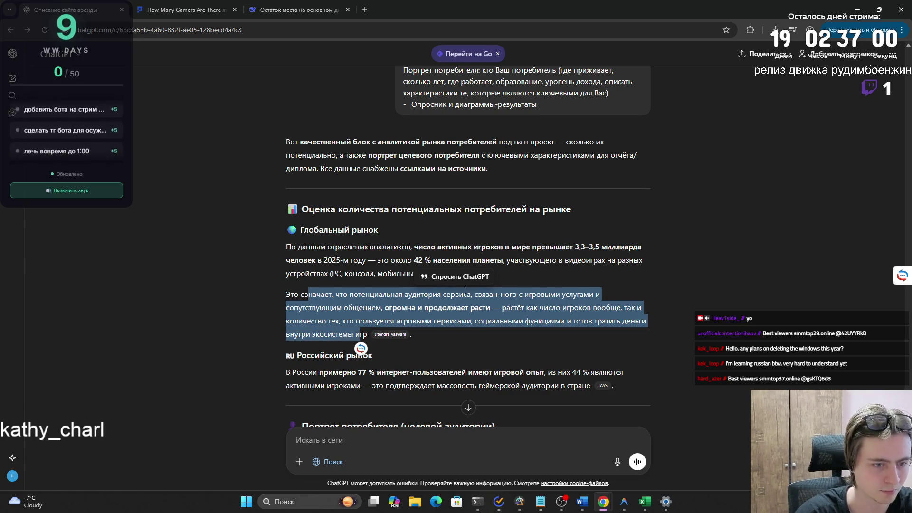
pyautogui.click(528, 299)
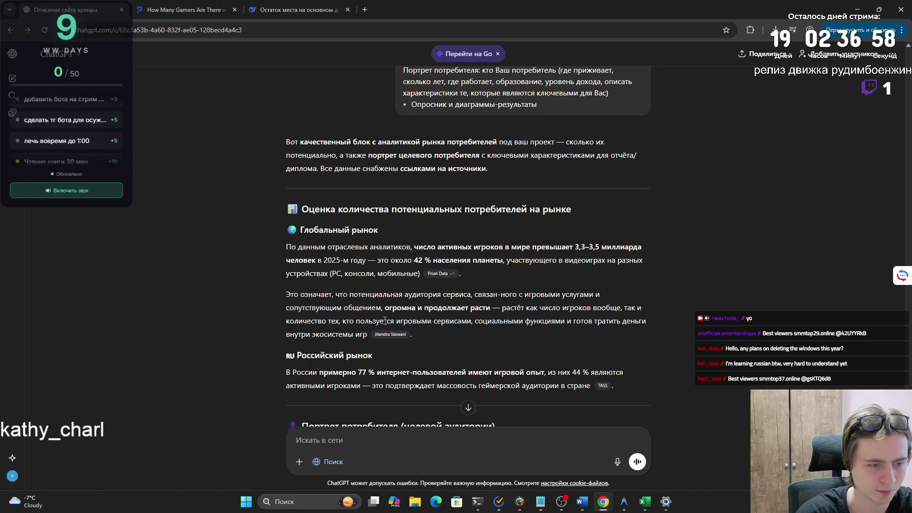
pyautogui.moveTo(389, 335)
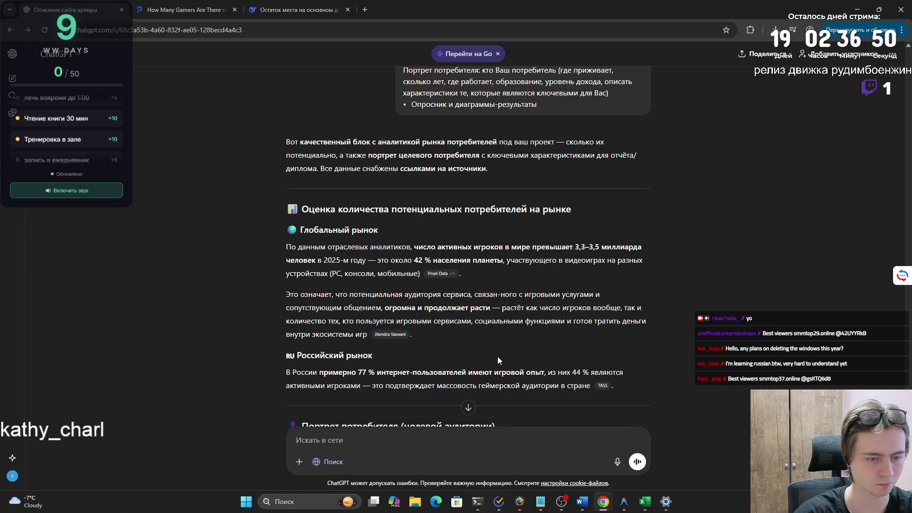
pyautogui.scroll(-3, 498, 356)
pyautogui.click(603, 243)
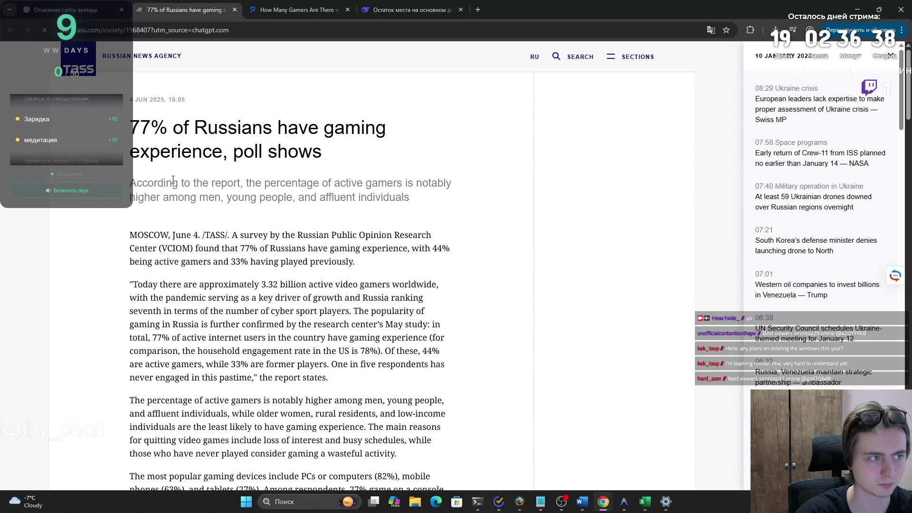
# - Read through the TASS gaming-poll article and scroll back to its top
pyautogui.scroll(-2, 171, 180)
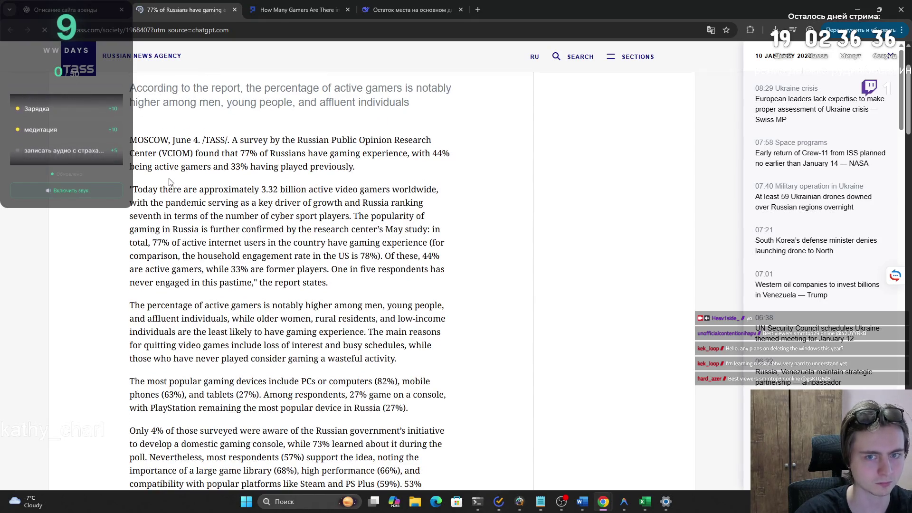
pyautogui.scroll(-5, 164, 182)
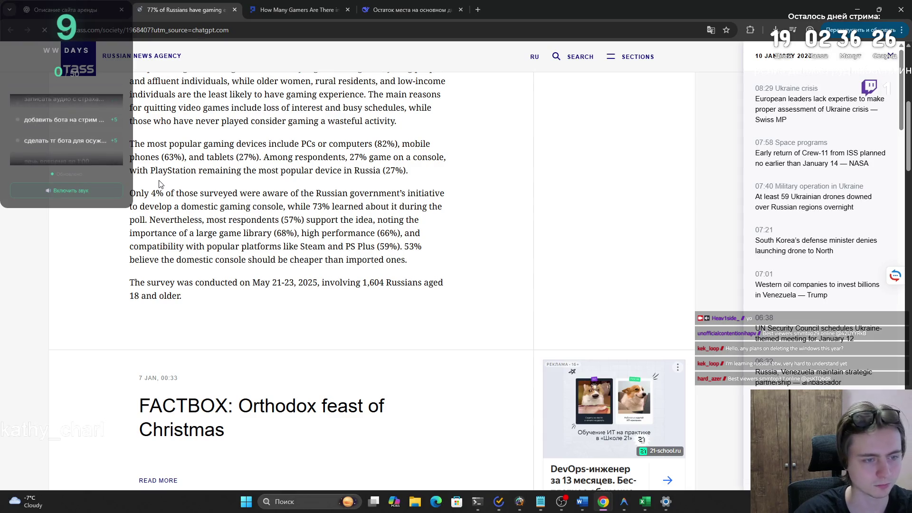
pyautogui.scroll(5, 160, 184)
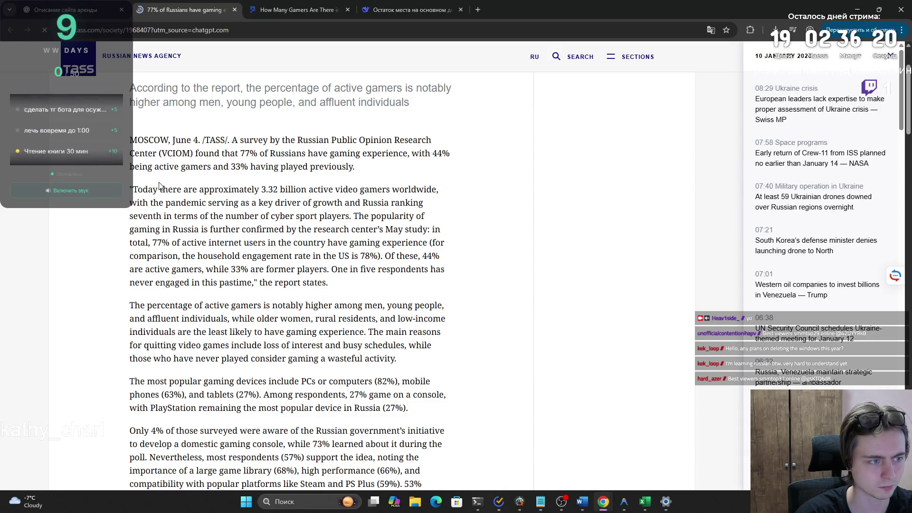
pyautogui.scroll(3, 159, 185)
pyautogui.scroll(-7, 159, 185)
pyautogui.scroll(-12, 159, 185)
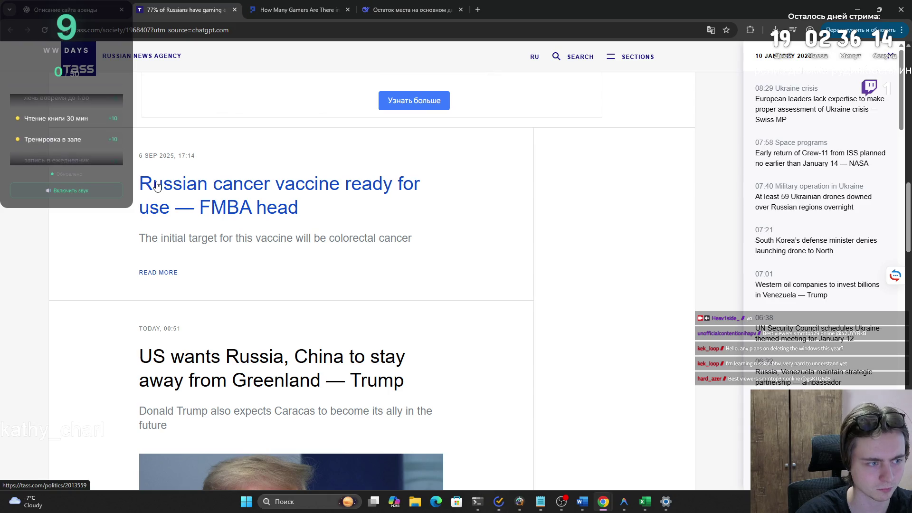
pyautogui.scroll(-2, 155, 187)
pyautogui.scroll(-1, 155, 187)
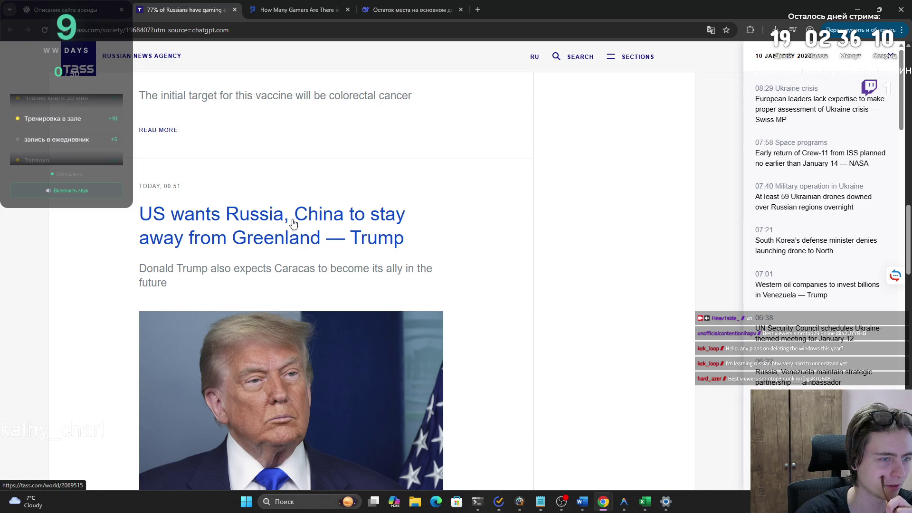
pyautogui.scroll(-9, 287, 230)
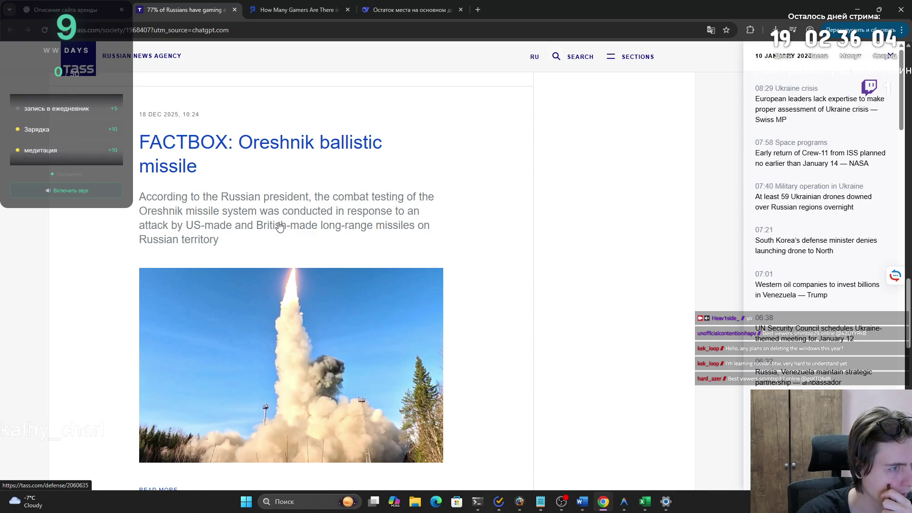
pyautogui.scroll(-6, 279, 227)
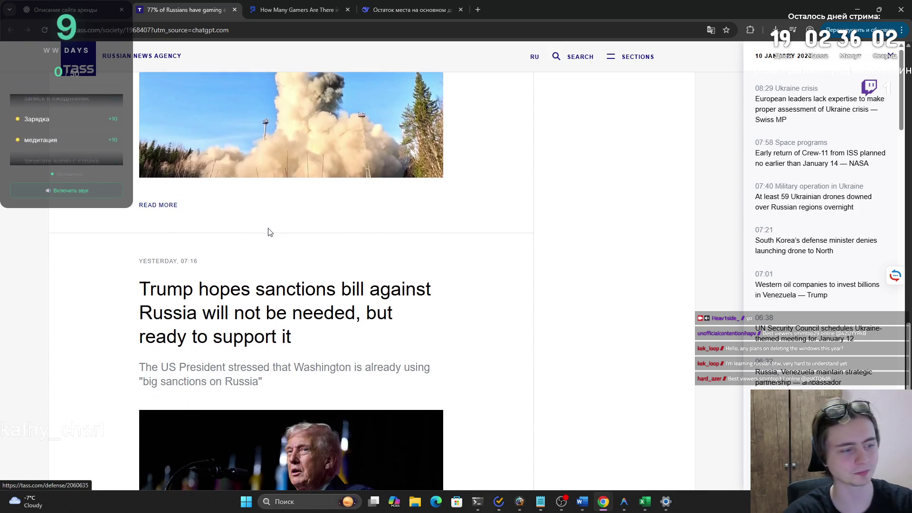
pyautogui.scroll(-2, 263, 217)
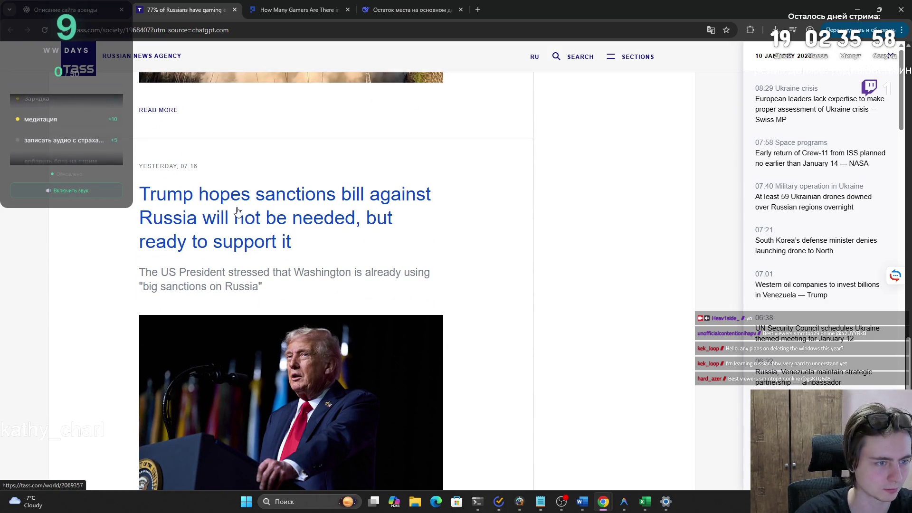
pyautogui.scroll(-8, 235, 211)
pyautogui.scroll(-3, 231, 209)
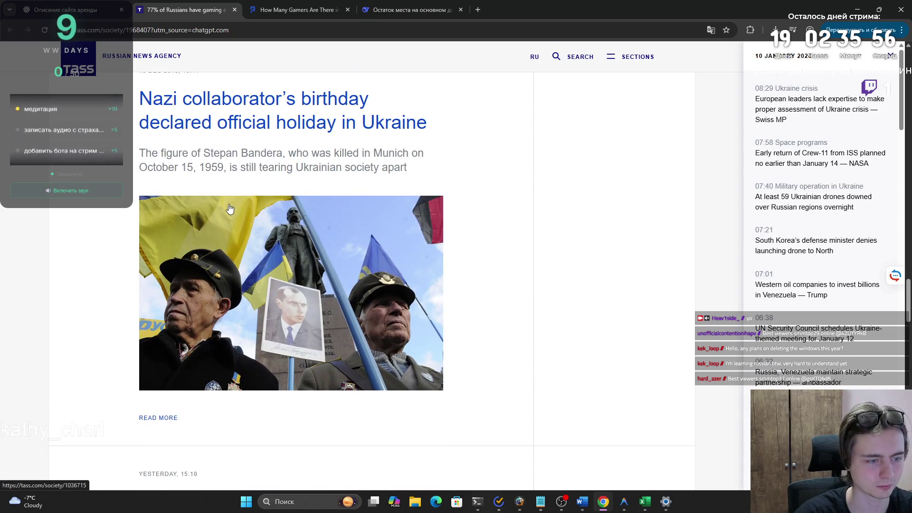
pyautogui.scroll(20, 231, 210)
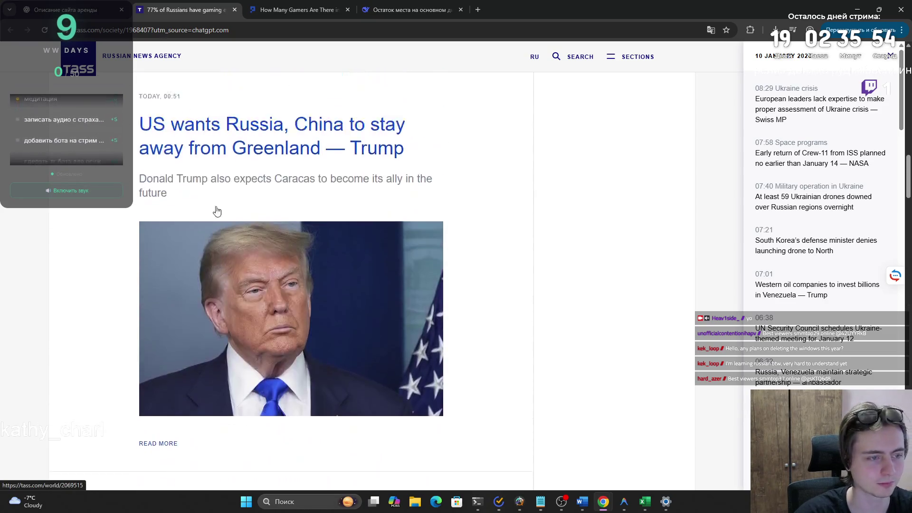
pyautogui.scroll(15, 216, 217)
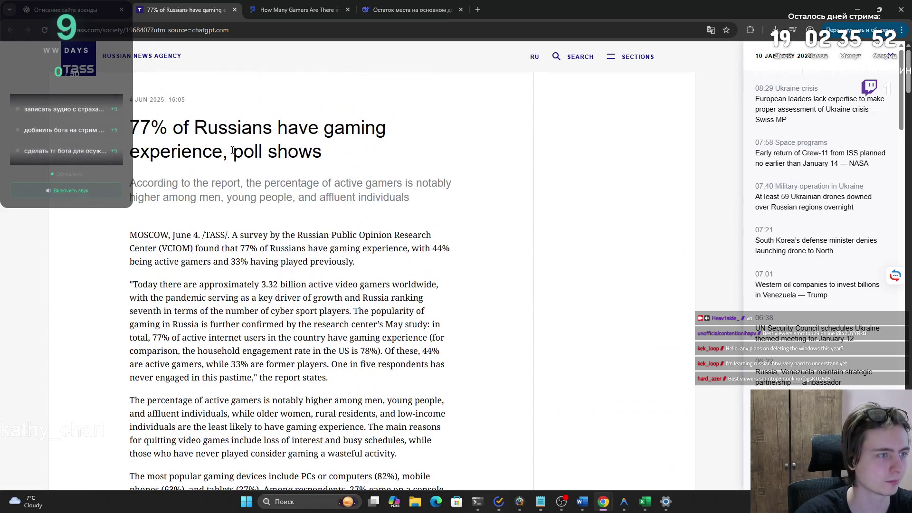
# - Delete '?utm_source=chatgpt.com' from the TASS address, reload, and go back to the ChatGPT tab
pyautogui.moveTo(251, 26)
pyautogui.mouseDown()
pyautogui.moveTo(151, 30)
pyautogui.moveTo(172, 30)
pyautogui.mouseUp()
pyautogui.press('BackSpace')
pyautogui.press('Return')
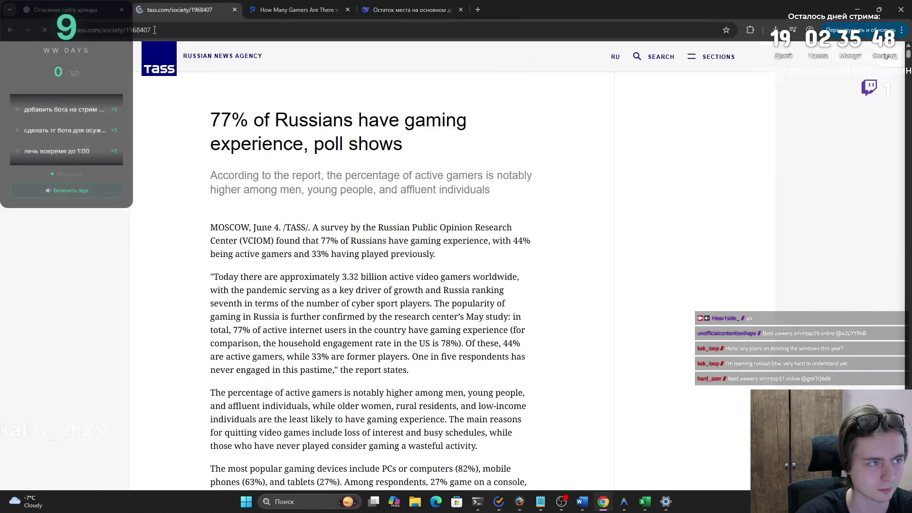
pyautogui.click(155, 30)
pyautogui.click(65, 10)
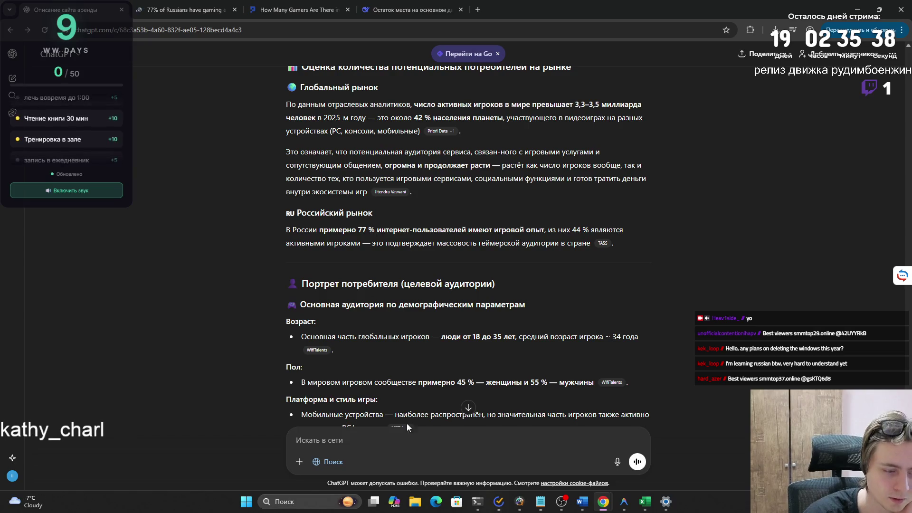
# - In the Word report, select the text of the first bullet under section 4.1
pyautogui.click(580, 501)
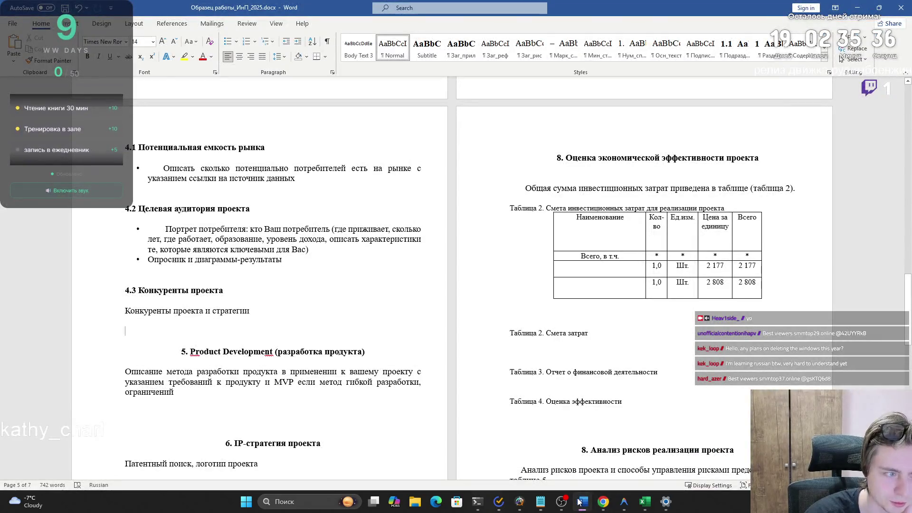
pyautogui.moveTo(290, 263)
pyautogui.mouseDown()
pyautogui.moveTo(152, 260)
pyautogui.moveTo(167, 229)
pyautogui.mouseUp()
pyautogui.click(238, 277)
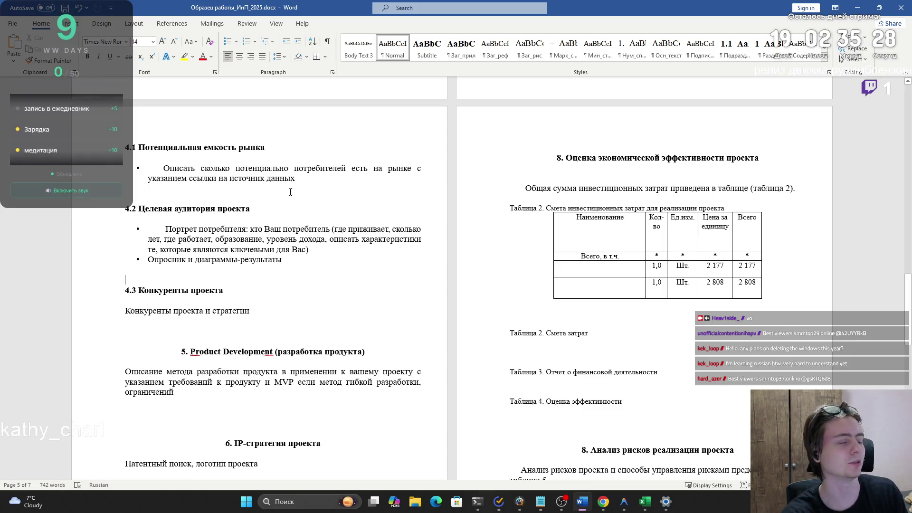
pyautogui.moveTo(291, 180)
pyautogui.mouseDown()
pyautogui.moveTo(157, 177)
pyautogui.moveTo(172, 170)
pyautogui.mouseUp()
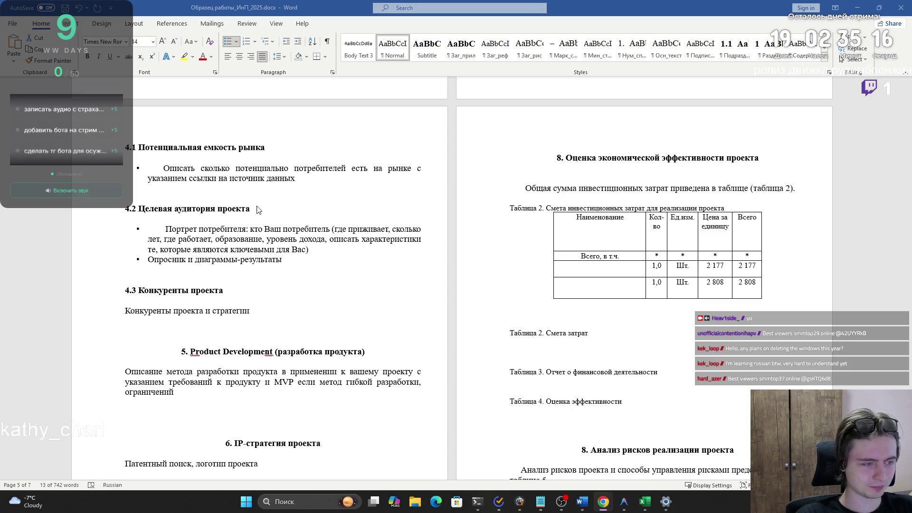
pyautogui.moveTo(296, 183); pyautogui.dragTo(181, 169)
pyautogui.moveTo(297, 183); pyautogui.dragTo(164, 167)
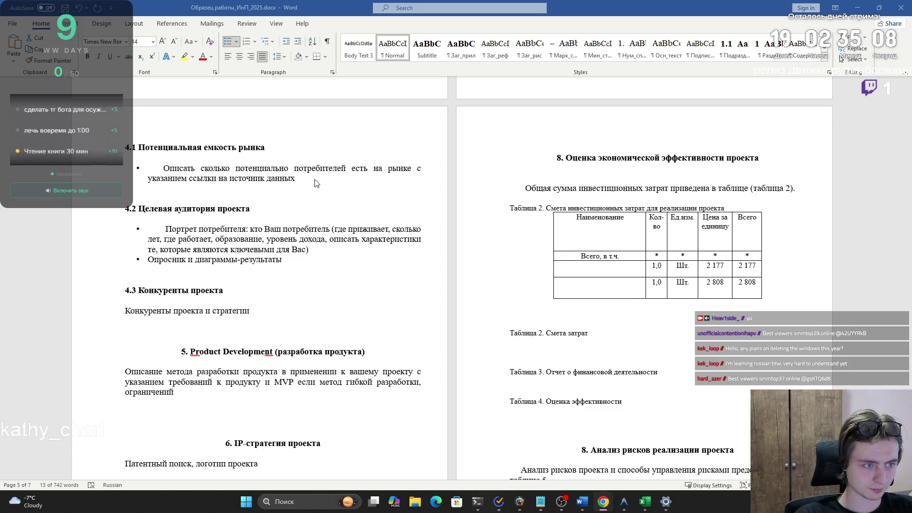
# - Copy the global market paragraph from ChatGPT's answer
pyautogui.press('super+Tab')
pyautogui.press('Right')
pyautogui.press('Return')
pyautogui.moveTo(288, 341)
pyautogui.mouseDown()
pyautogui.moveTo(555, 343)
pyautogui.moveTo(480, 326)
pyautogui.moveTo(422, 368)
pyautogui.mouseUp()
pyautogui.hotkey('ctrl', 'c')
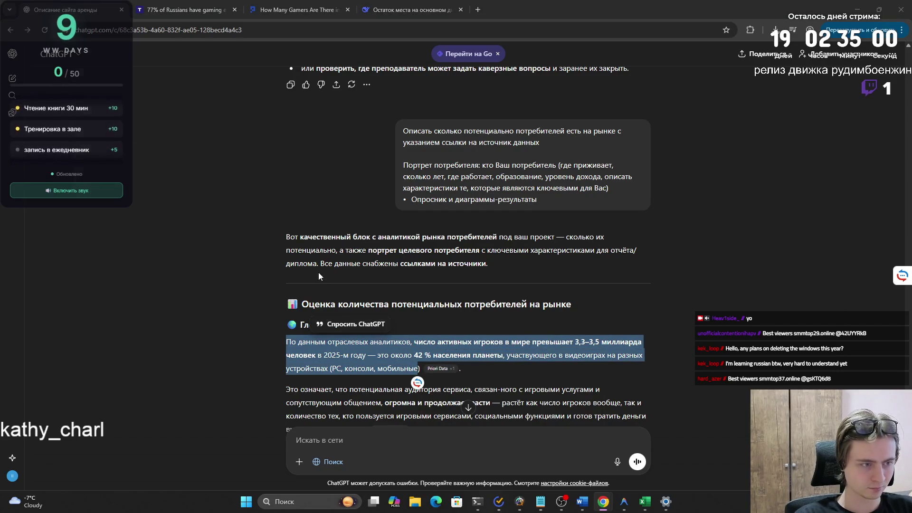
# - Replace the first 4.1 bullet with the pasted paragraph, unbulleted, with a first-line indent
pyautogui.hotkey('alt', 'Tab')
pyautogui.click(300, 179)
pyautogui.tripleClick(300, 179)
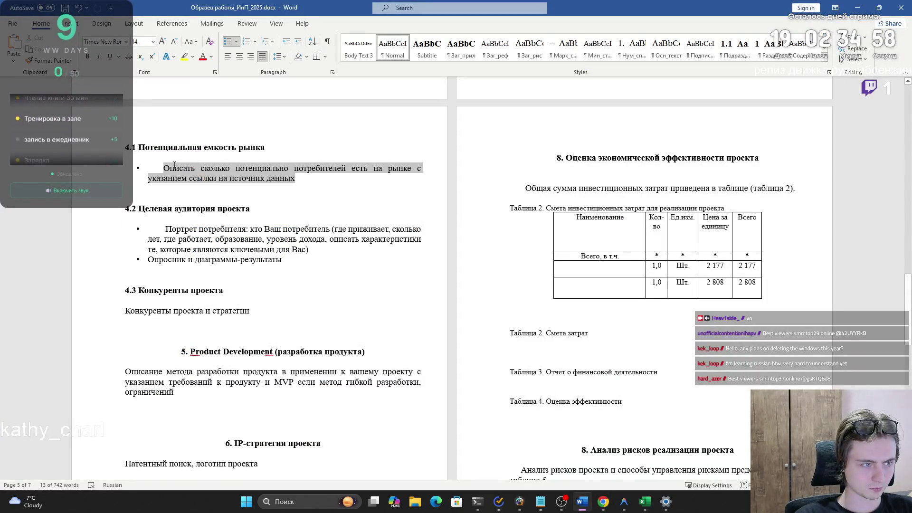
pyautogui.hotkey('ctrl', 'v')
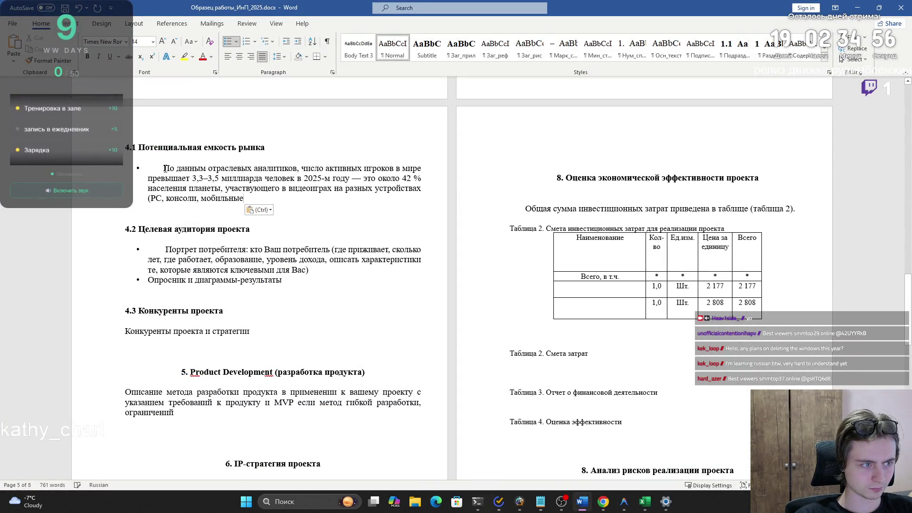
pyautogui.press('BackSpace')
pyautogui.press('BackSpace')
pyautogui.press('BackSpace')
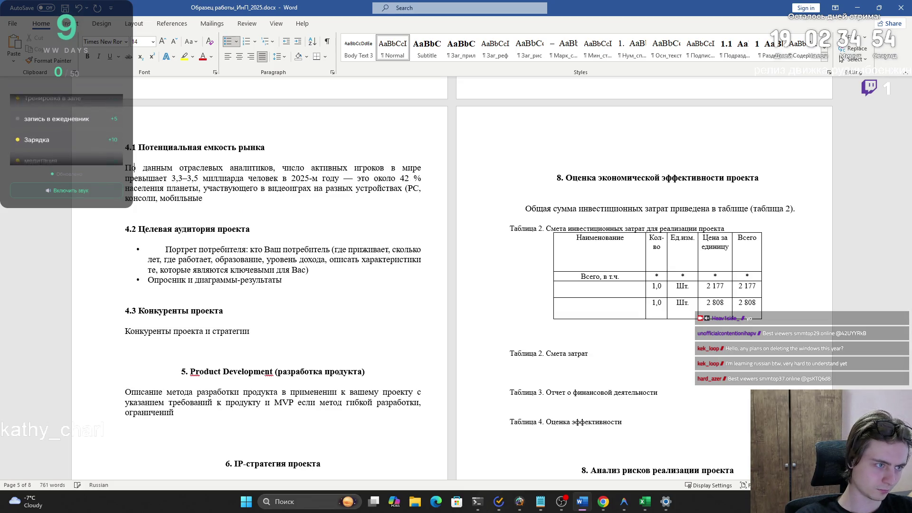
pyautogui.press('Tab')
# - End the paragraph with a period and the placeholder 'Ссылка на источник'
pyautogui.click(216, 202)
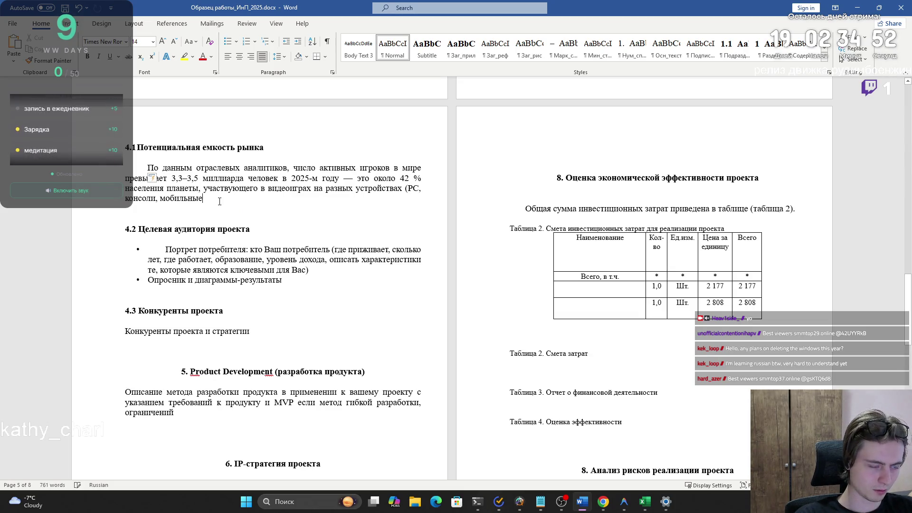
pyautogui.write('.')
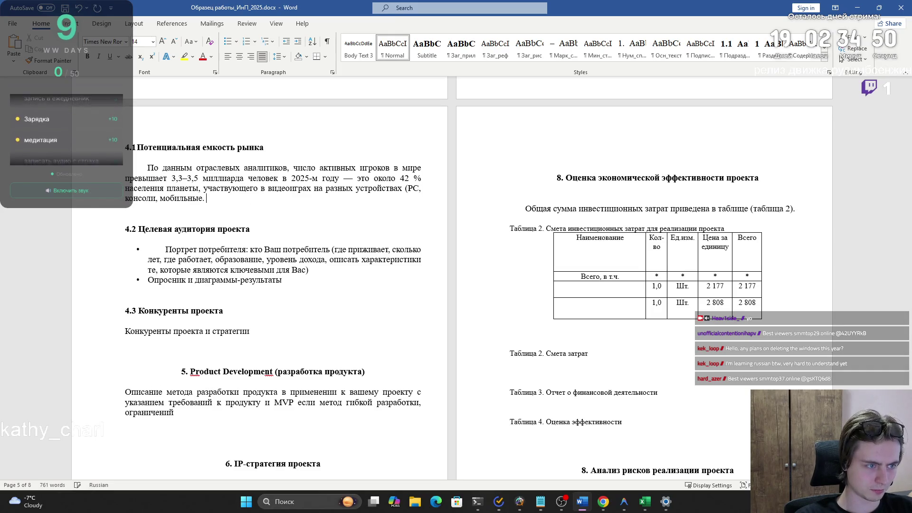
pyautogui.write('ы')
pyautogui.write('ы')
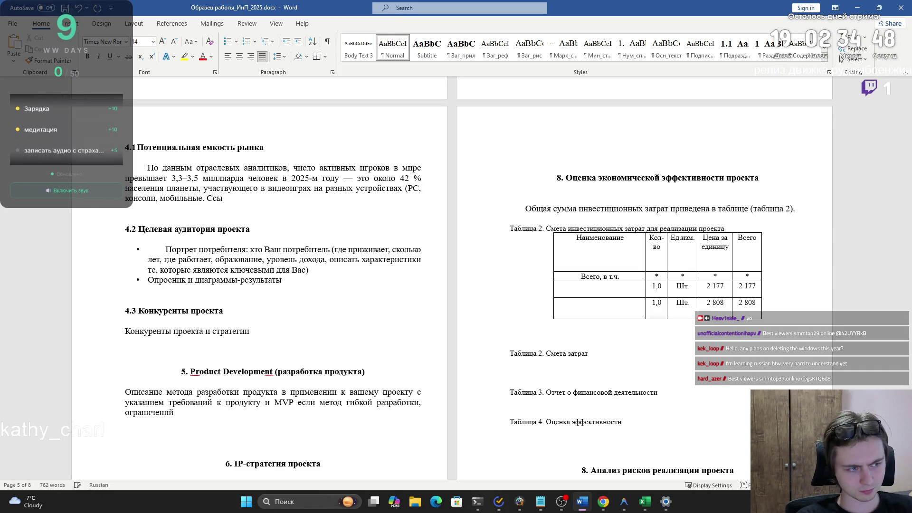
pyautogui.write(' н а')
pyautogui.press('BackSpace')
pyautogui.press('BackSpace')
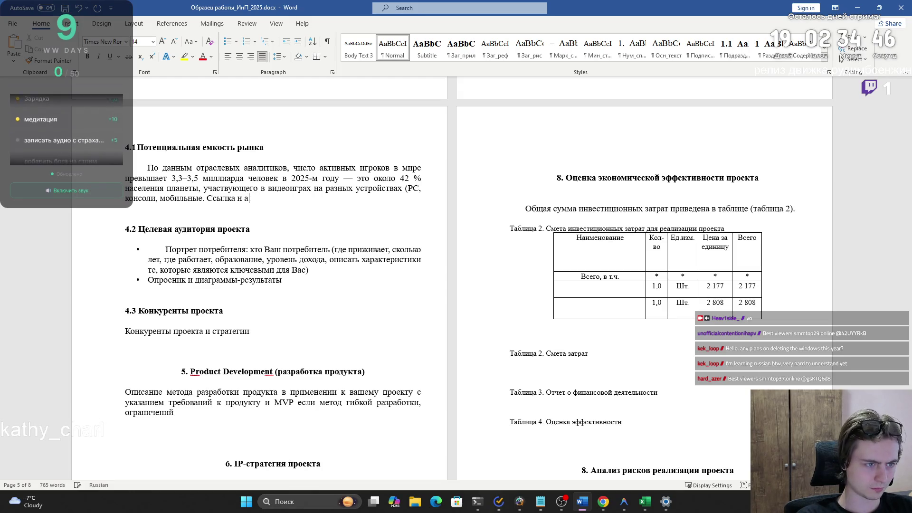
pyautogui.write('ник')
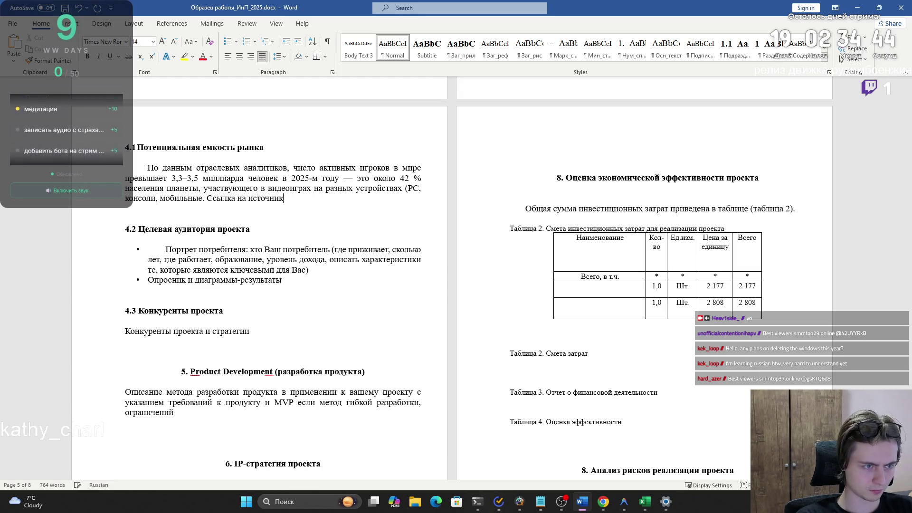
pyautogui.hotkey('alt', 'Tab')
pyautogui.scroll(-2, 500, 274)
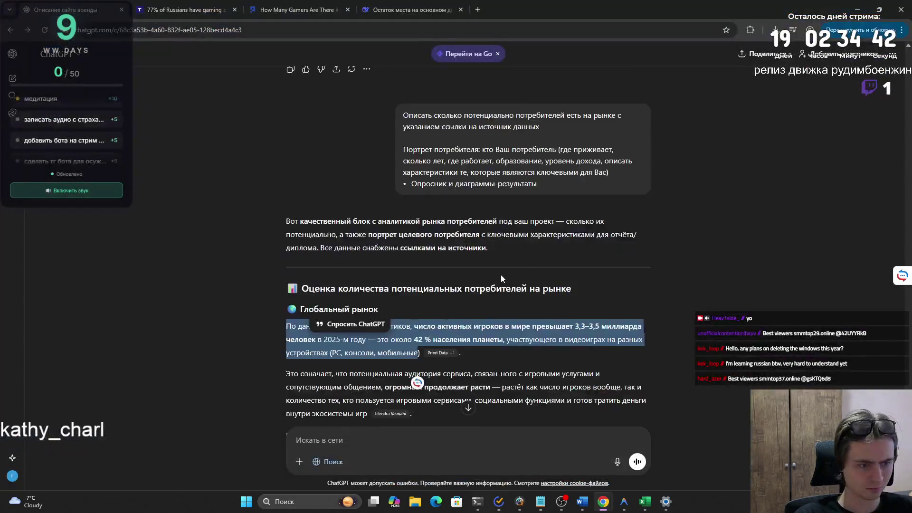
# - Replace the source-link placeholder with ChatGPT's Russian market paragraph (77% gamers, 44% active) plus a citation
pyautogui.click(492, 283)
pyautogui.moveTo(287, 372)
pyautogui.mouseDown()
pyautogui.moveTo(550, 403)
pyautogui.moveTo(588, 389)
pyautogui.mouseUp()
pyautogui.hotkey('ctrl', 'c')
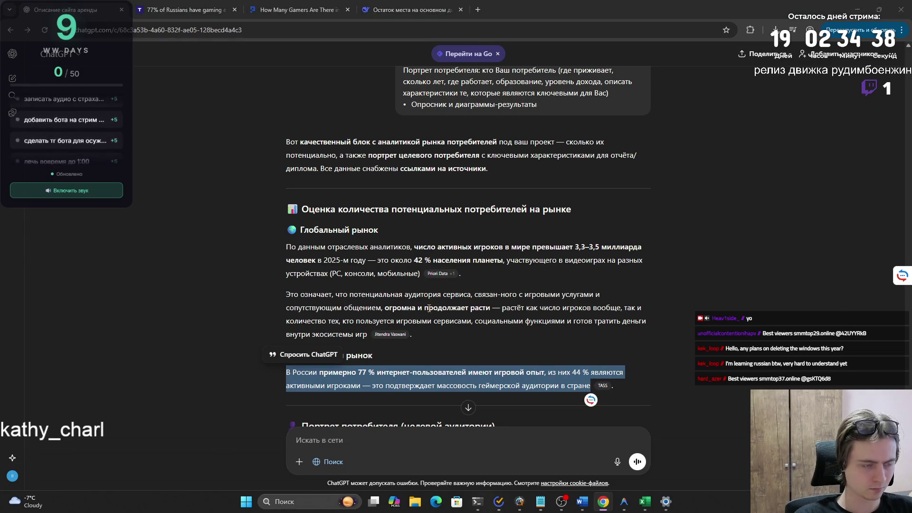
pyautogui.hotkey('alt', 'Tab')
pyautogui.moveTo(284, 198); pyautogui.dragTo(230, 198)
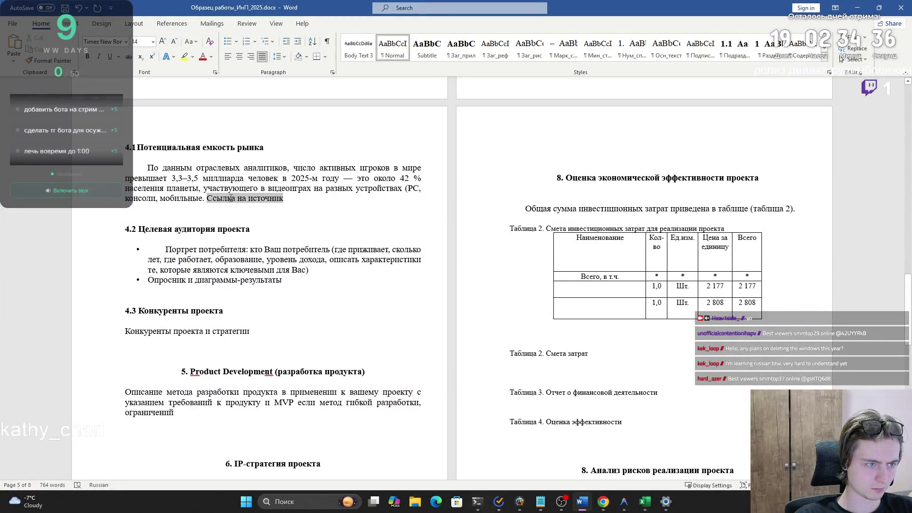
pyautogui.press('Left')
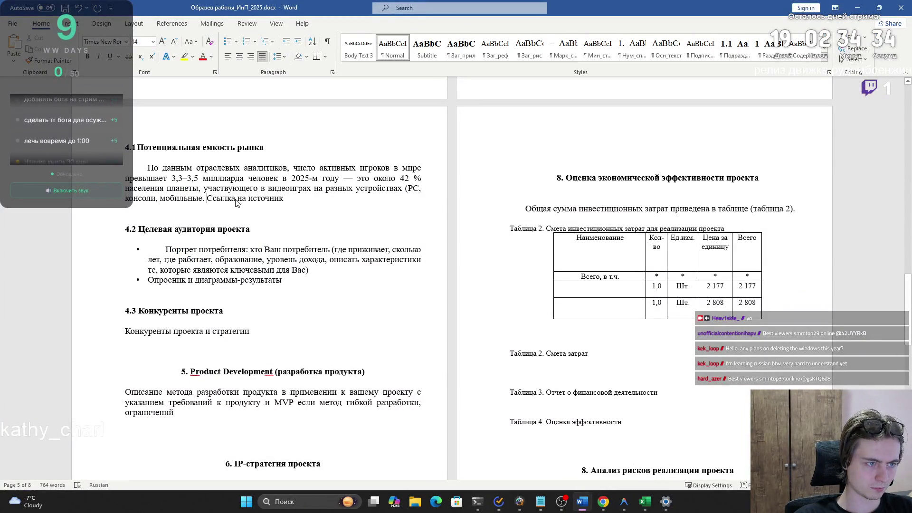
pyautogui.hotkey('ctrl', 'shift', 'Right')
pyautogui.hotkey('ctrl', 'shift', 'Right')
pyautogui.hotkey('ctrl', 'shift', 'Right')
pyautogui.hotkey('ctrl', 'v')
pyautogui.press('ctrl')
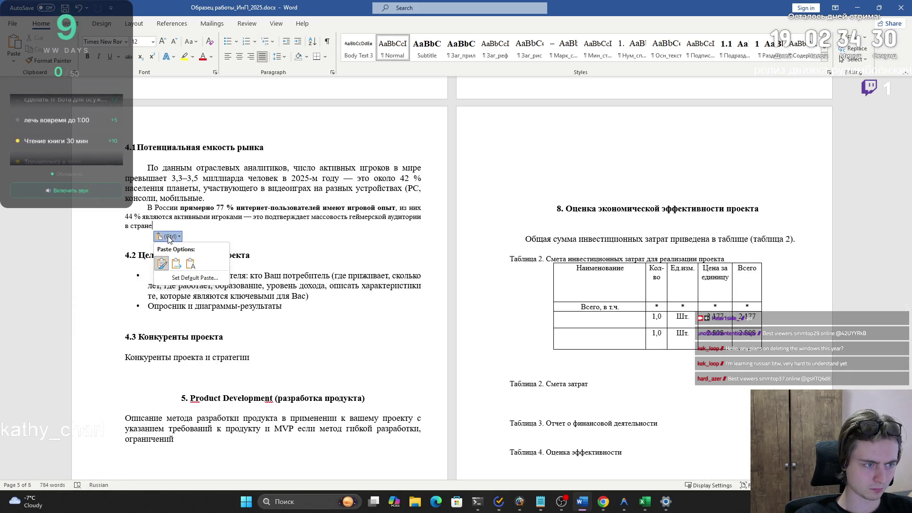
pyautogui.write('t')
pyautogui.write('х')
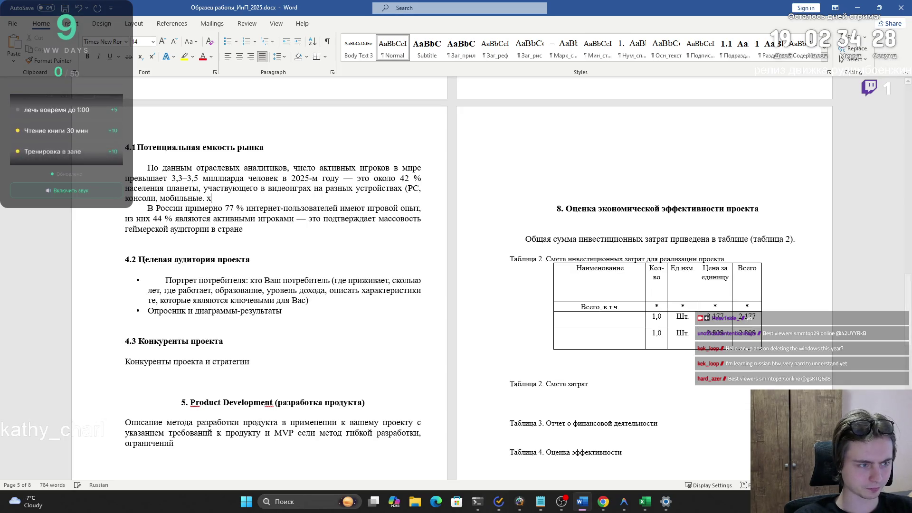
pyautogui.write('[1]')
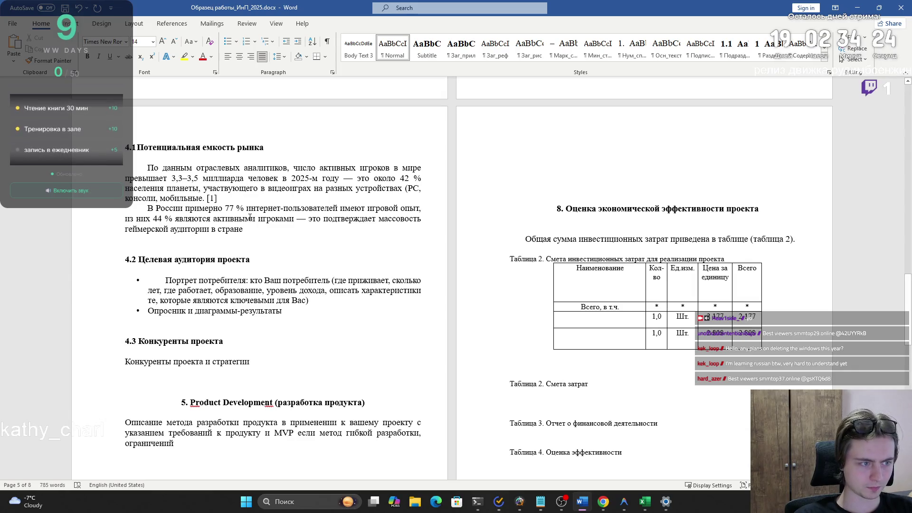
pyautogui.write(' [2')
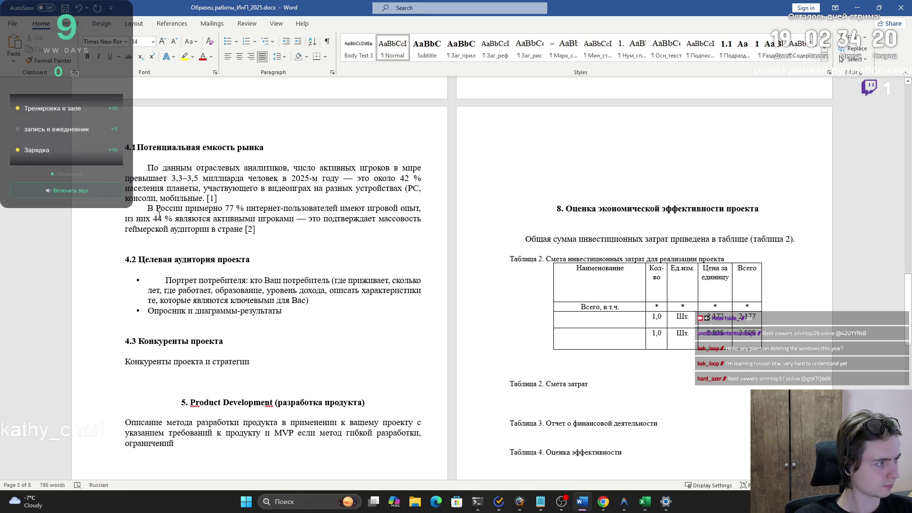
pyautogui.write('.')
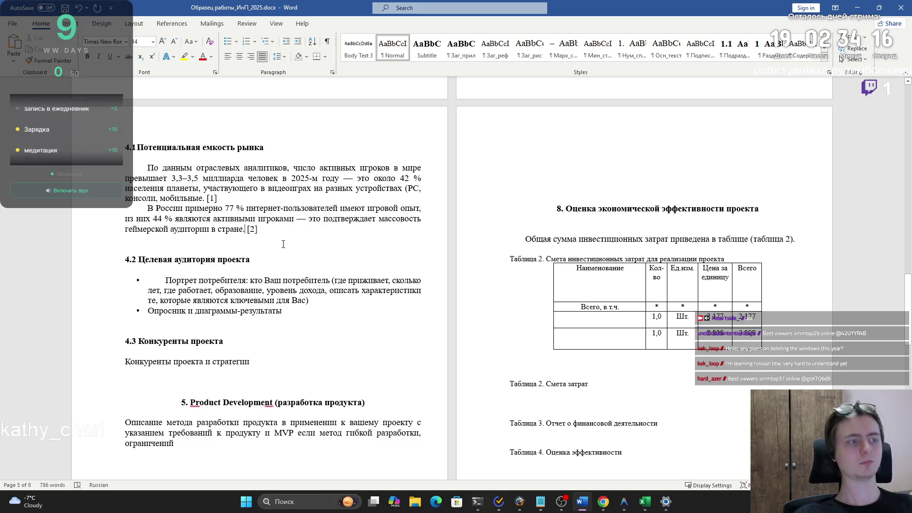
# - Change the em dashes after 'игроками' and 'году' to hyphens
pyautogui.click(306, 221)
pyautogui.press('BackSpace')
pyautogui.write('-')
pyautogui.click(354, 179)
pyautogui.press('BackSpace')
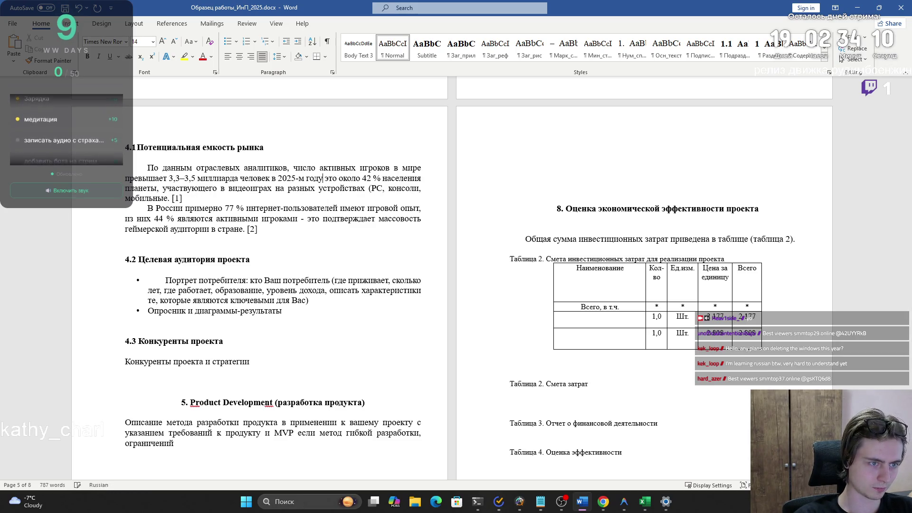
pyautogui.write('-')
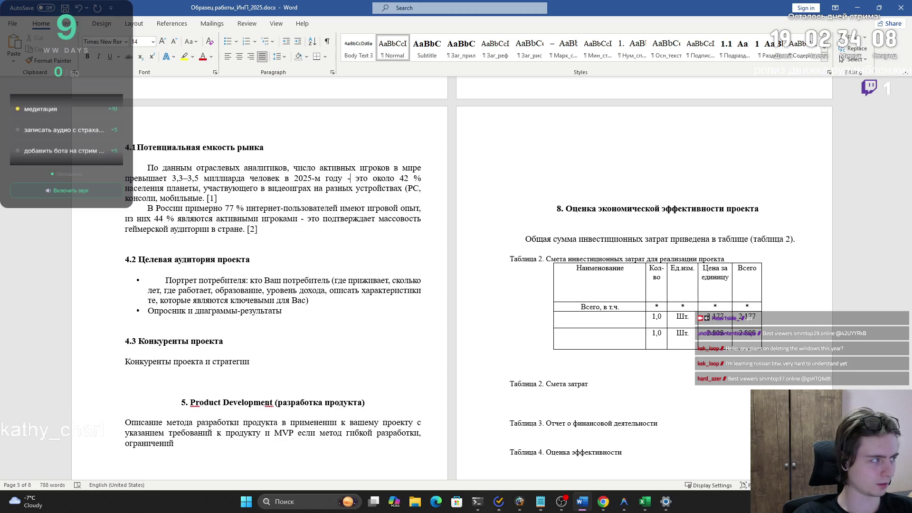
# - Look over the two section 4.2 bullet items, then switch to the browser
pyautogui.scroll(-3, 275, 216)
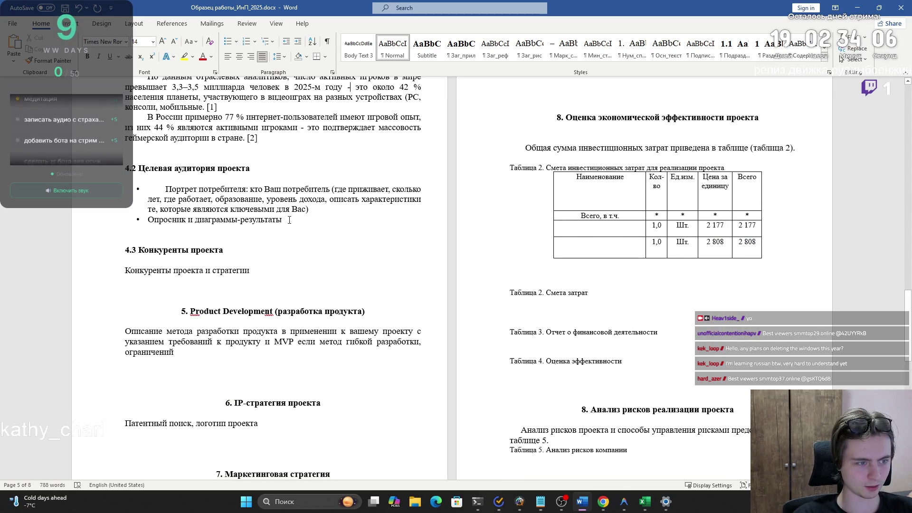
pyautogui.moveTo(165, 189)
pyautogui.mouseDown()
pyautogui.moveTo(309, 209)
pyautogui.moveTo(291, 223)
pyautogui.moveTo(247, 200)
pyautogui.moveTo(166, 189)
pyautogui.mouseUp()
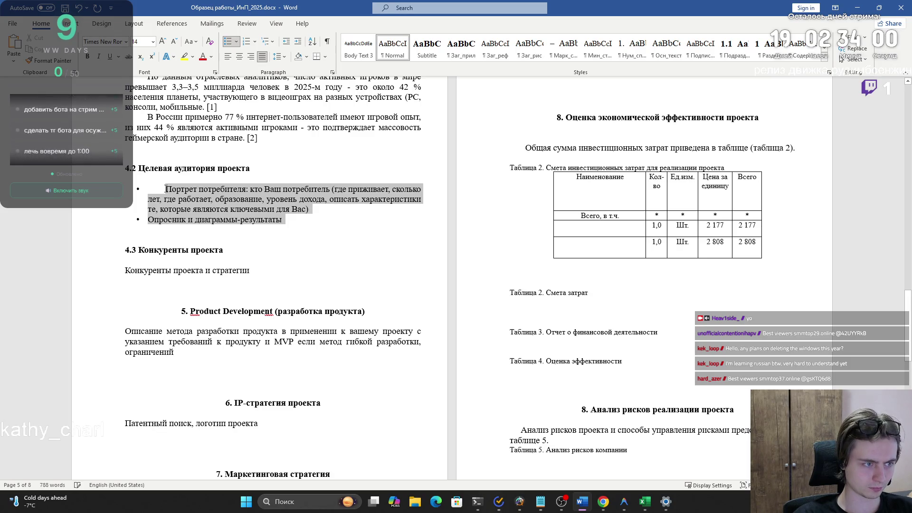
pyautogui.click(165, 189)
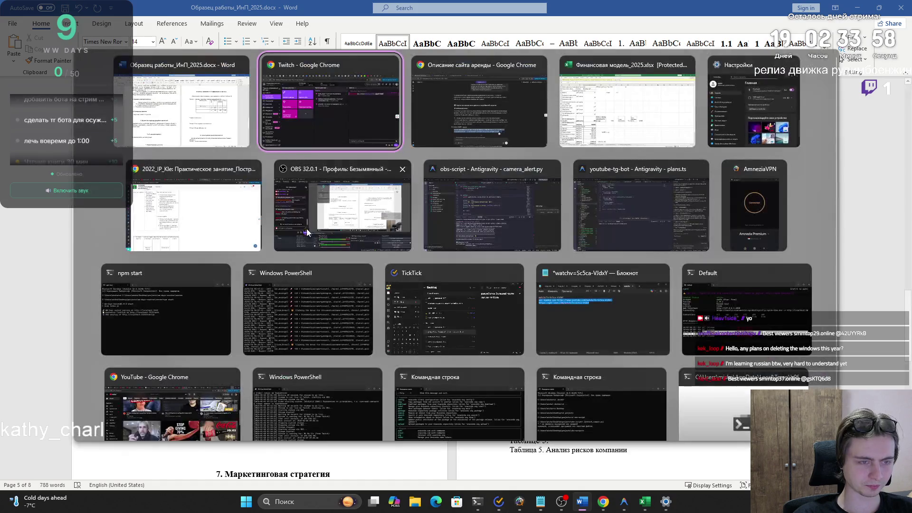
pyautogui.hotkey('alt', 'Tab')
pyautogui.click(466, 125)
# - In a new tab, search 'google form', enter Google Forms and open the existing survey
pyautogui.click(479, 9)
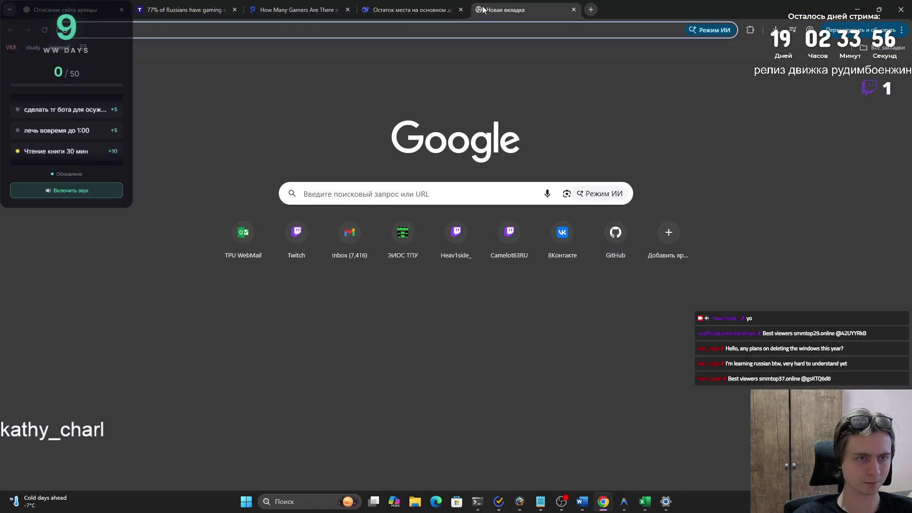
pyautogui.write('google form')
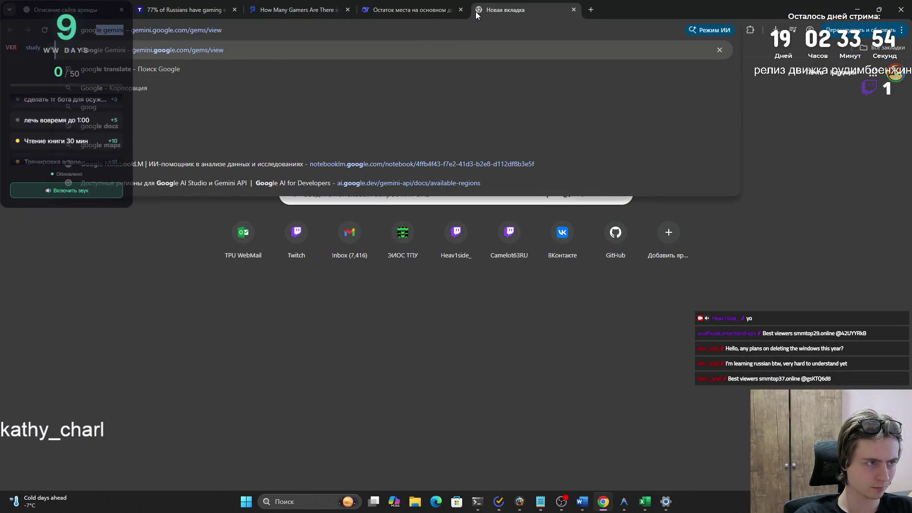
pyautogui.press('Return')
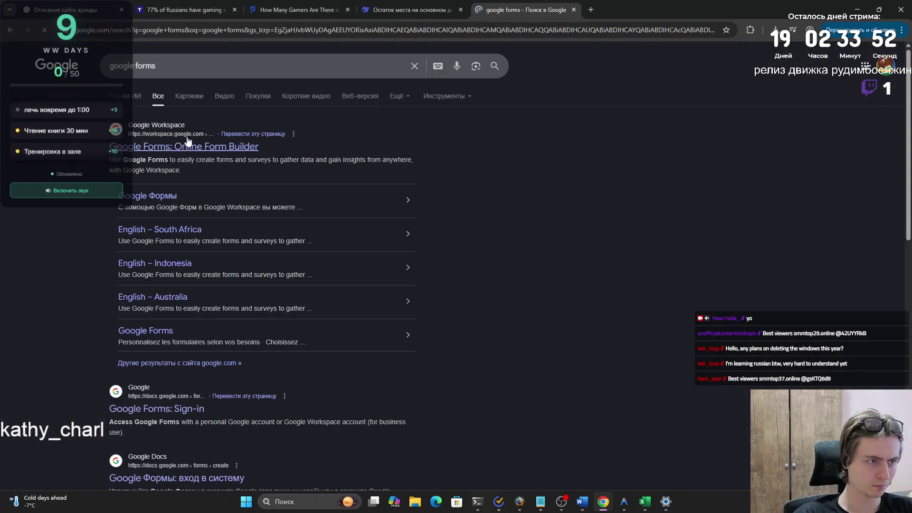
pyautogui.click(176, 143)
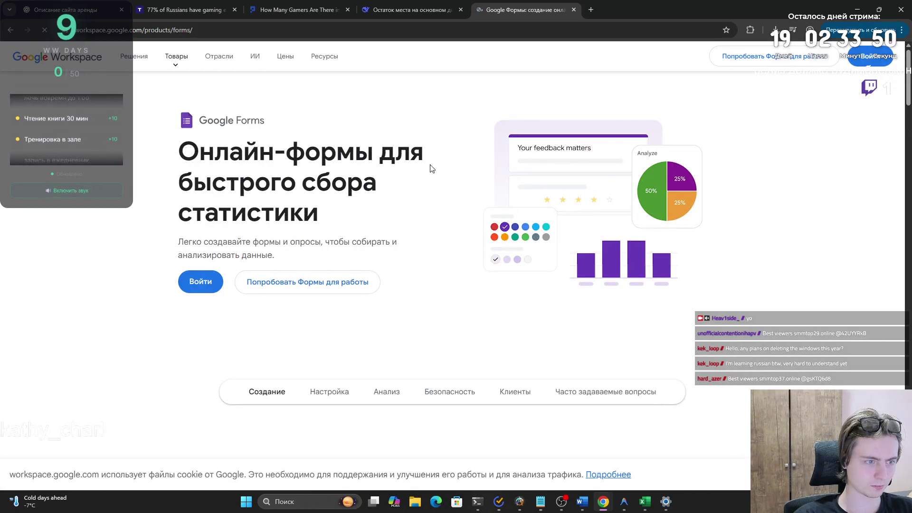
pyautogui.click(867, 62)
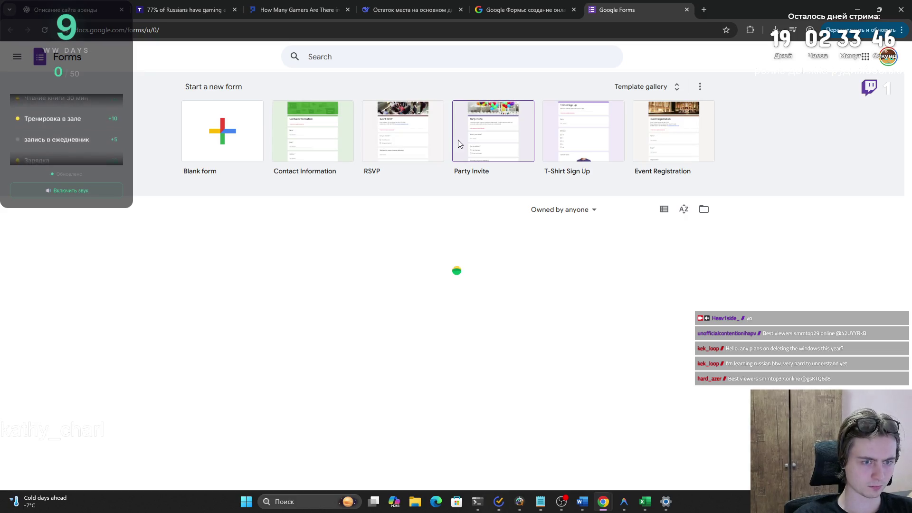
pyautogui.click(241, 264)
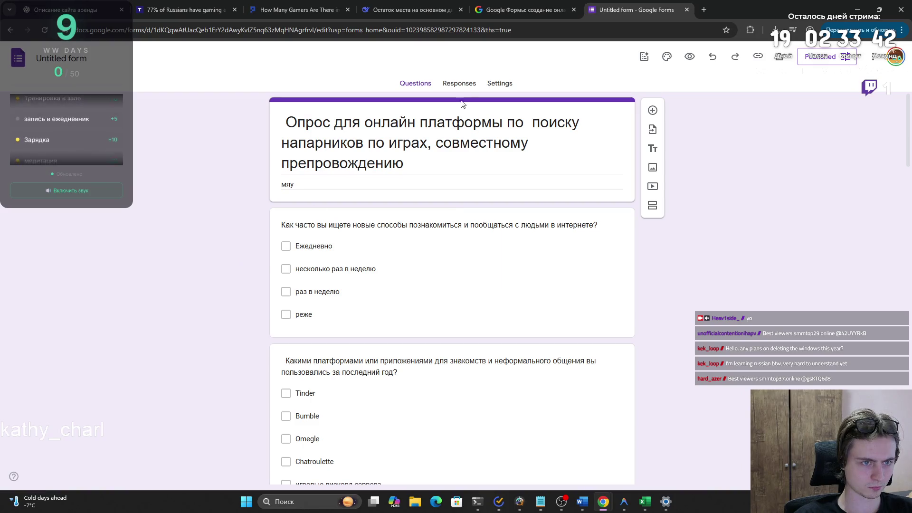
# - Open the survey's Responses tab and scroll through the summary charts of 12 responses
pyautogui.click(461, 85)
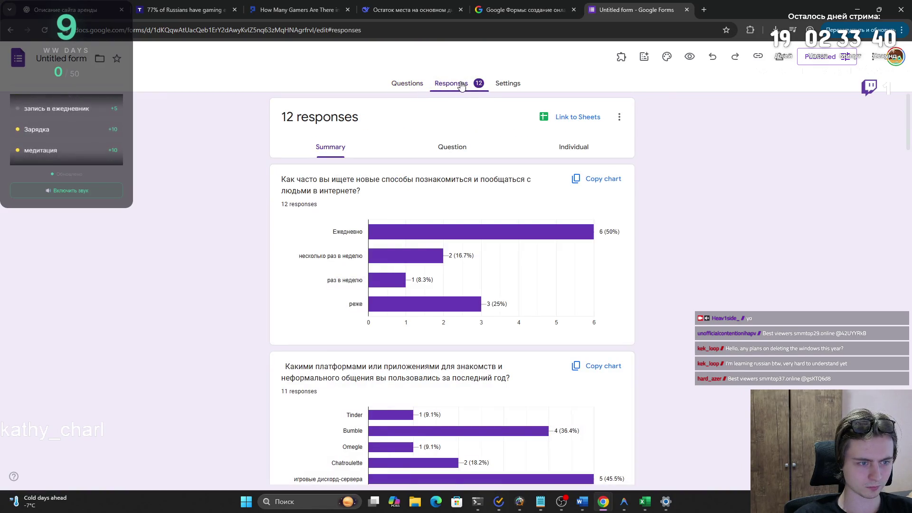
pyautogui.scroll(-15, 459, 162)
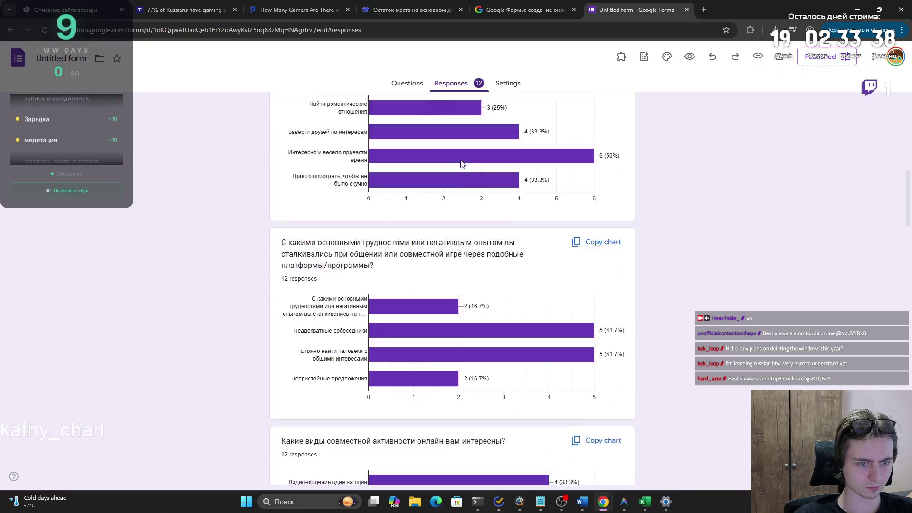
pyautogui.scroll(-20, 459, 161)
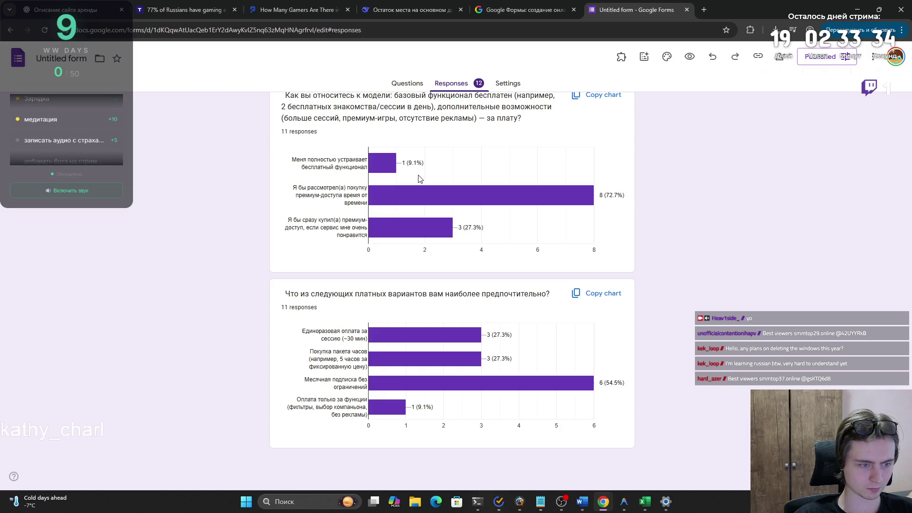
pyautogui.moveTo(421, 195)
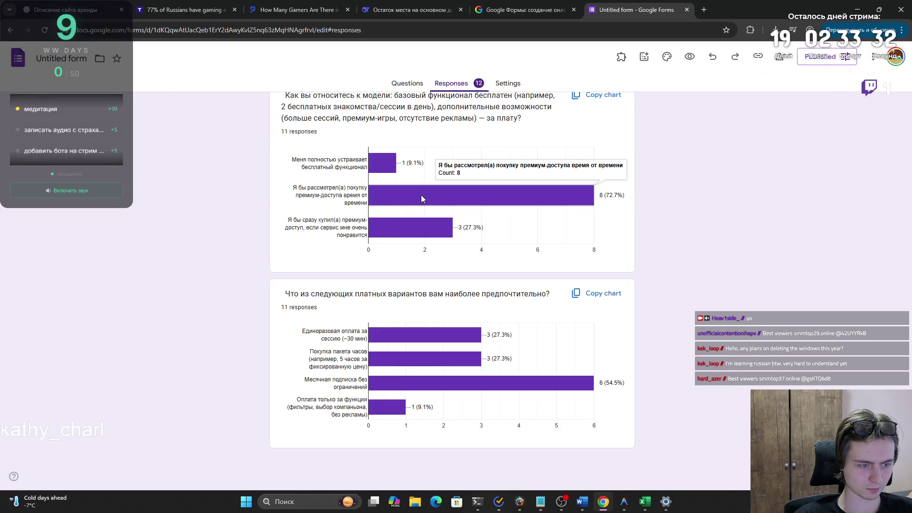
pyautogui.scroll(20, 422, 198)
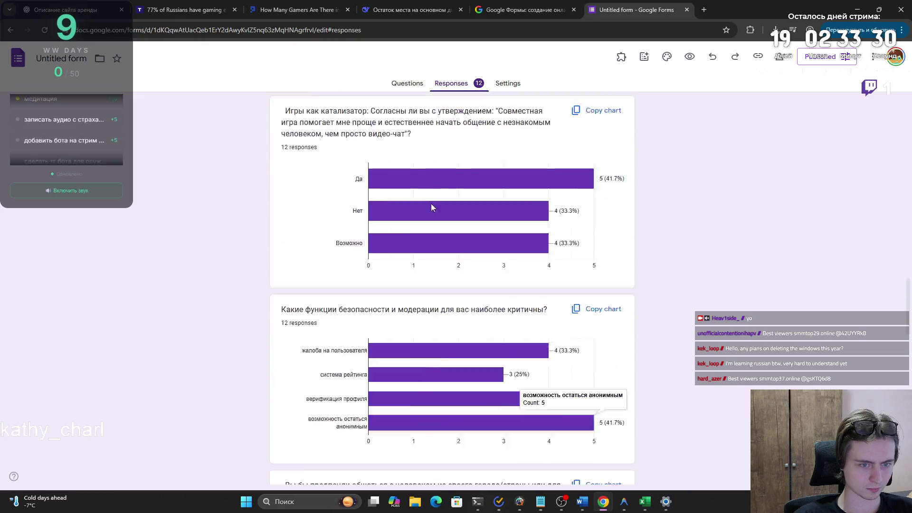
pyautogui.scroll(15, 441, 217)
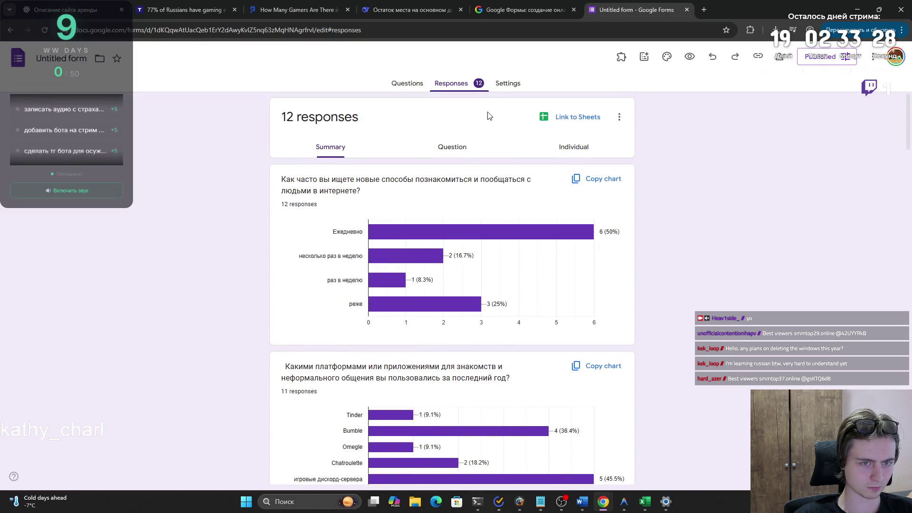
pyautogui.click(499, 86)
pyautogui.hotkey('alt', 'Left')
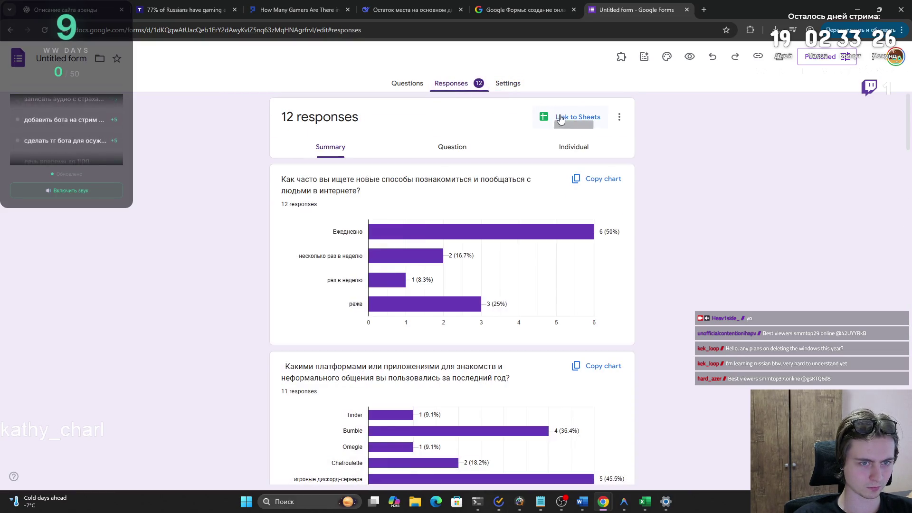
# - Check the Individual and Question views, return to Summary, and choose Link to Sheets
pyautogui.click(558, 149)
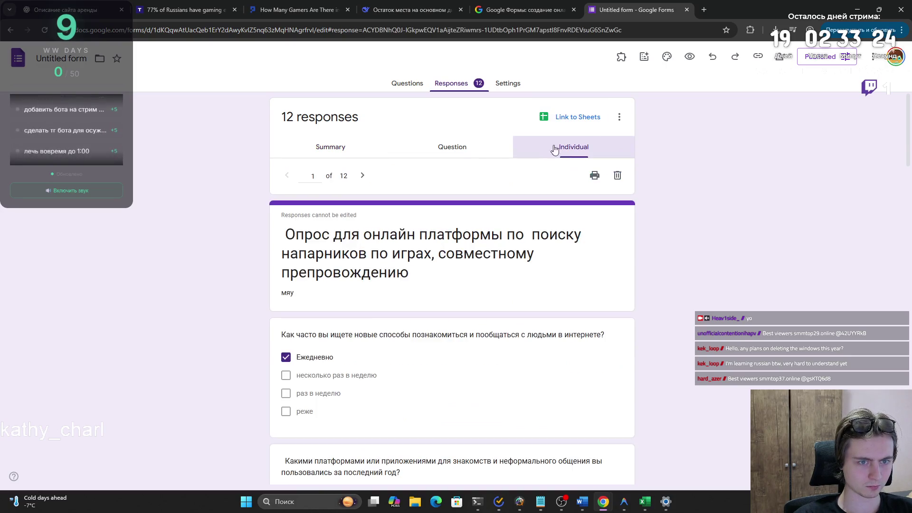
pyautogui.click(468, 148)
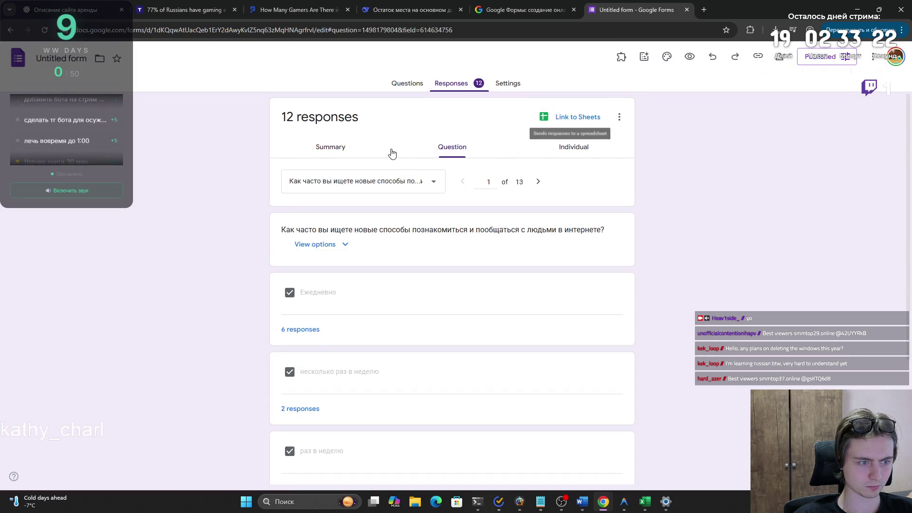
pyautogui.click(346, 148)
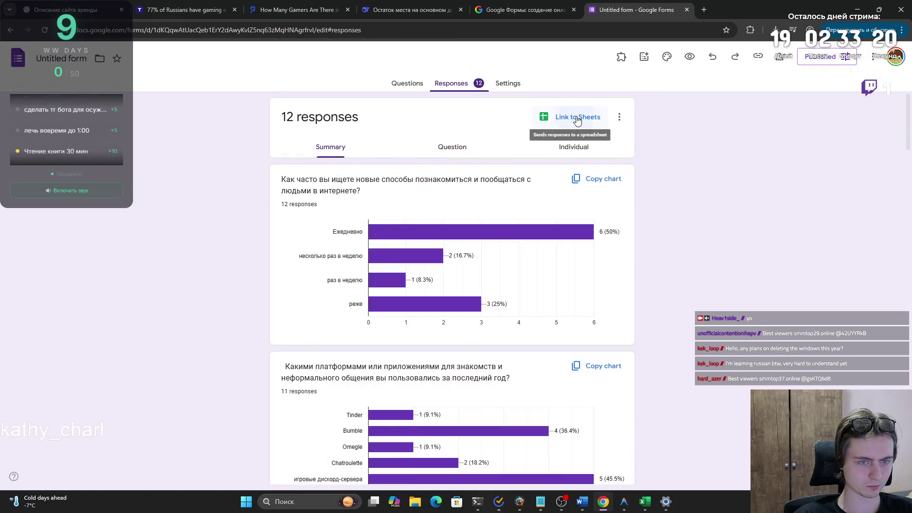
pyautogui.click(570, 120)
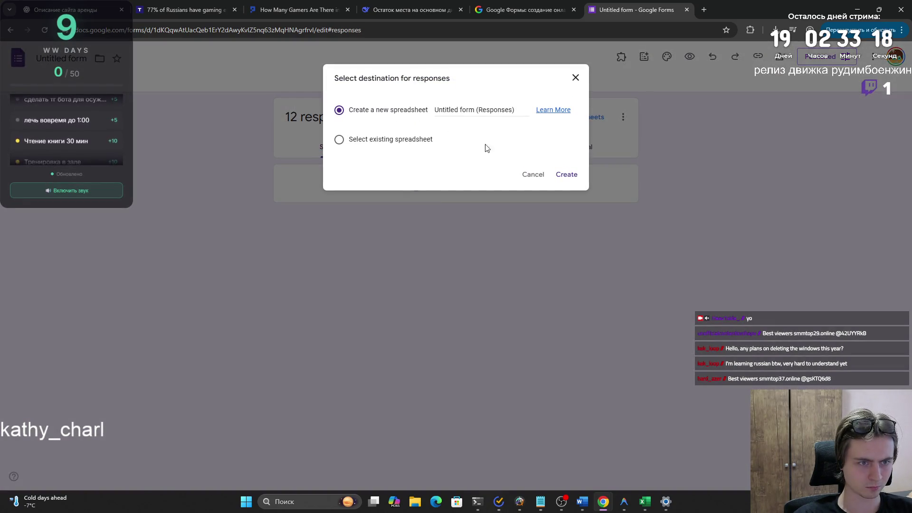
# - Create a new responses spreadsheet linked to the survey
pyautogui.click(389, 141)
pyautogui.click(339, 109)
pyautogui.click(558, 178)
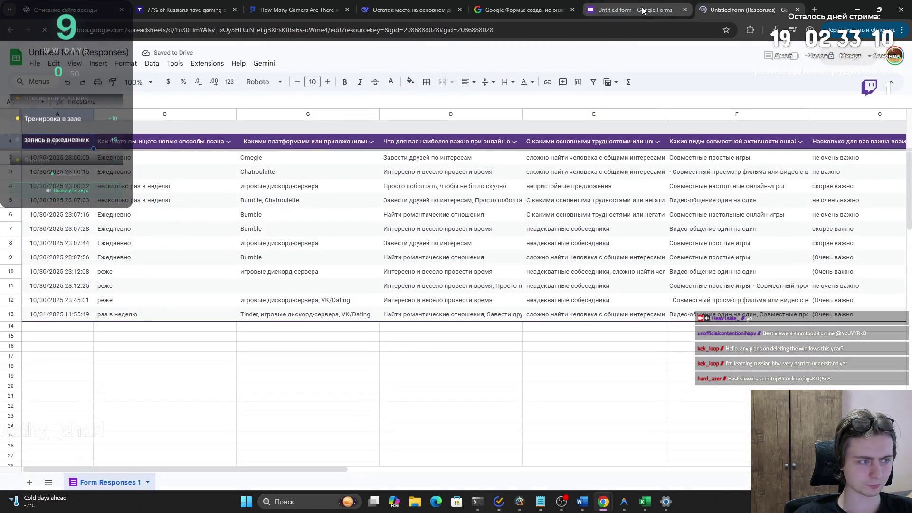
pyautogui.click(641, 8)
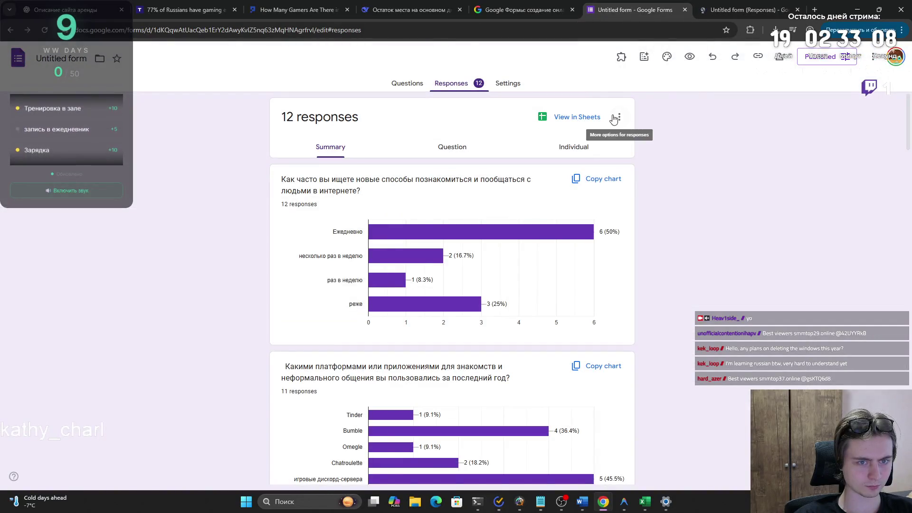
pyautogui.click(618, 117)
pyautogui.click(472, 93)
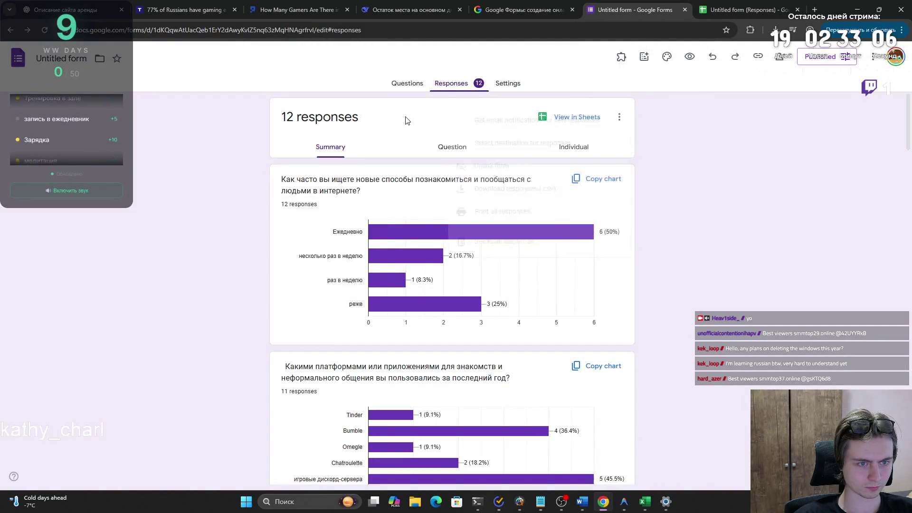
pyautogui.click(497, 85)
pyautogui.click(455, 88)
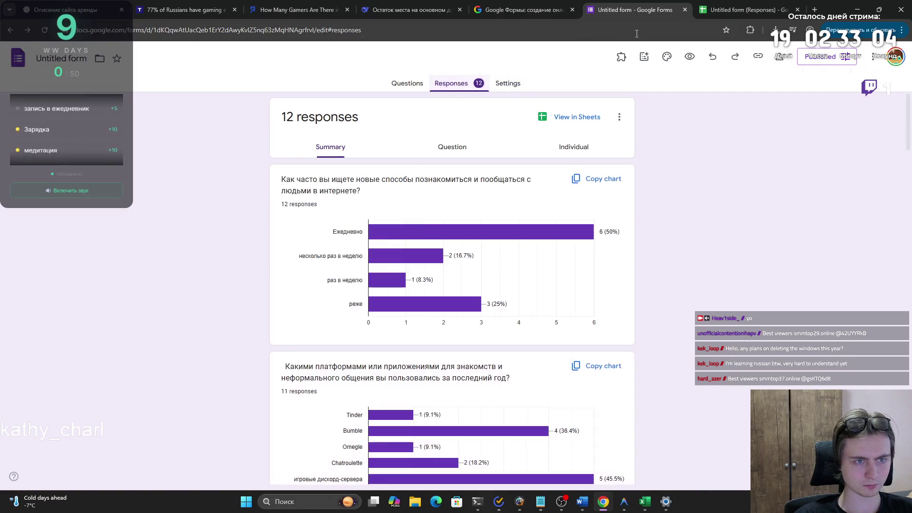
# - Copy the full response table A1:N13 from the spreadsheet, then go back to ChatGPT
pyautogui.click(741, 9)
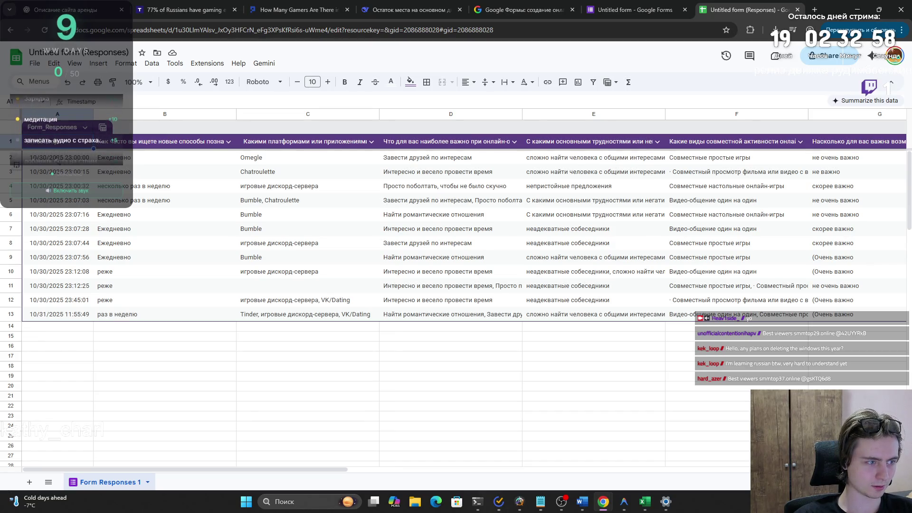
pyautogui.moveTo(43, 157)
pyautogui.mouseDown()
pyautogui.moveTo(910, 274)
pyautogui.moveTo(882, 274)
pyautogui.moveTo(905, 274)
pyautogui.moveTo(902, 313)
pyautogui.moveTo(759, 312)
pyautogui.mouseUp()
pyautogui.hotkey('ctrl', 'c')
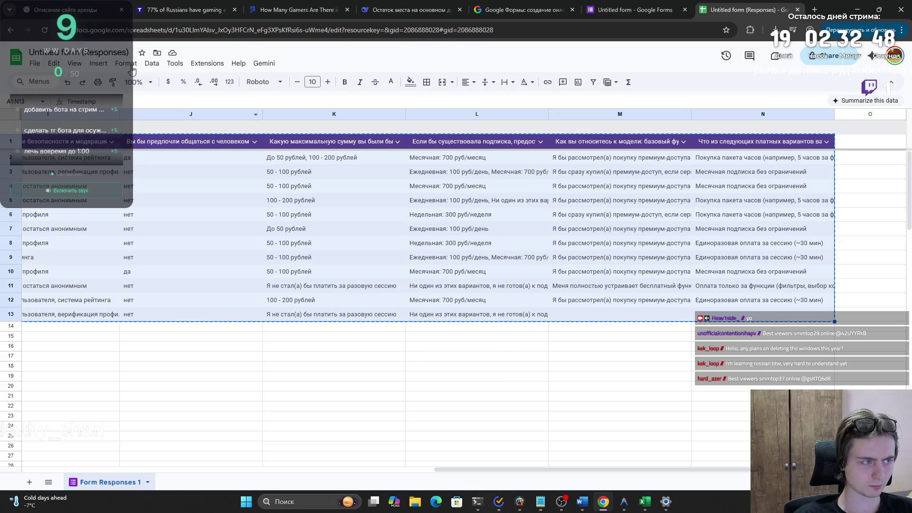
pyautogui.hotkey('ctrl', '1')
pyautogui.scroll(-5, 379, 347)
pyautogui.click(383, 337)
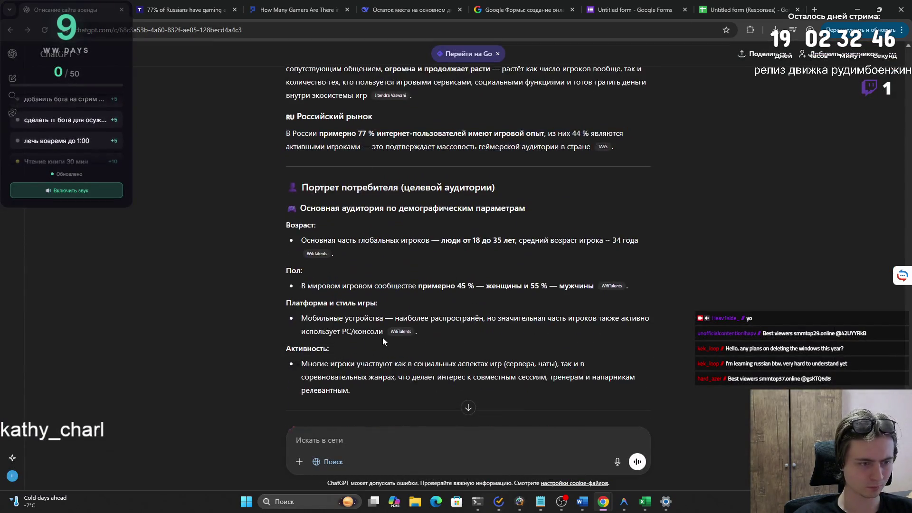
# - Start a ChatGPT prompt reading 'возьми во внимание данный опрос'
pyautogui.scroll(-4, 383, 337)
pyautogui.click(383, 446)
pyautogui.write('djp')
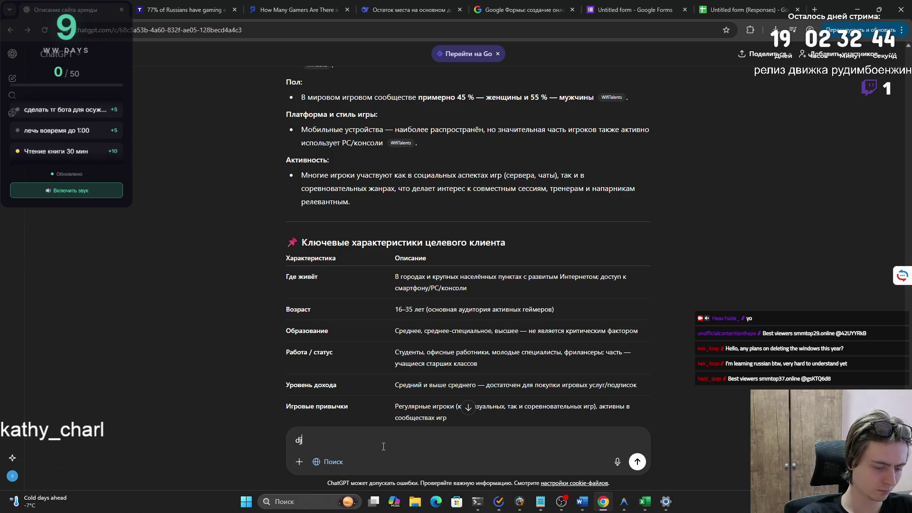
pyautogui.hotkey('ctrl', 'a')
pyautogui.write('возьми')
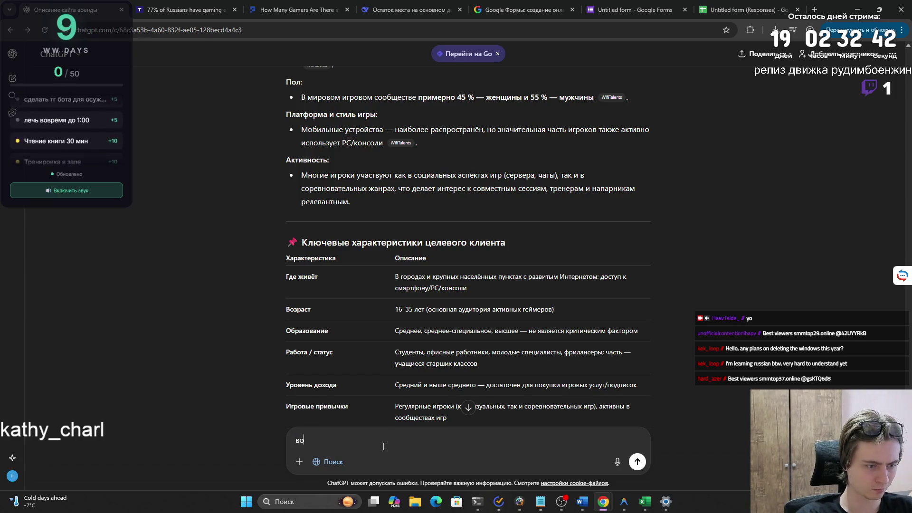
pyautogui.scroll(-10, 385, 313)
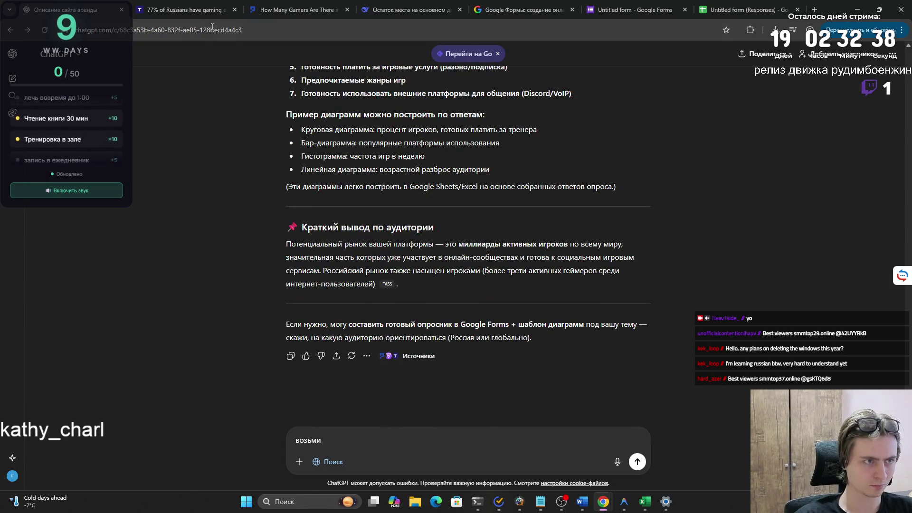
pyautogui.write('во внимание данный опр')
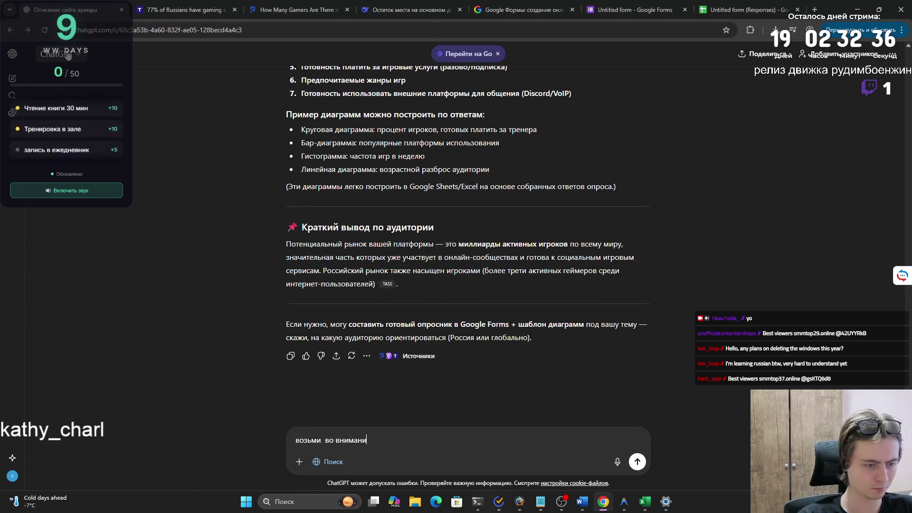
pyautogui.write('ос')
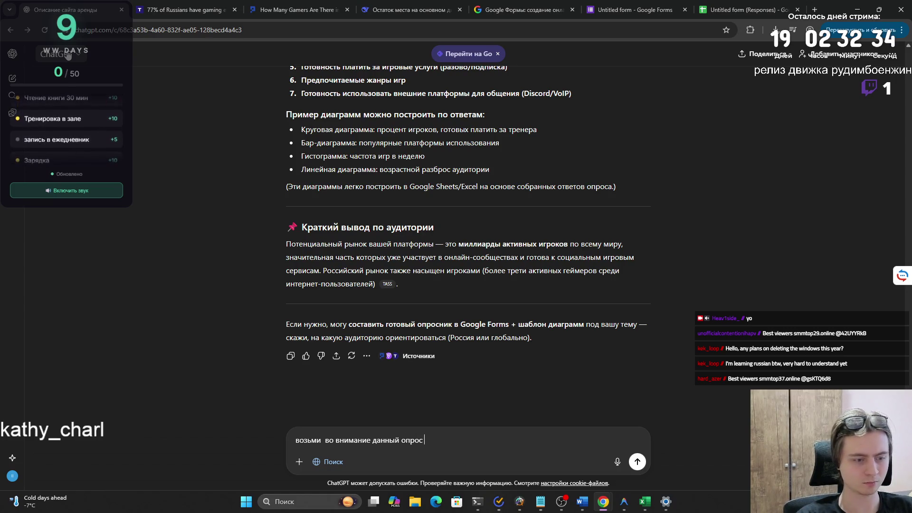
# - Add the consumer-portrait bullet text from Word section 4.2 to the prompt on a new line
pyautogui.hotkey('alt', 'Tab')
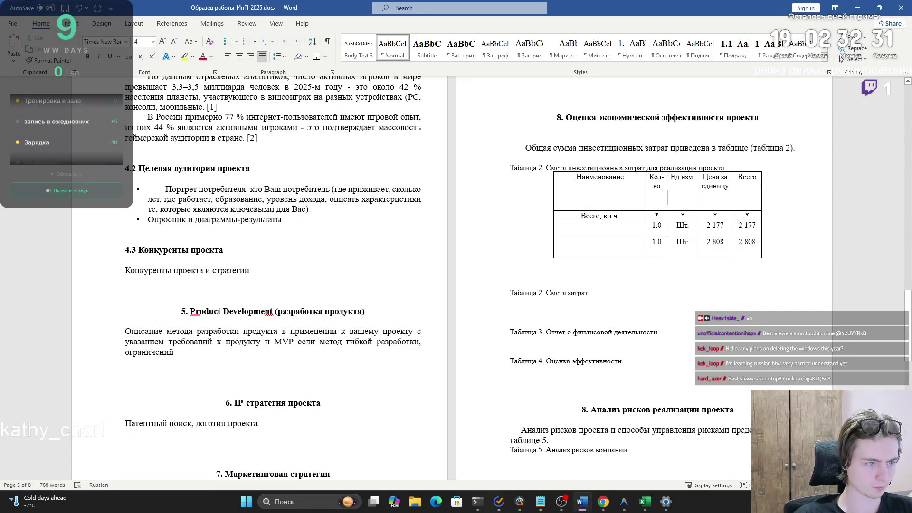
pyautogui.moveTo(302, 212)
pyautogui.mouseDown()
pyautogui.moveTo(154, 186)
pyautogui.moveTo(168, 184)
pyautogui.mouseUp()
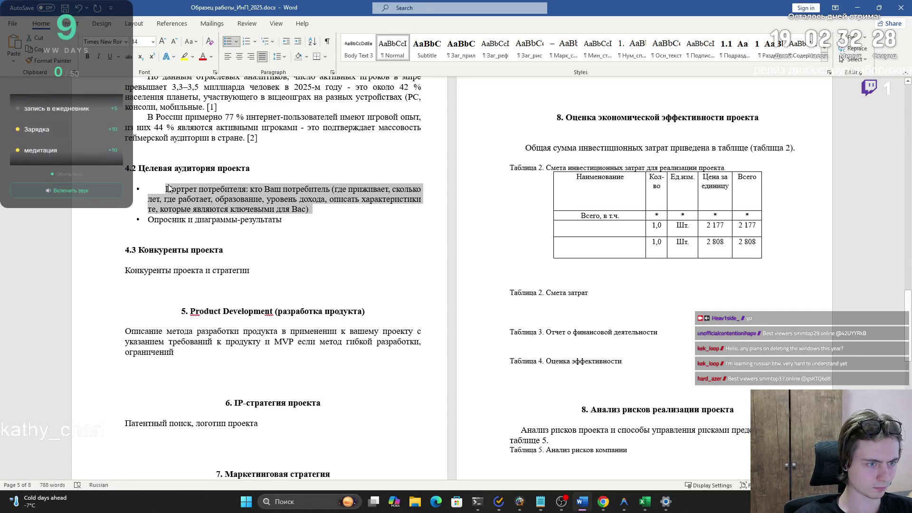
pyautogui.hotkey('alt', 'Tab')
pyautogui.hotkey('shift', 'Return')
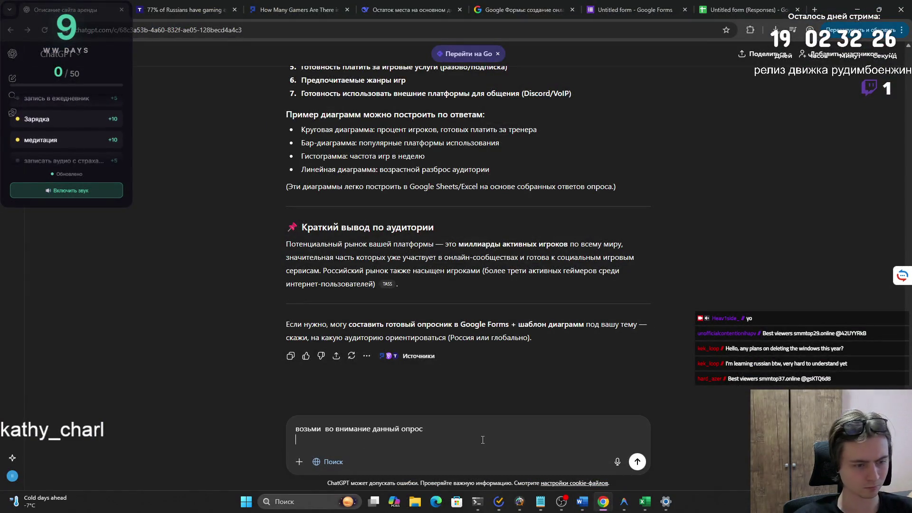
pyautogui.hotkey('ctrl', 'v')
# - Tidy the prompt's line breaks and remove a duplicate pasted paragraph
pyautogui.click(446, 414)
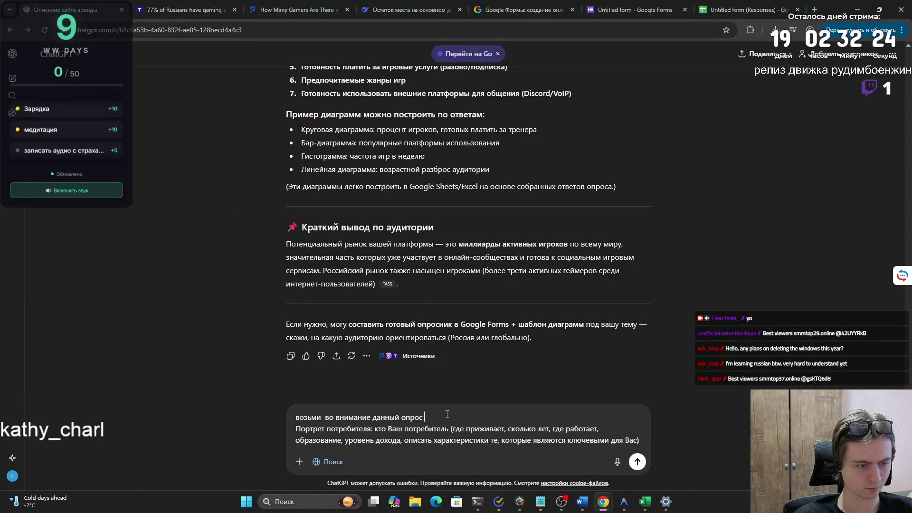
pyautogui.hotkey('shift', 'Return')
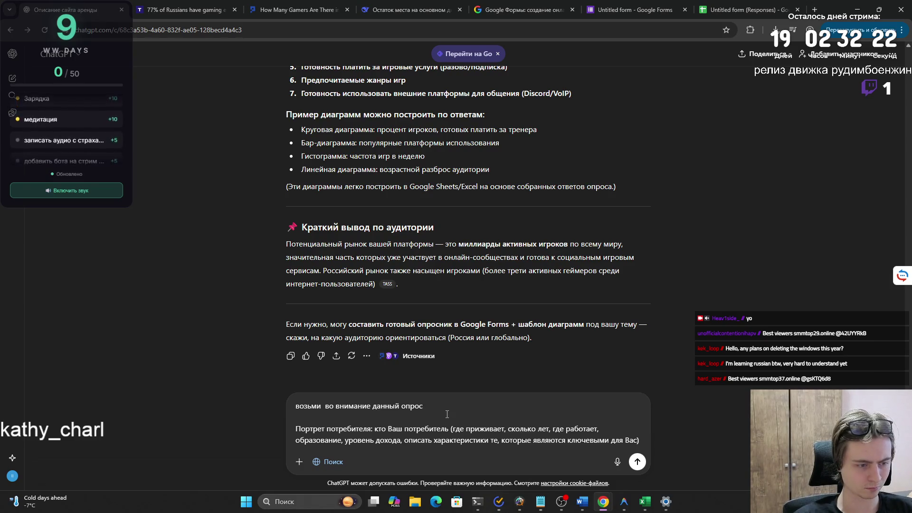
pyautogui.press('BackSpace')
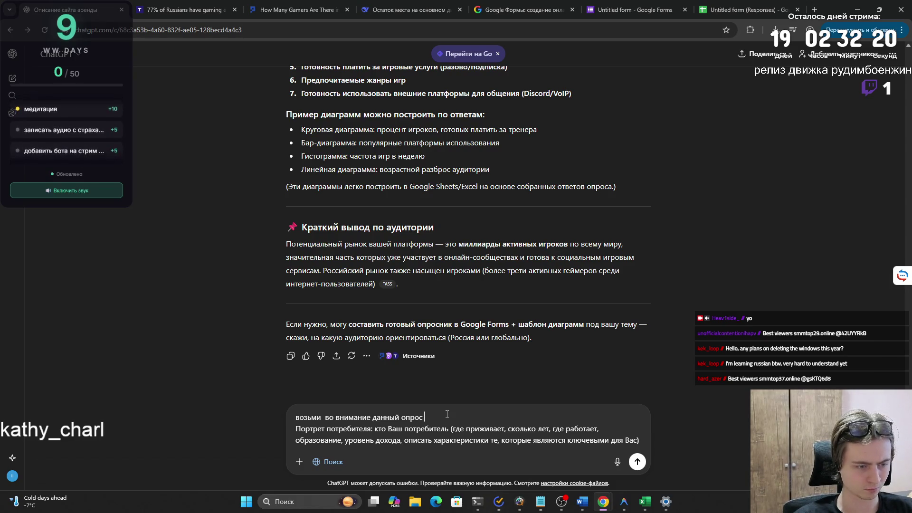
pyautogui.hotkey('shift', 'Return')
pyautogui.hotkey('shift', 'Return')
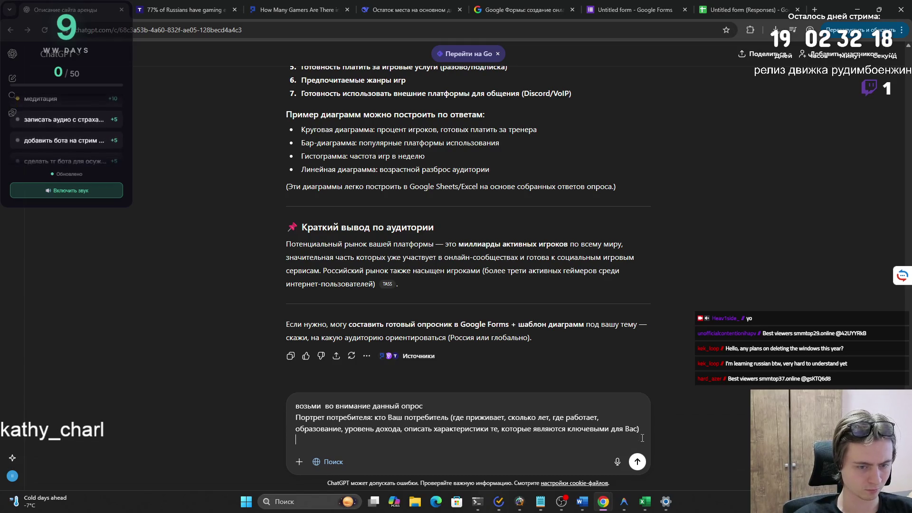
pyautogui.hotkey('ctrl', 'v')
pyautogui.hotkey('alt', 'Tab')
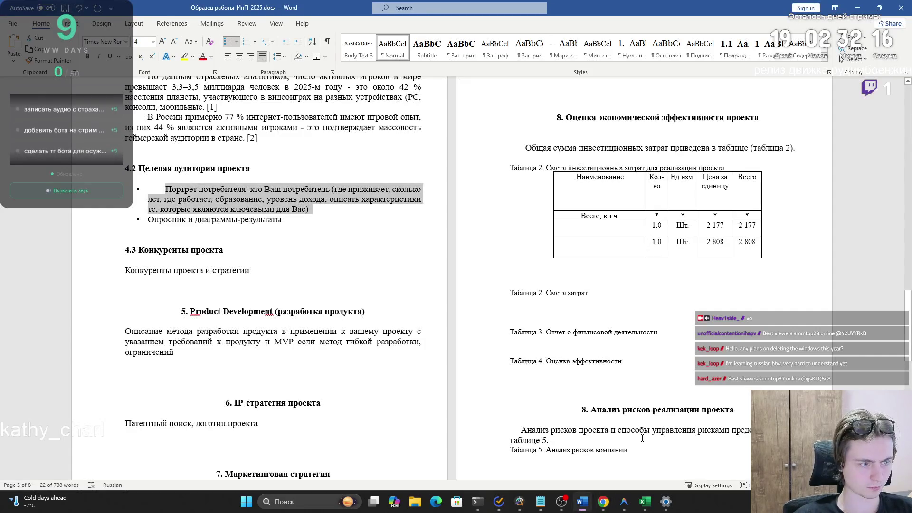
pyautogui.hotkey('alt', 'Tab')
pyautogui.hotkey('ctrl', 'z')
# - Paste the survey response rows from Sheets into the prompt and send it
pyautogui.hotkey('alt', 'Tab')
pyautogui.hotkey('alt', 'Tab')
pyautogui.hotkey('alt', 'Tab')
pyautogui.hotkey('alt', 'Tab')
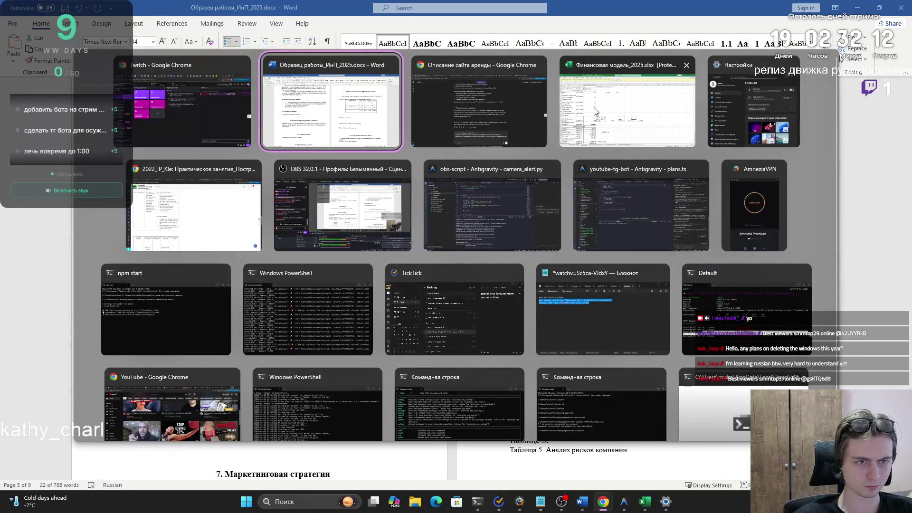
pyautogui.click(351, 113)
pyautogui.hotkey('alt', 'Tab')
pyautogui.hotkey('alt', 'Tab')
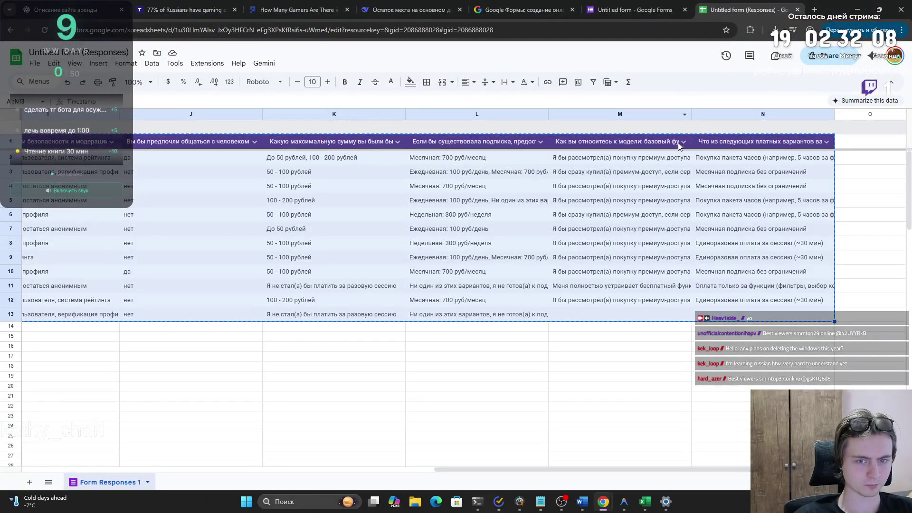
pyautogui.hotkey('alt', 'Tab')
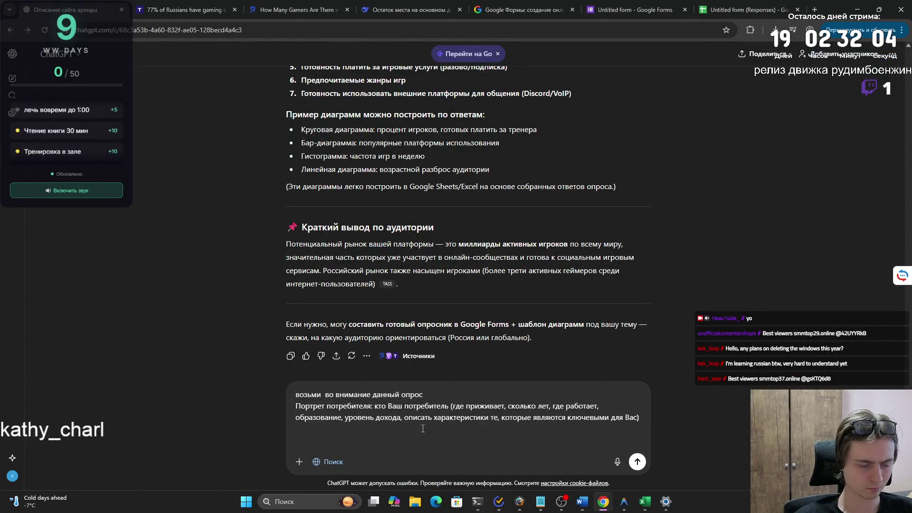
pyautogui.hotkey('shift', 'Return')
pyautogui.hotkey('ctrl', 'v')
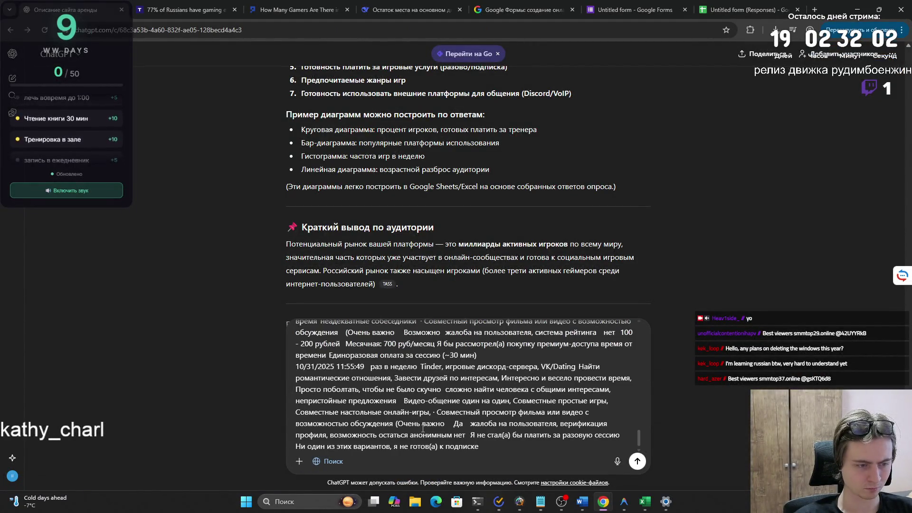
pyautogui.scroll(5, 503, 416)
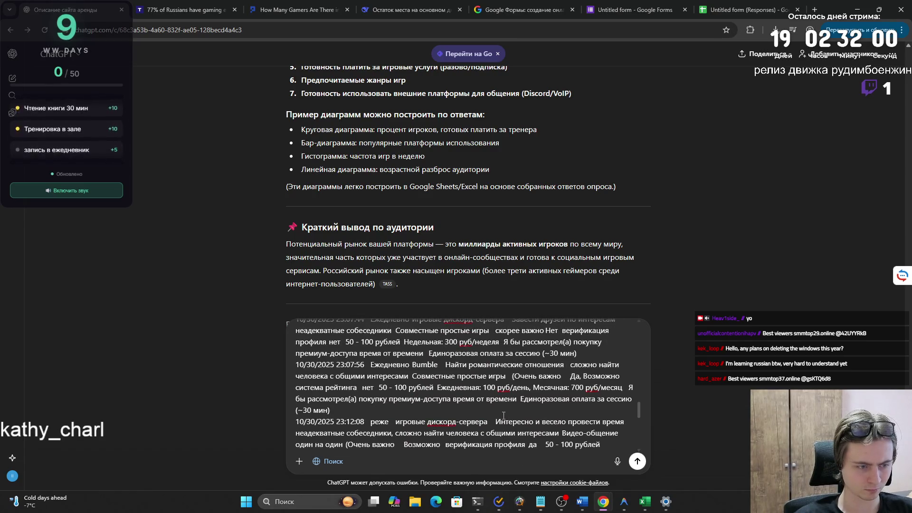
pyautogui.scroll(15, 503, 416)
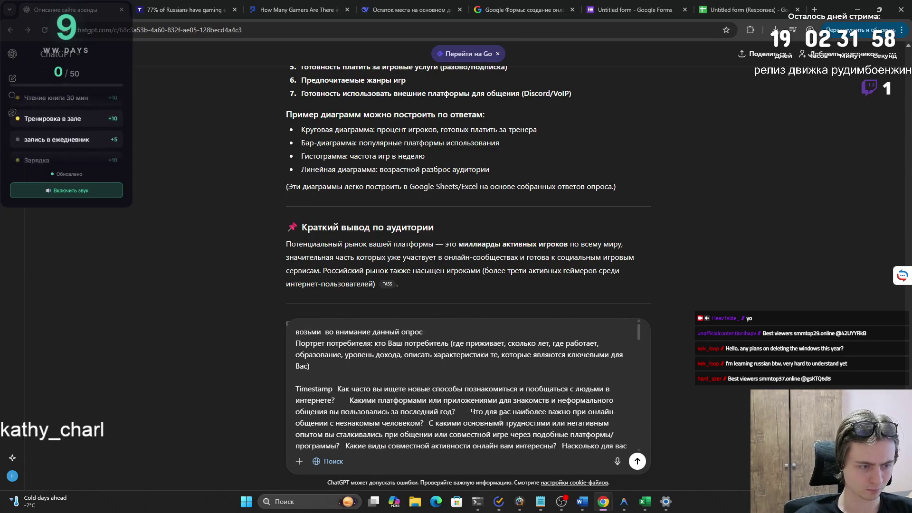
pyautogui.press('Return')
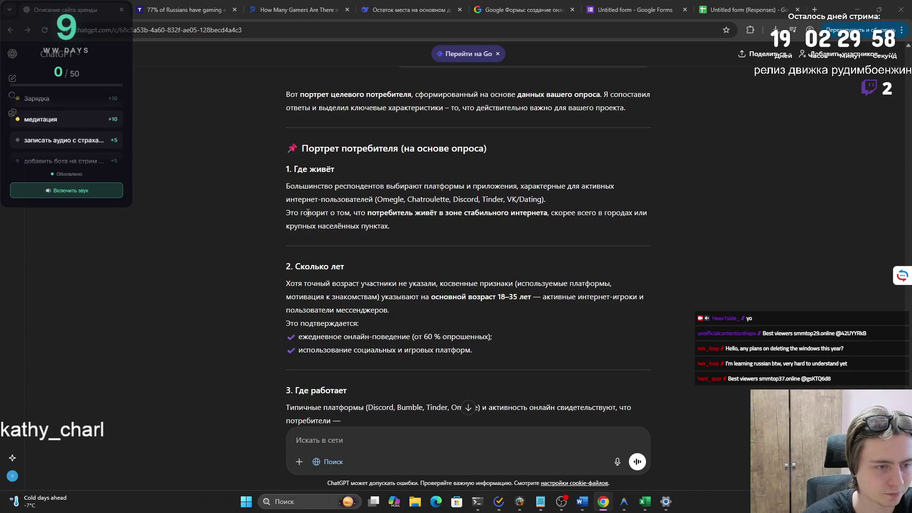
# - Read ChatGPT's consumer portrait, from the 18–35 age section through typical occupations
pyautogui.moveTo(287, 284)
pyautogui.mouseDown()
pyautogui.moveTo(611, 292)
pyautogui.moveTo(410, 299)
pyautogui.moveTo(528, 301)
pyautogui.moveTo(472, 302)
pyautogui.mouseUp()
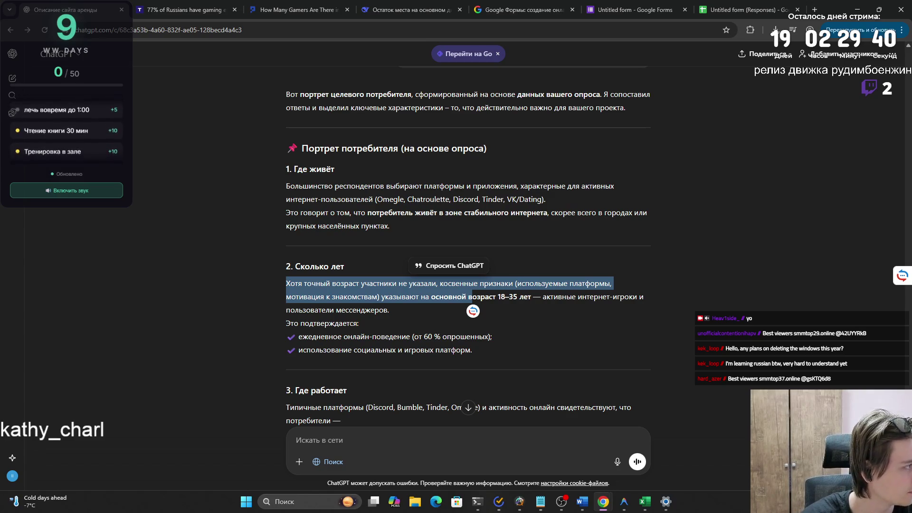
pyautogui.scroll(-3, 325, 327)
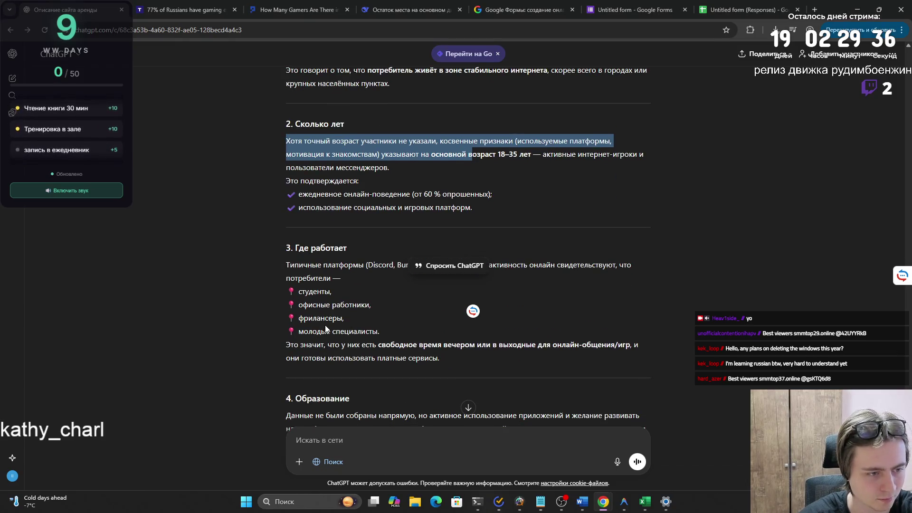
pyautogui.click(324, 327)
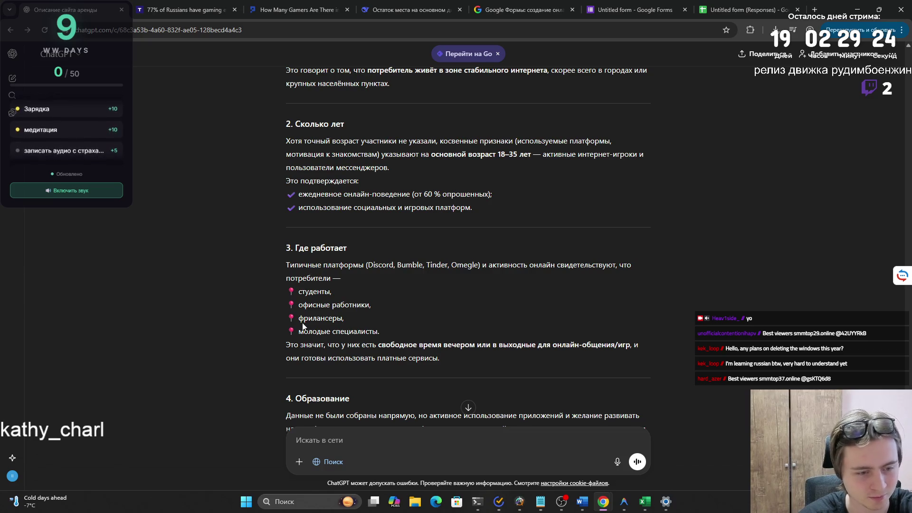
pyautogui.scroll(-2, 295, 328)
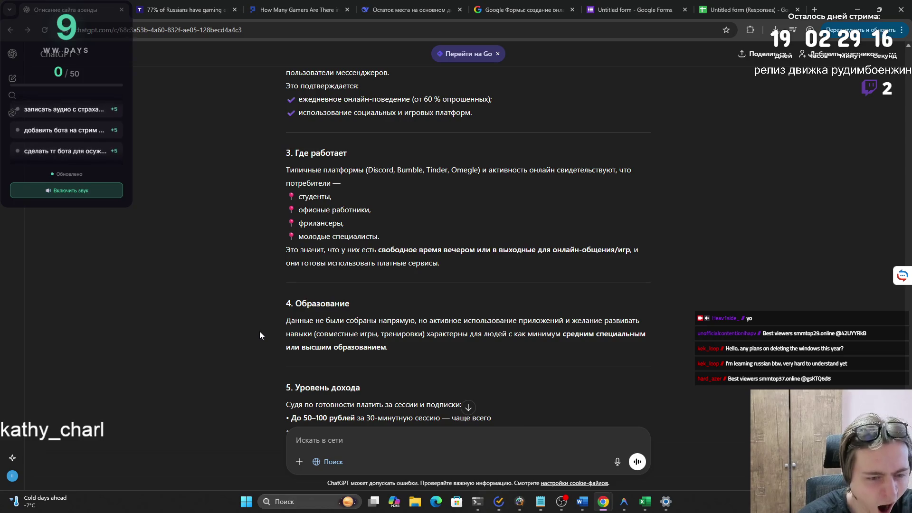
pyautogui.scroll(-3, 264, 327)
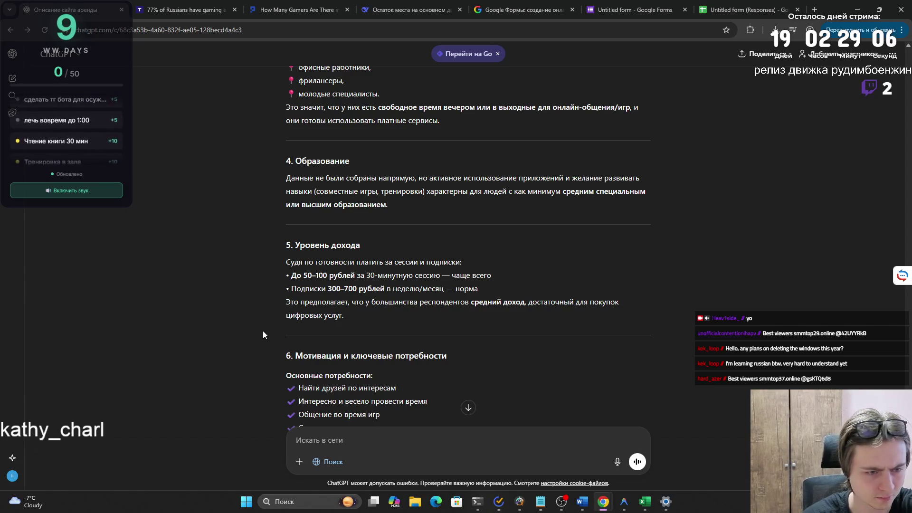
pyautogui.scroll(-1, 262, 337)
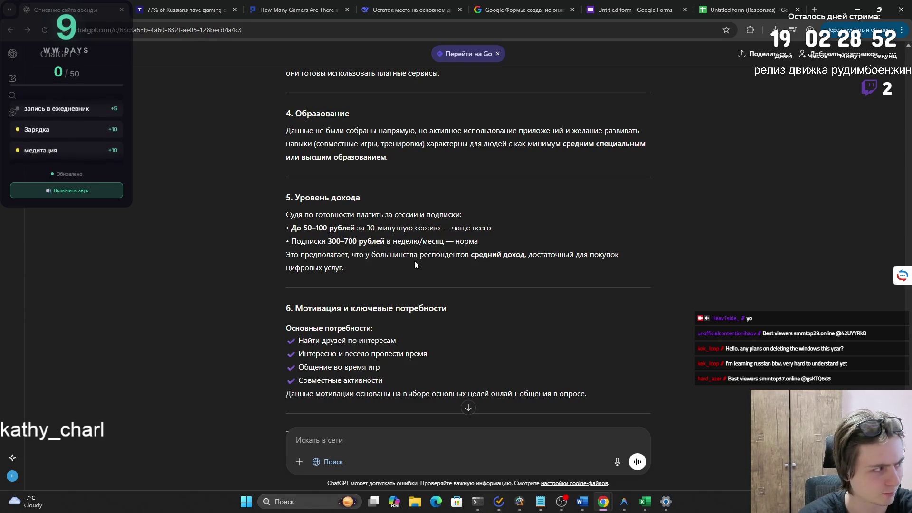
pyautogui.scroll(-2, 430, 285)
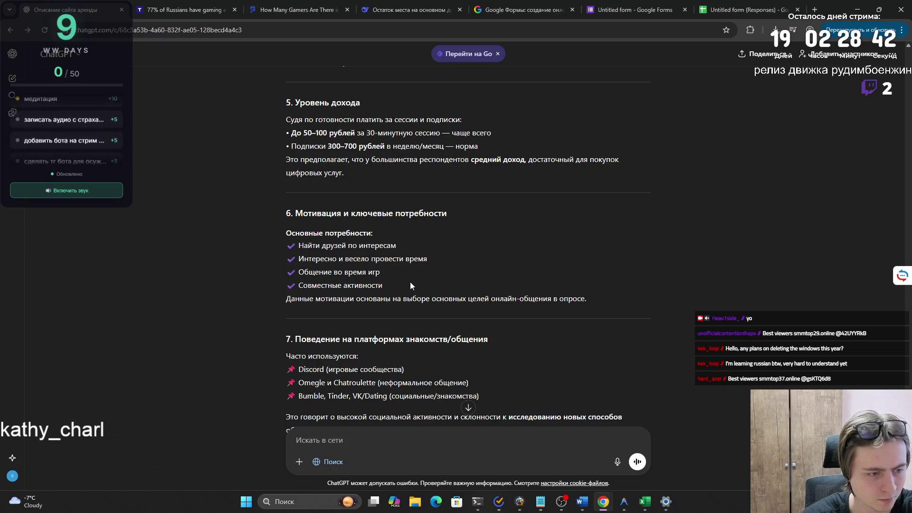
pyautogui.scroll(-2, 409, 283)
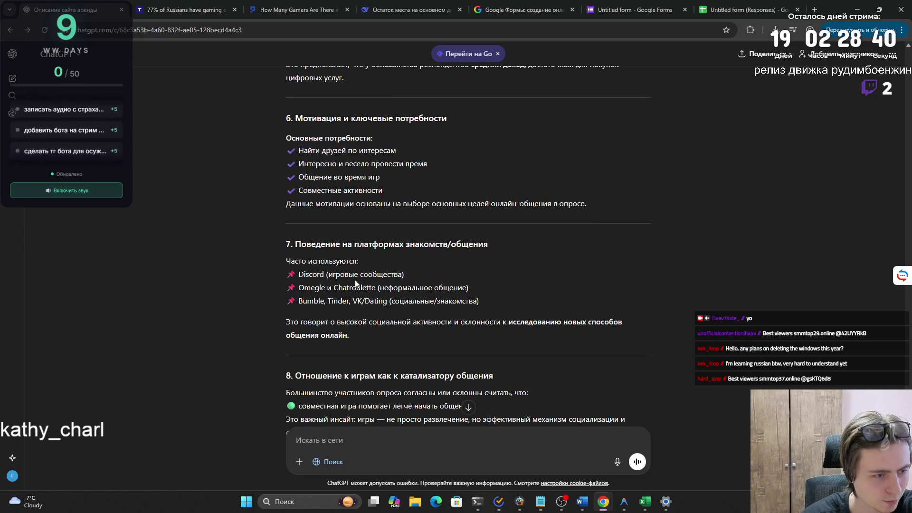
pyautogui.moveTo(313, 274); pyautogui.dragTo(317, 275)
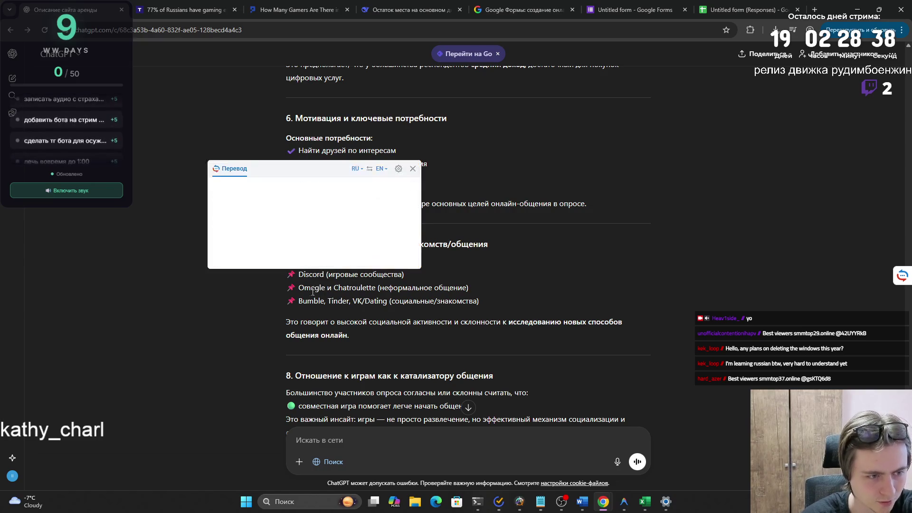
pyautogui.scroll(-1, 316, 310)
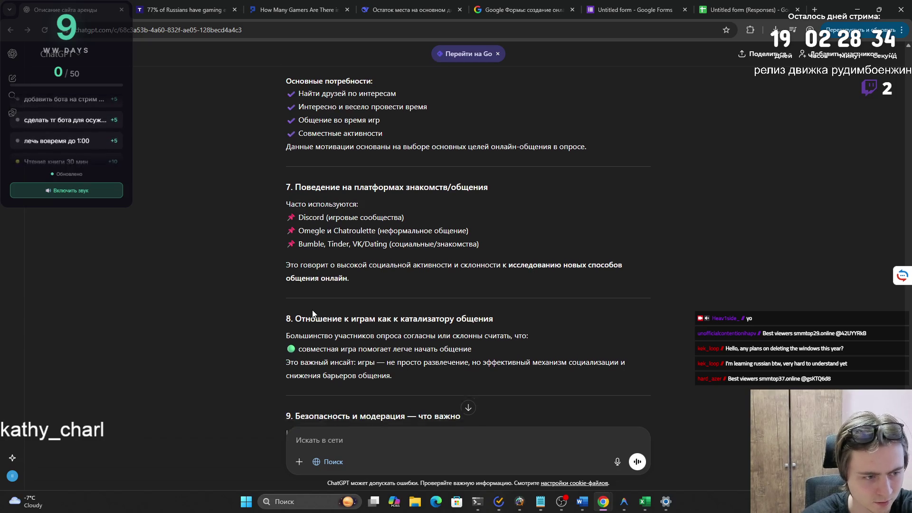
pyautogui.scroll(-1, 312, 311)
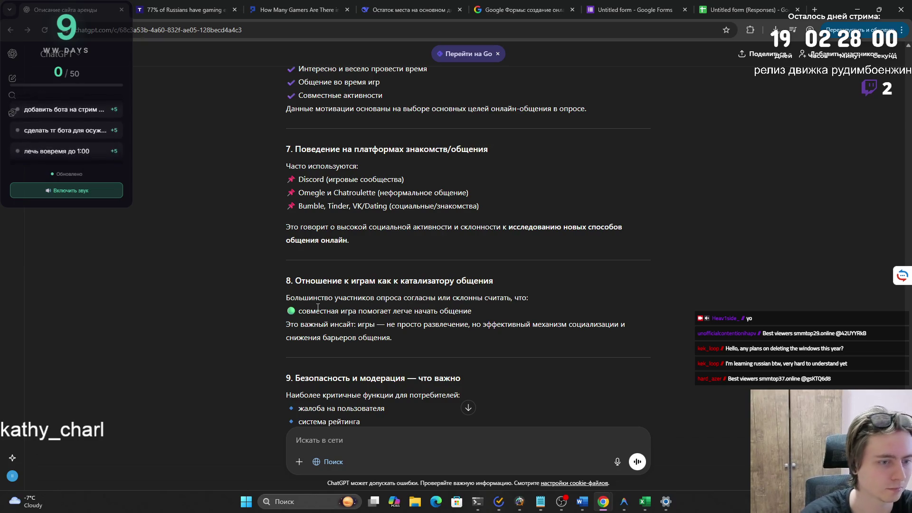
pyautogui.scroll(-2, 310, 307)
pyautogui.scroll(-1, 286, 316)
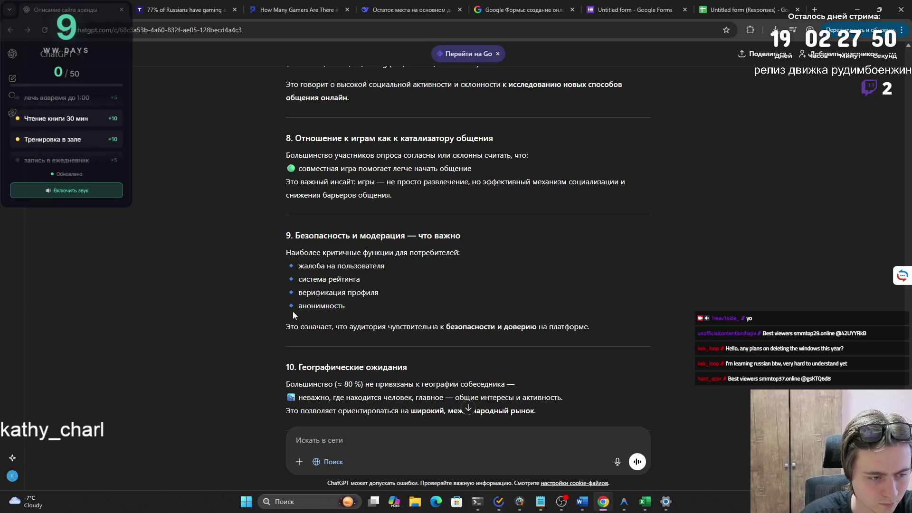
pyautogui.scroll(-1, 293, 312)
pyautogui.moveTo(285, 336); pyautogui.dragTo(506, 338)
pyautogui.click(453, 349)
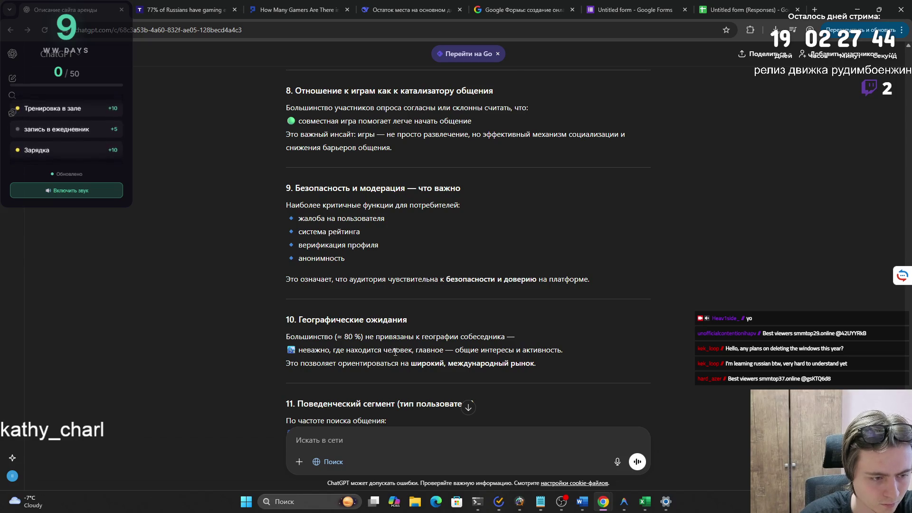
pyautogui.scroll(-3, 396, 352)
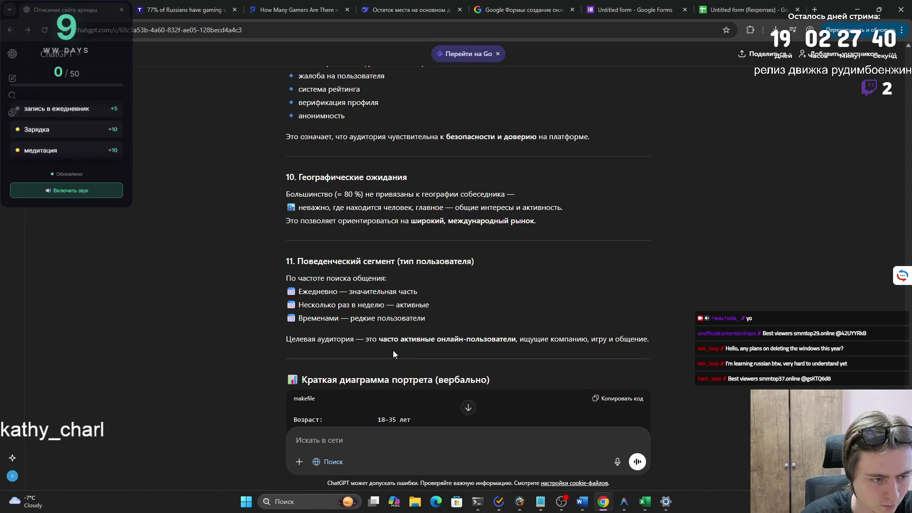
pyautogui.scroll(-8, 393, 354)
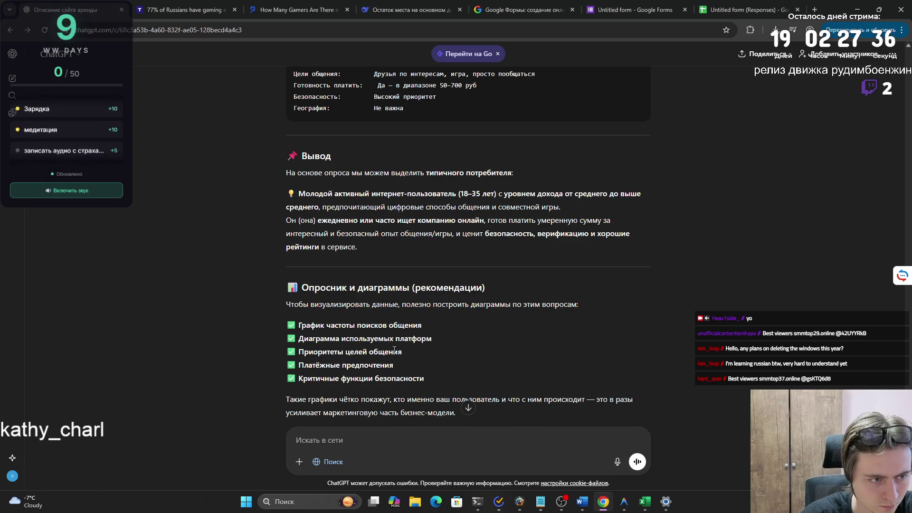
pyautogui.scroll(-3, 394, 351)
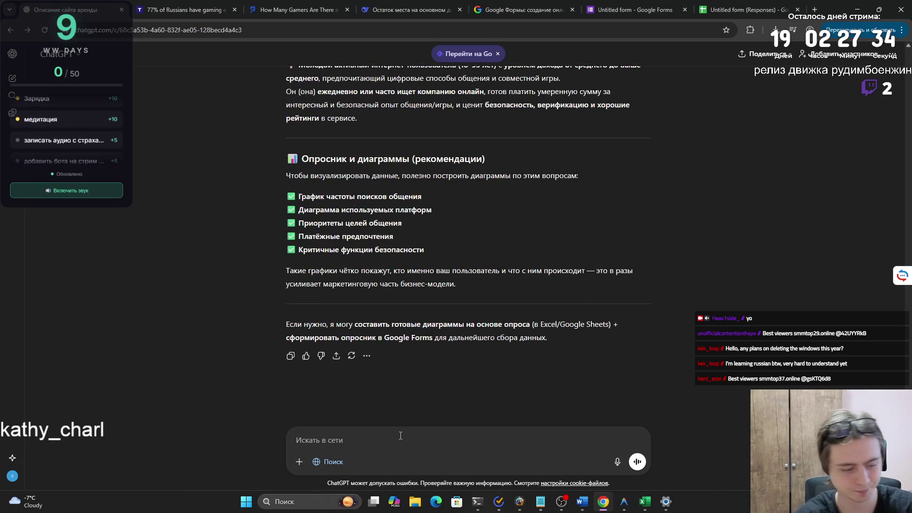
pyautogui.click(316, 461)
# - Send 'Можешь отформатировать свой ответ и убрать смайлы и написать просто текстом' to ChatGPT
pyautogui.write('Можешь отформатирова')
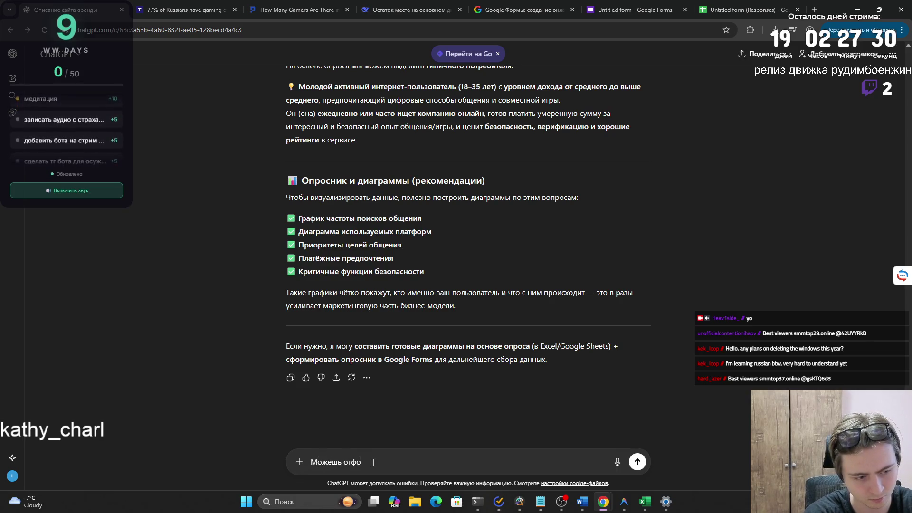
pyautogui.write('ть ')
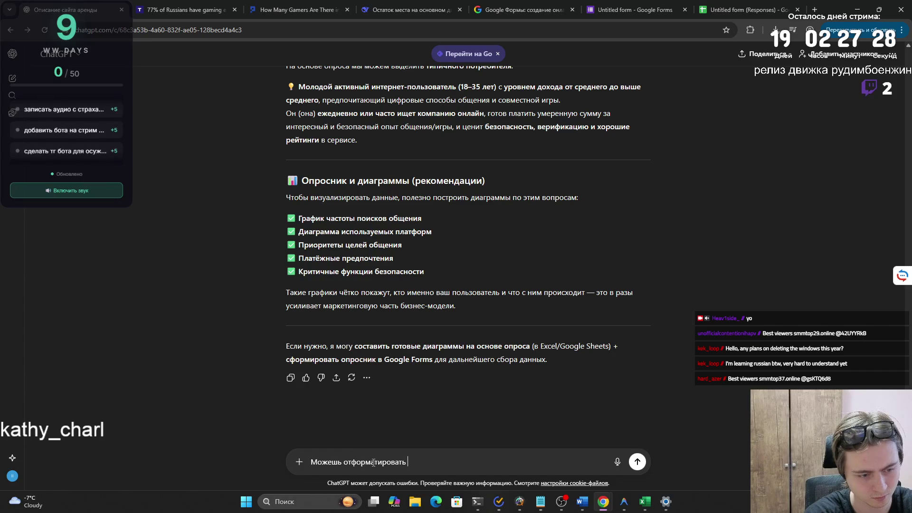
pyautogui.write('свой ответ и ')
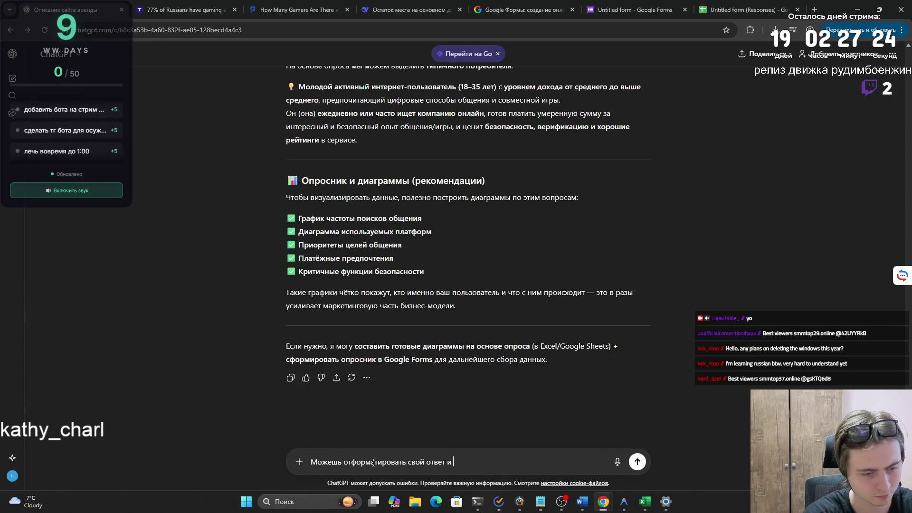
pyautogui.write('убрать')
pyautogui.hotkey('ctrl', 'shift', 'Left')
pyautogui.hotkey('ctrl', 'shift', 'Left')
pyautogui.hotkey('ctrl', 'shift', 'Right')
pyautogui.hotkey('ctrl', 'shift', 'Right')
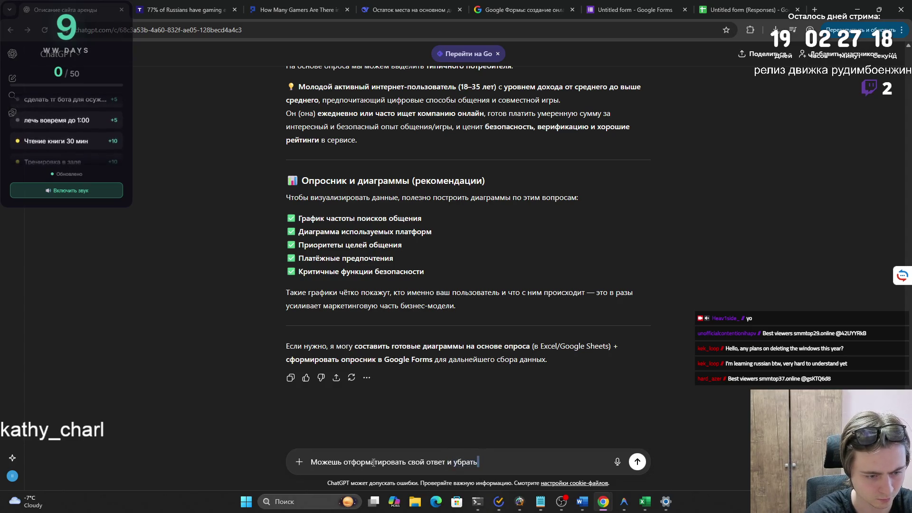
pyautogui.hotkey('ctrl', 'shift', 'Left')
pyautogui.hotkey('ctrl', 'shift', 'Right')
pyautogui.write('смайлы ')
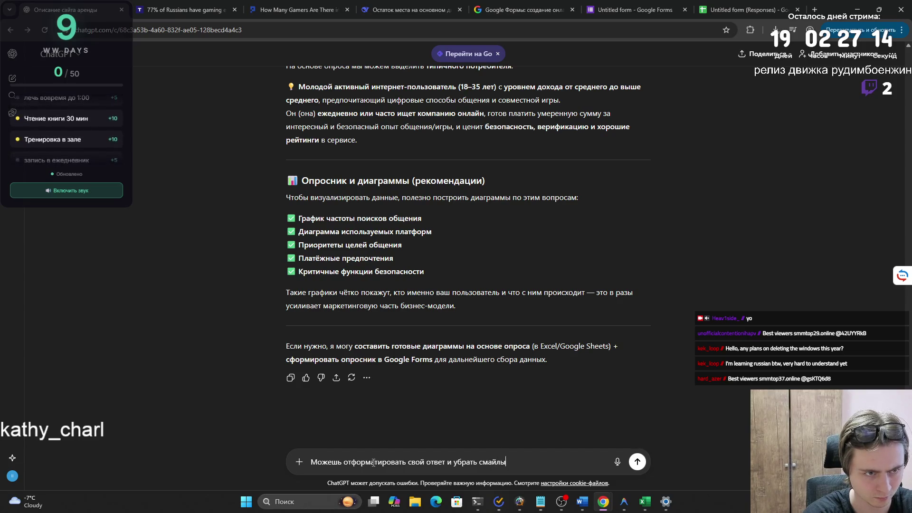
pyautogui.write('и ')
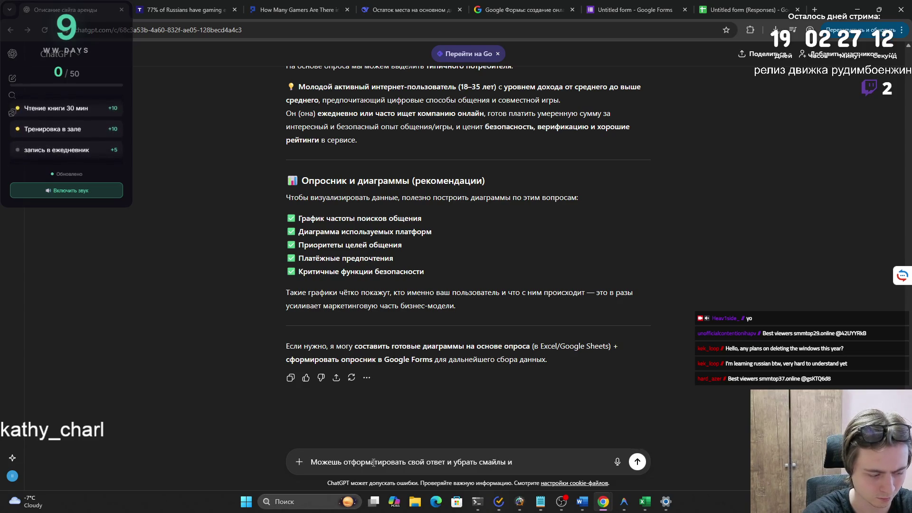
pyautogui.write('написать п')
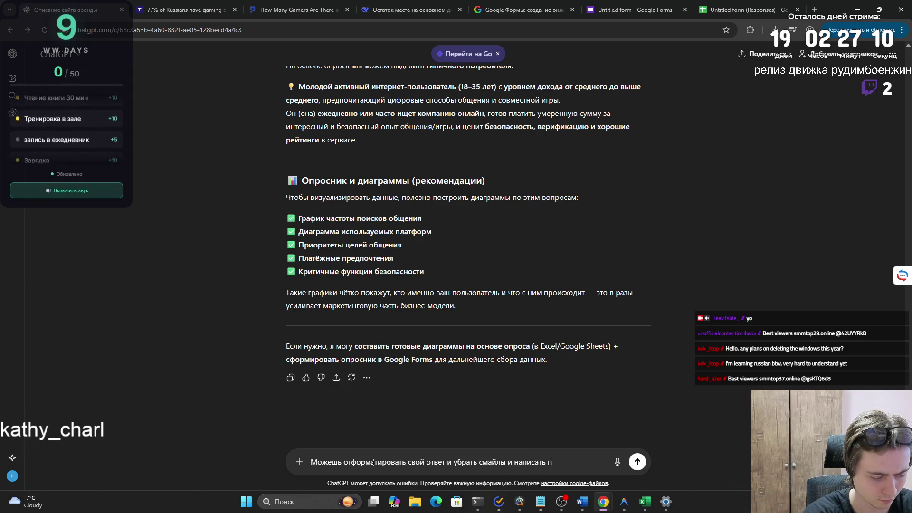
pyautogui.write('росто текстом')
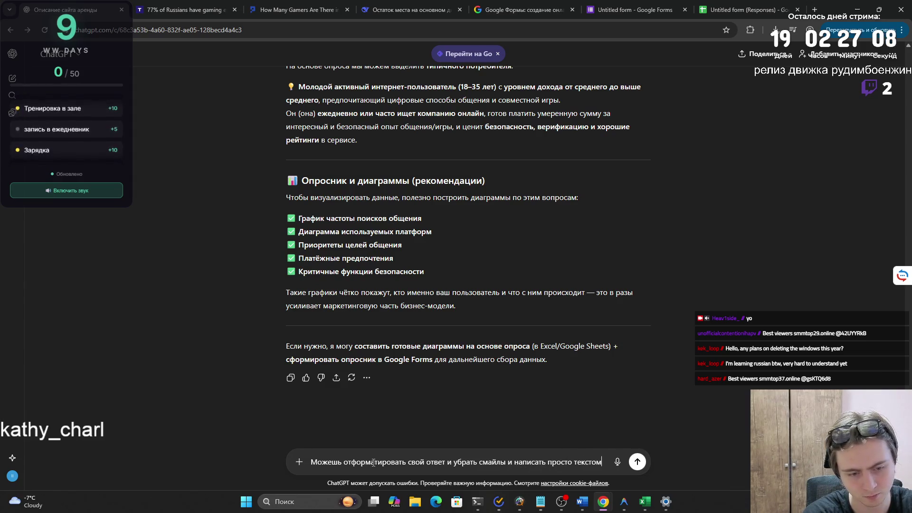
pyautogui.press('Return')
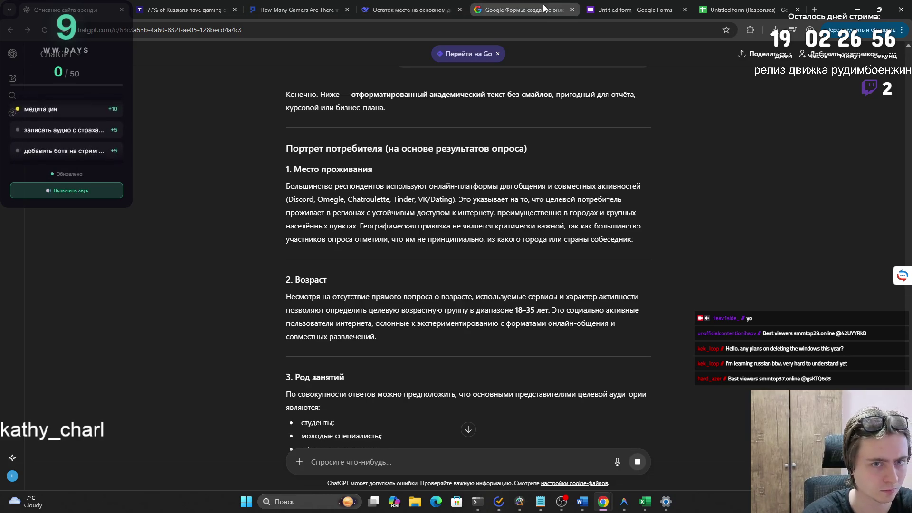
pyautogui.hotkey('alt', 'Tab')
pyautogui.click(513, 95)
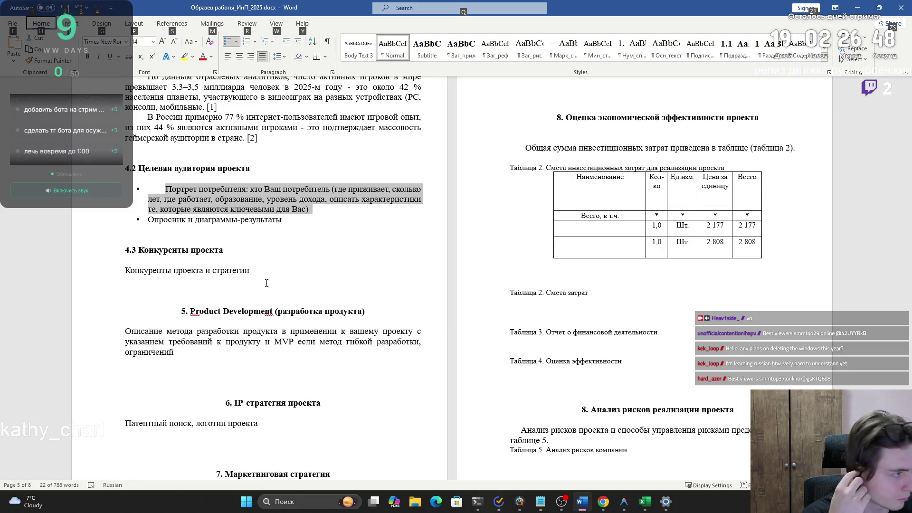
# - Copy the words 'диаграммы-результаты' from the section 4.2 bullet in Word
pyautogui.moveTo(186, 220)
pyautogui.mouseDown()
pyautogui.moveTo(247, 220)
pyautogui.moveTo(285, 205)
pyautogui.moveTo(148, 221)
pyautogui.mouseUp()
pyautogui.doubleClick(202, 219)
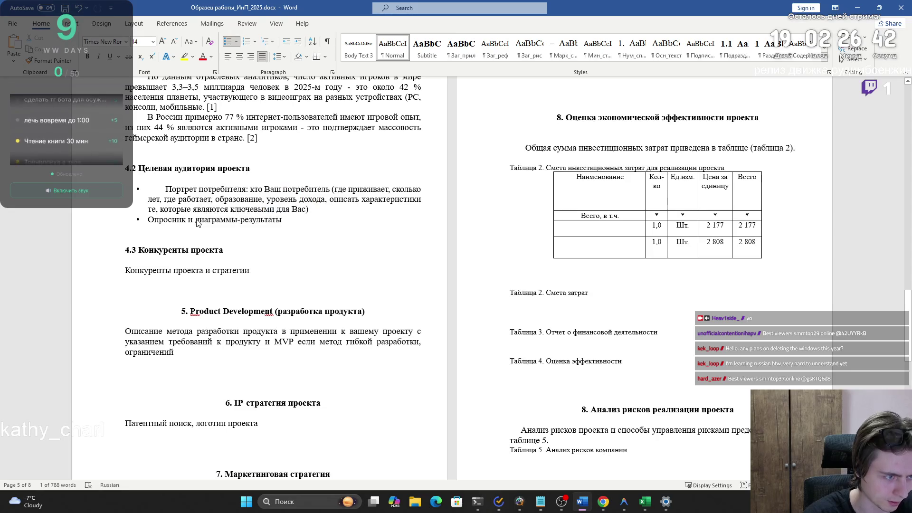
pyautogui.hotkey('ctrl', 'c')
# - Select the whole '1. Место проживания' paragraph in ChatGPT's rewritten reply
pyautogui.hotkey('alt', 'Tab')
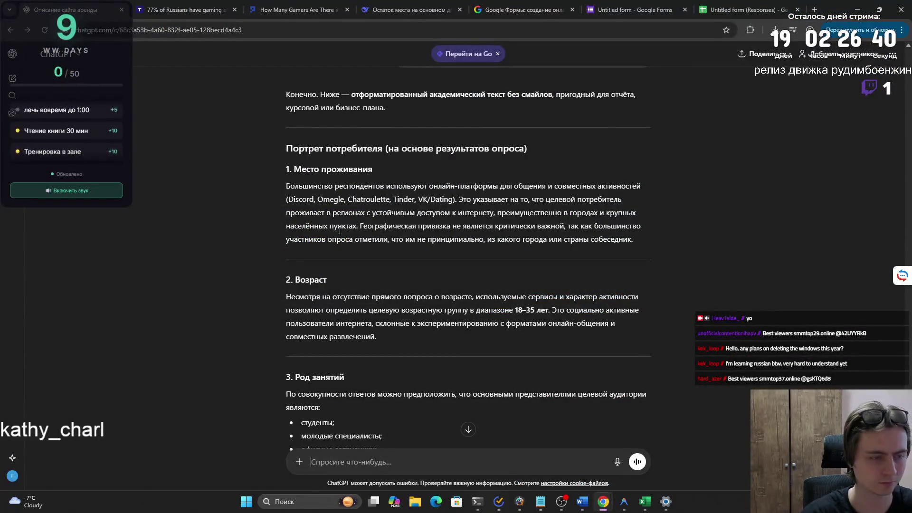
pyautogui.scroll(-2, 352, 231)
pyautogui.scroll(-10, 352, 232)
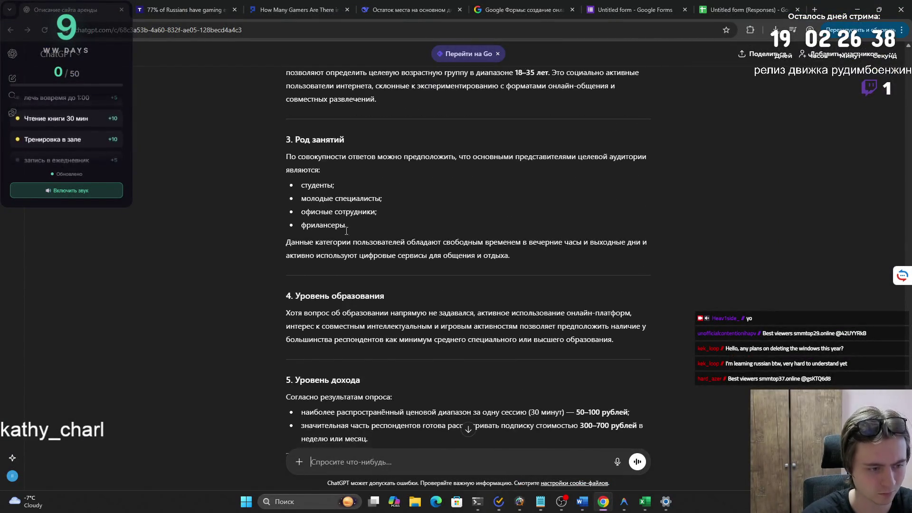
pyautogui.scroll(-3, 338, 238)
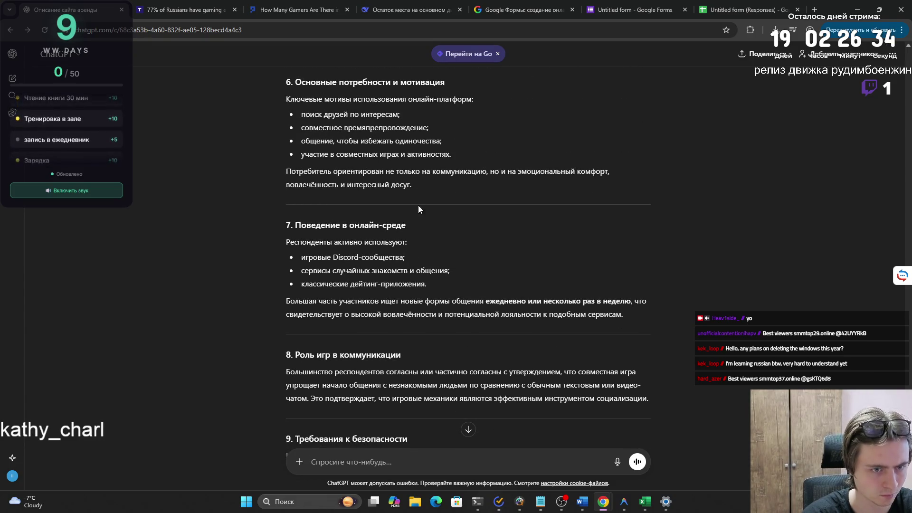
pyautogui.scroll(20, 418, 202)
pyautogui.moveTo(286, 281)
pyautogui.mouseDown()
pyautogui.moveTo(638, 310)
pyautogui.moveTo(651, 348)
pyautogui.mouseUp()
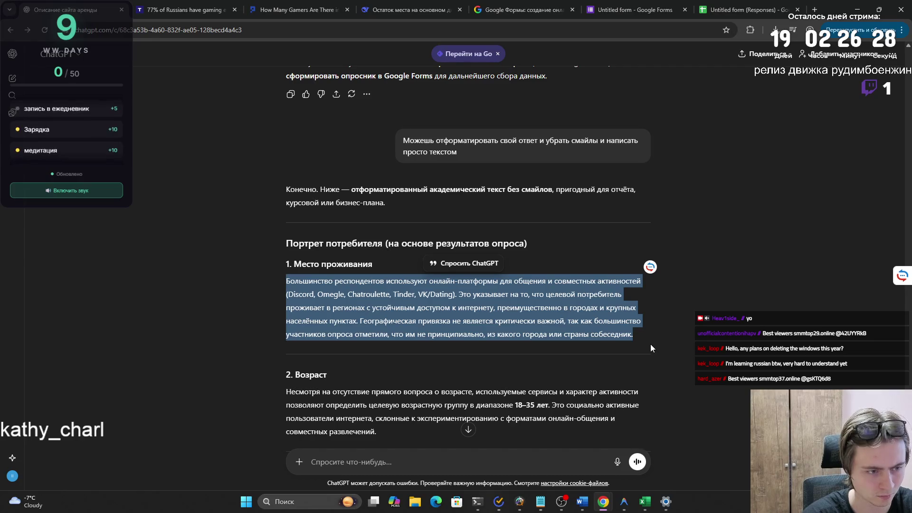
# - Paste the residence paragraph over the 4.2 portrait bullet with merged formatting, unbulleted, plus an empty line
pyautogui.hotkey('alt', 'Tab')
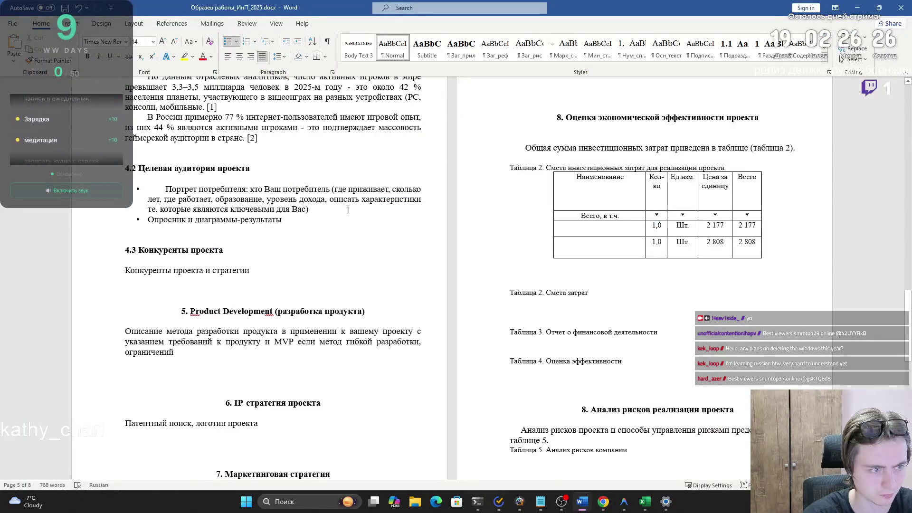
pyautogui.tripleClick(223, 190)
pyautogui.hotkey('ctrl', 'v')
pyautogui.click(407, 252)
pyautogui.click(419, 279)
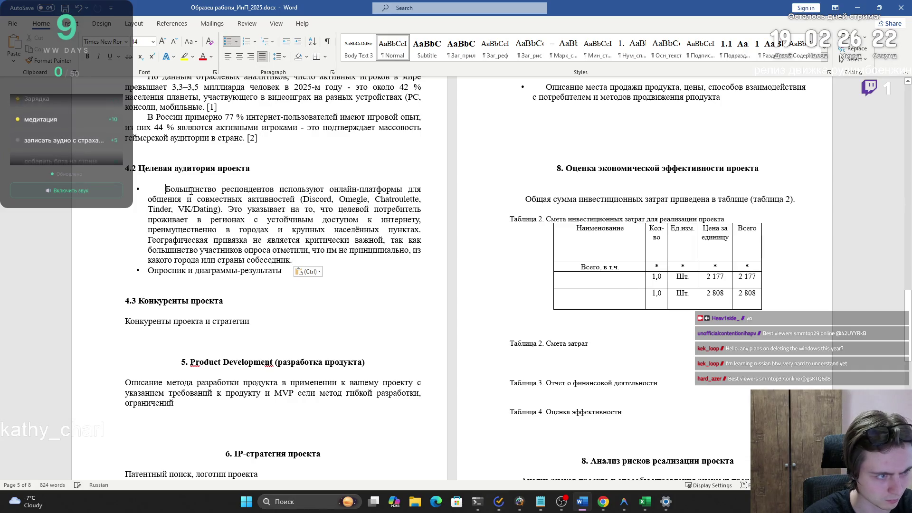
pyautogui.press('BackSpace')
pyautogui.press('BackSpace')
pyautogui.press('BackSpace')
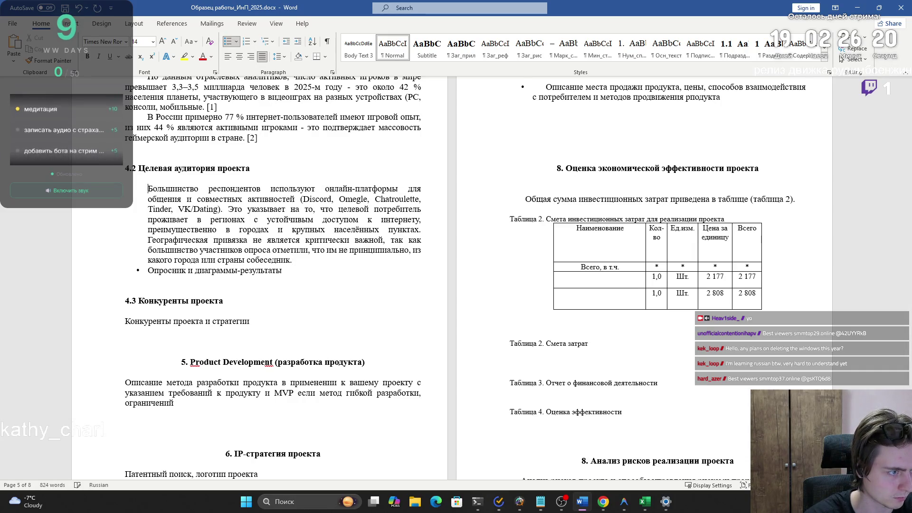
pyautogui.click(285, 250)
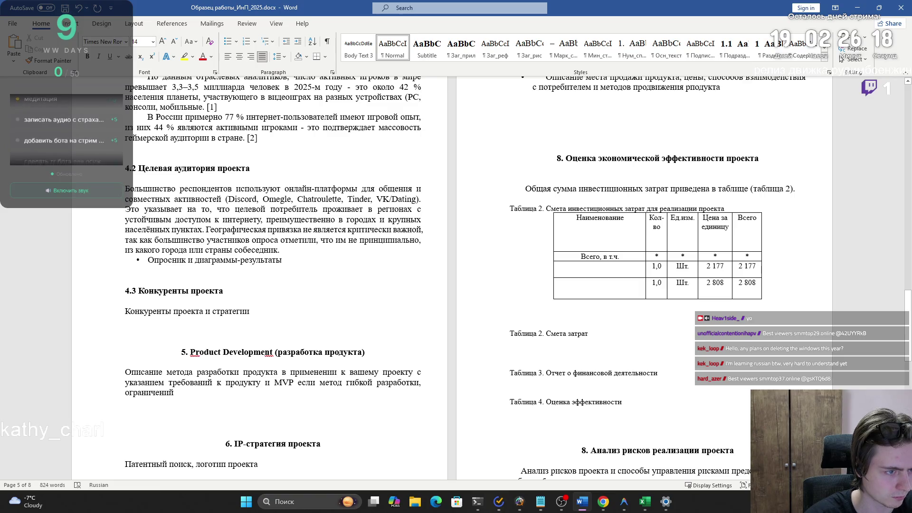
pyautogui.press('Return')
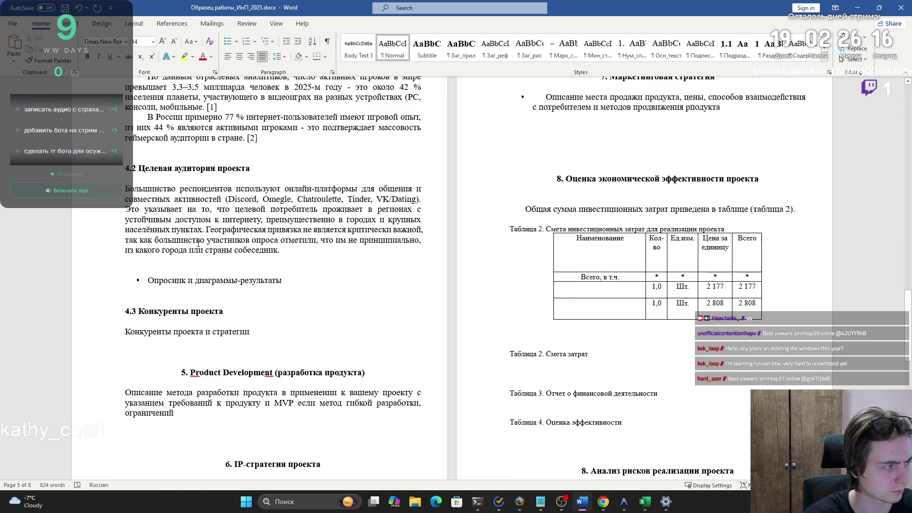
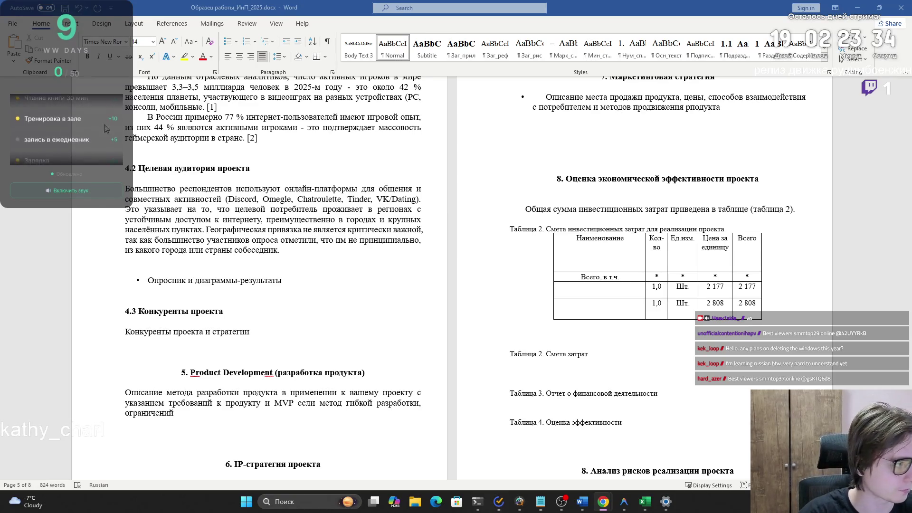
# - Paste ChatGPT's 18–35 age-range paragraph into section 4.2 using Keep Text Only
pyautogui.moveTo(603, 502)
pyautogui.click(414, 456)
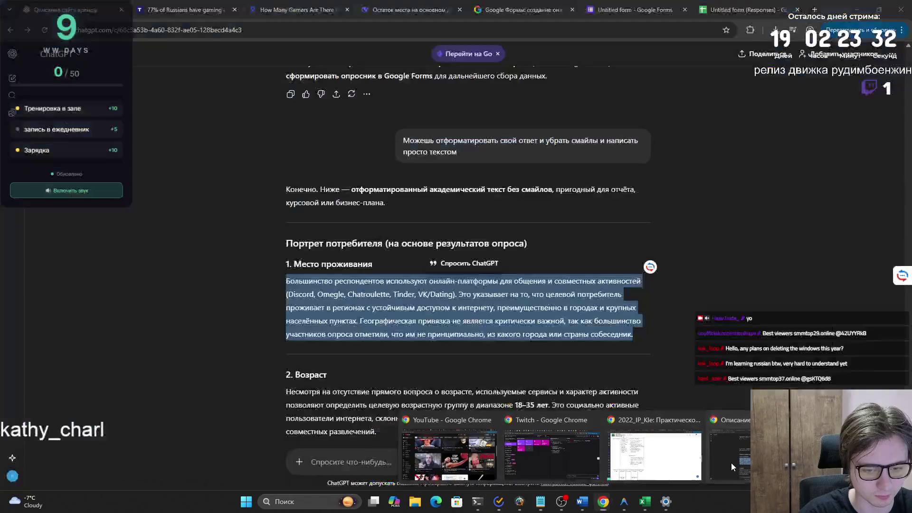
pyautogui.scroll(-3, 414, 340)
pyautogui.moveTo(390, 284); pyautogui.dragTo(285, 255)
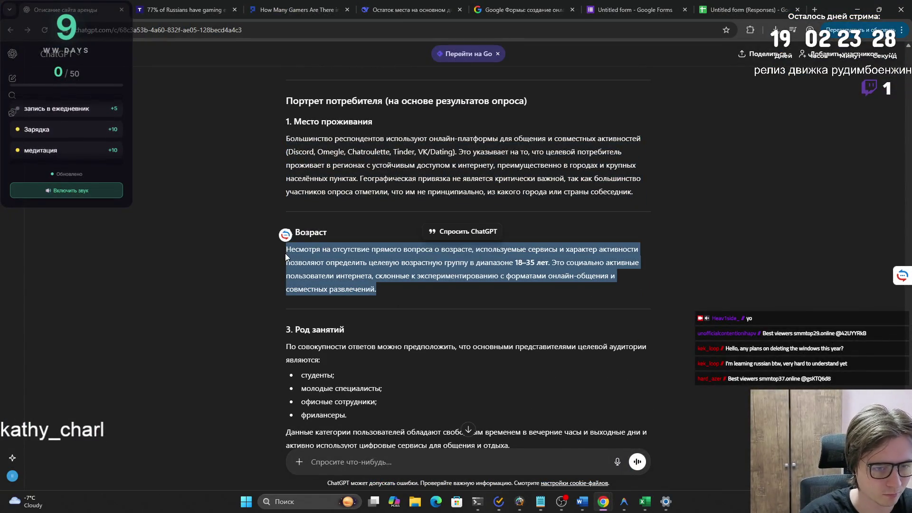
pyautogui.click(308, 272)
pyautogui.moveTo(549, 262); pyautogui.dragTo(283, 247)
pyautogui.hotkey('ctrl', 'c')
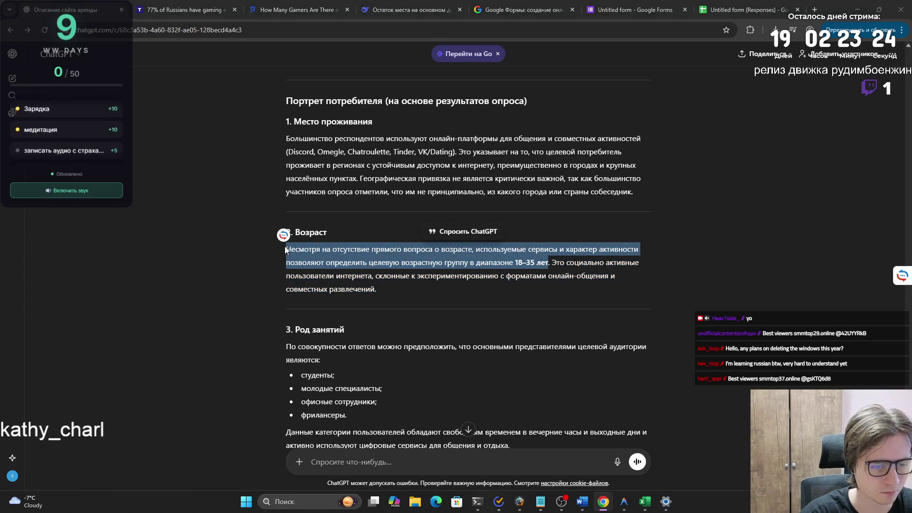
pyautogui.press('super+Tab')
pyautogui.click(479, 104)
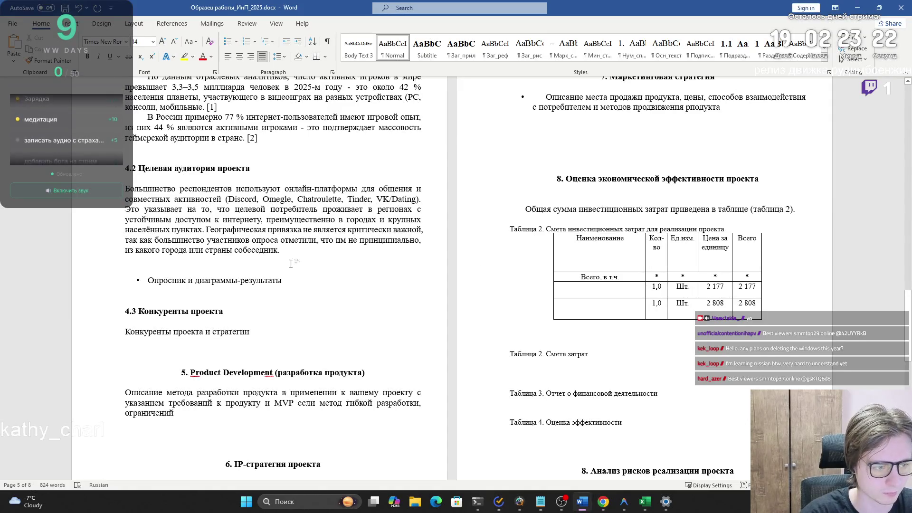
pyautogui.hotkey('ctrl', 'v')
pyautogui.click(430, 281)
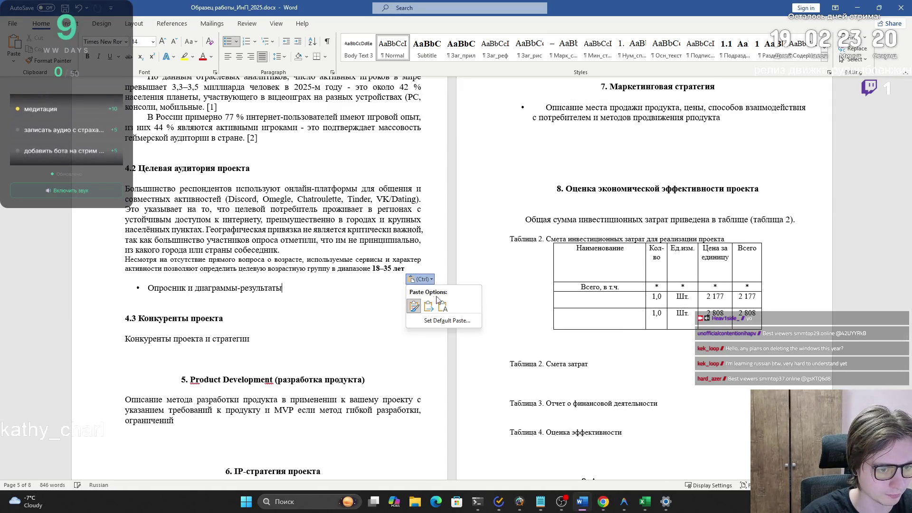
pyautogui.click(442, 305)
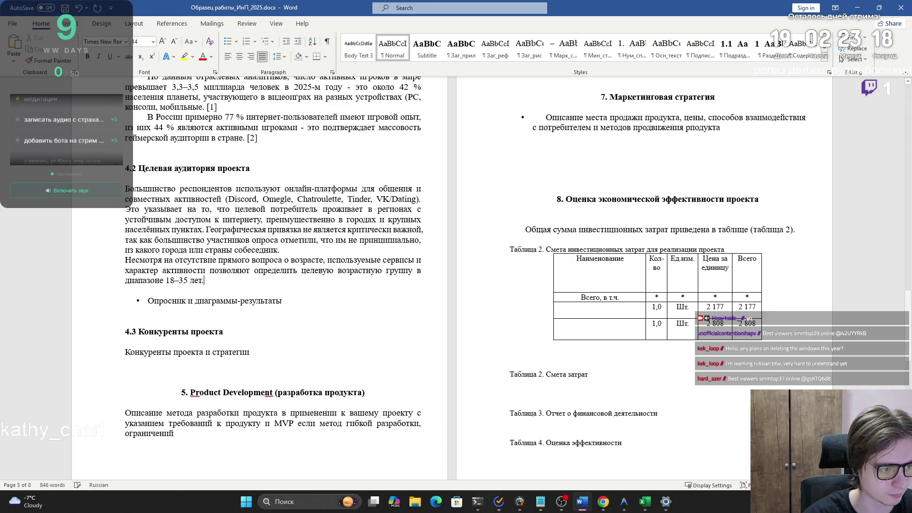
# - Copy ChatGPT's occupations passage and paste it after '18–35 лет.' in section 4.2
pyautogui.press('super+Tab')
pyautogui.click(478, 113)
pyautogui.scroll(-3, 411, 260)
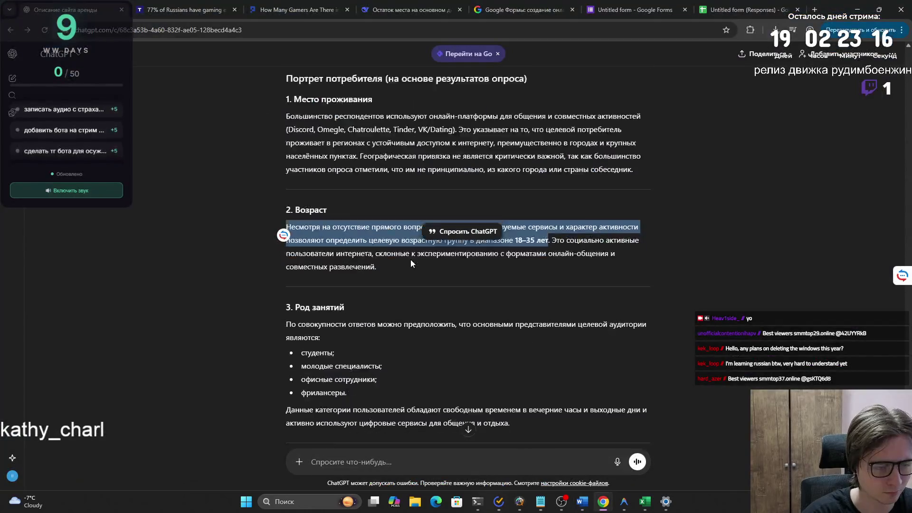
pyautogui.click(288, 203)
pyautogui.moveTo(288, 203); pyautogui.dragTo(520, 303)
pyautogui.hotkey('ctrl', 'c')
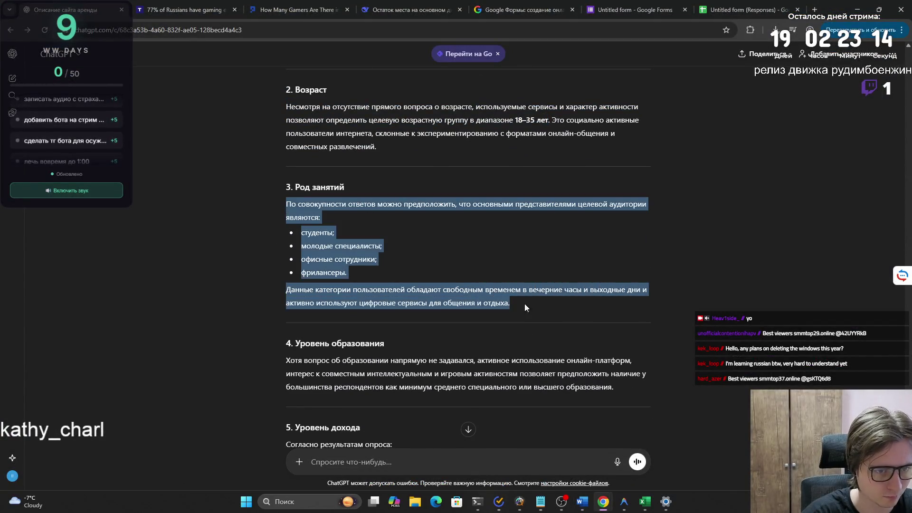
pyautogui.hotkey('alt', 'Tab')
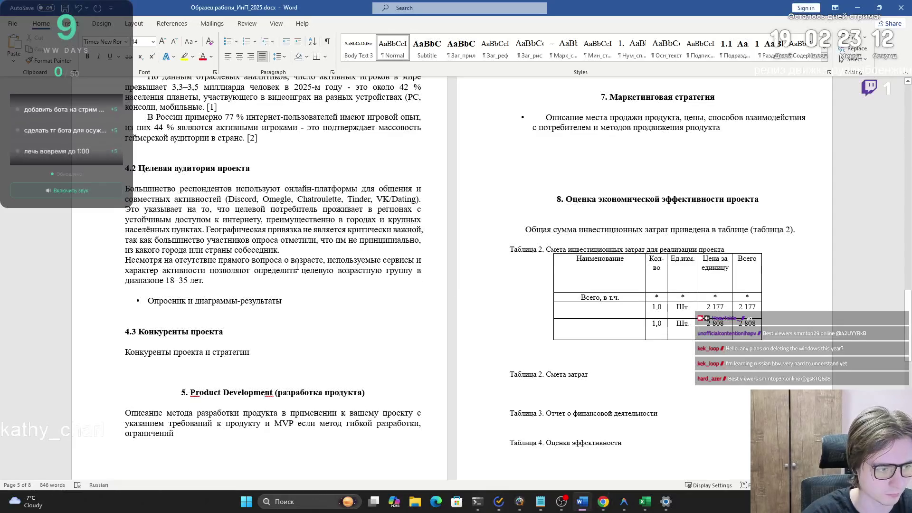
pyautogui.press('Return')
pyautogui.hotkey('ctrl', 'v')
pyautogui.moveTo(308, 384)
pyautogui.mouseDown()
pyautogui.moveTo(142, 361)
pyautogui.moveTo(266, 352)
pyautogui.mouseUp()
# - Delete the leftover free-time sentence and merge the four occupation bullets onto one line
pyautogui.press('Delete')
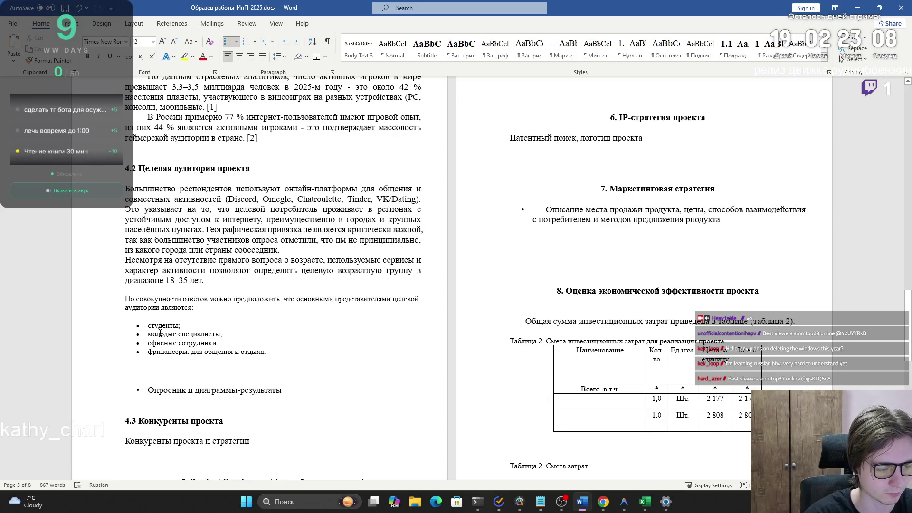
pyautogui.click(192, 308)
pyautogui.press('Delete')
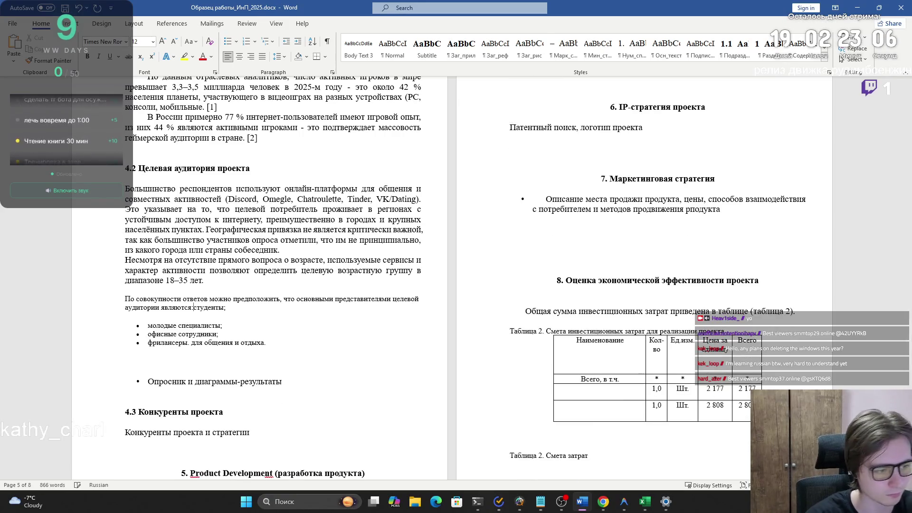
pyautogui.click(148, 326)
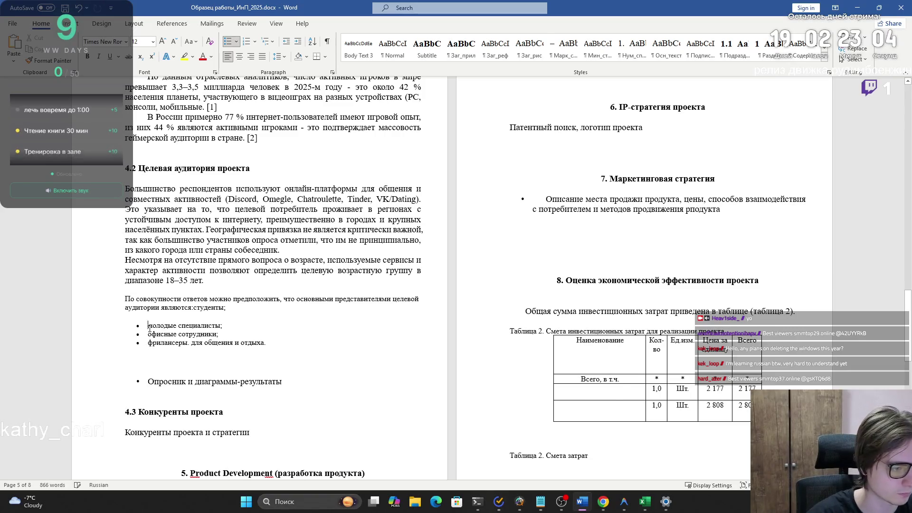
pyautogui.press('BackSpace')
pyautogui.press('BackSpace')
pyautogui.press('BackSpace')
pyautogui.press('Down')
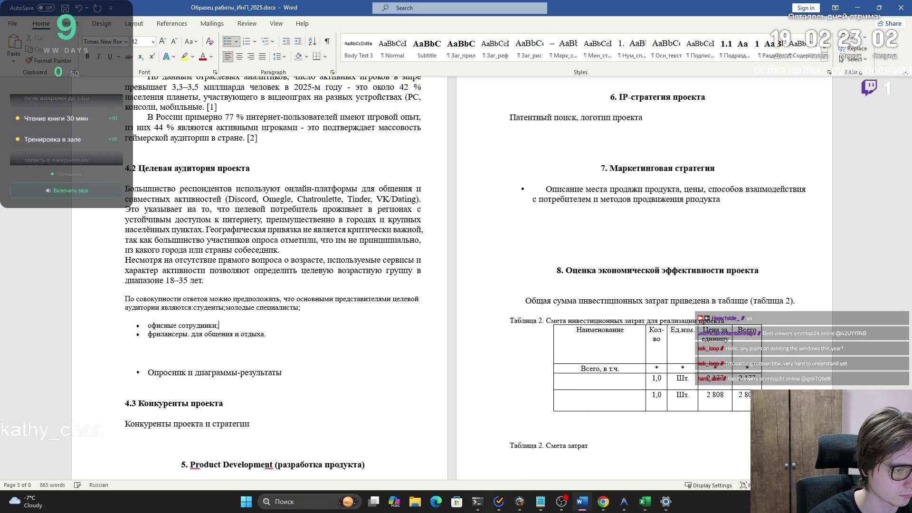
pyautogui.click(148, 326)
pyautogui.press('Left')
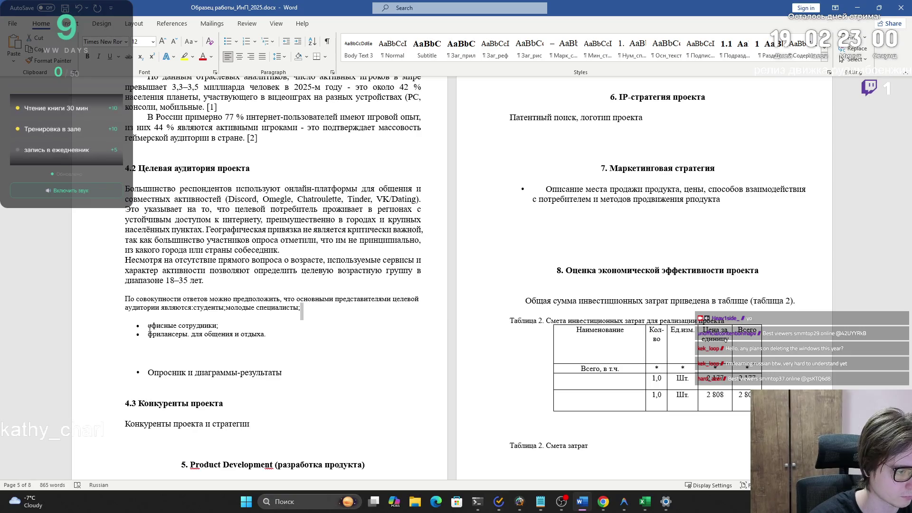
pyautogui.press('Delete')
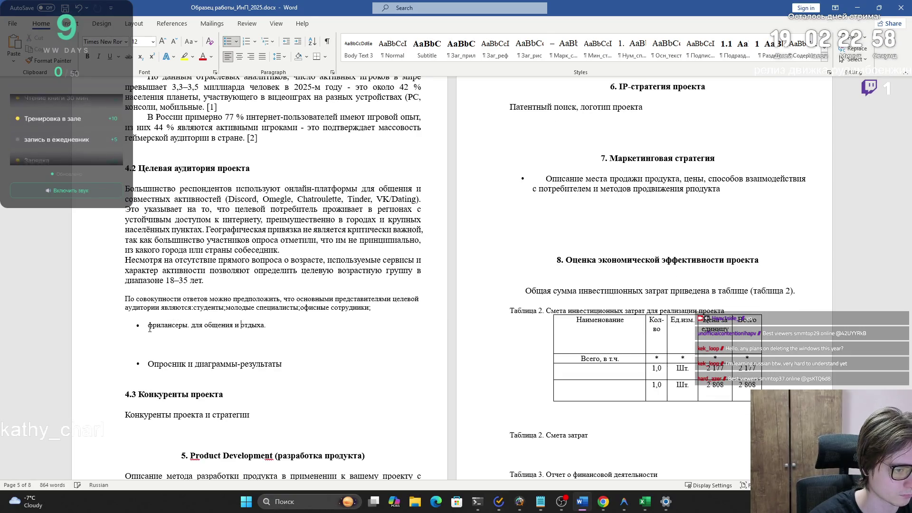
pyautogui.press('Left')
pyautogui.press('Delete')
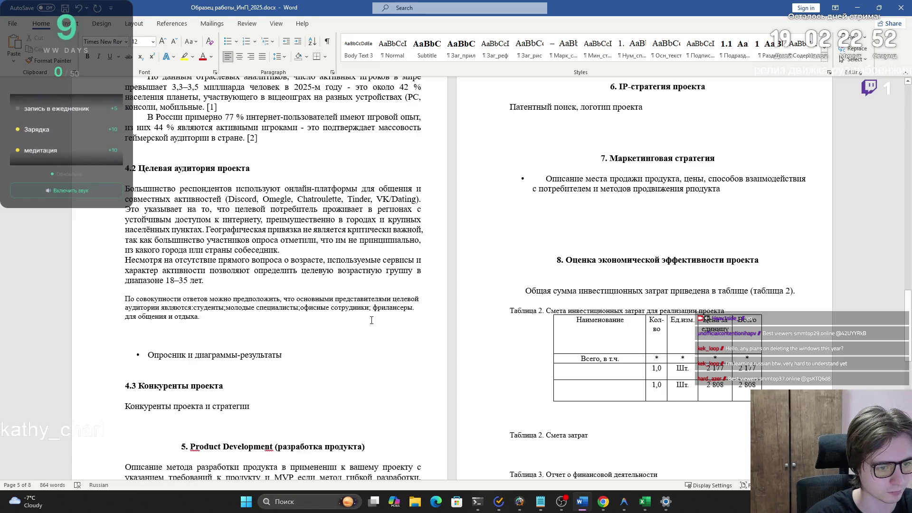
# - Remove the stray 'для общения и отдыха' phrase and replace the three semicolons with commas
pyautogui.moveTo(375, 318); pyautogui.dragTo(125, 319)
pyautogui.press('BackSpace')
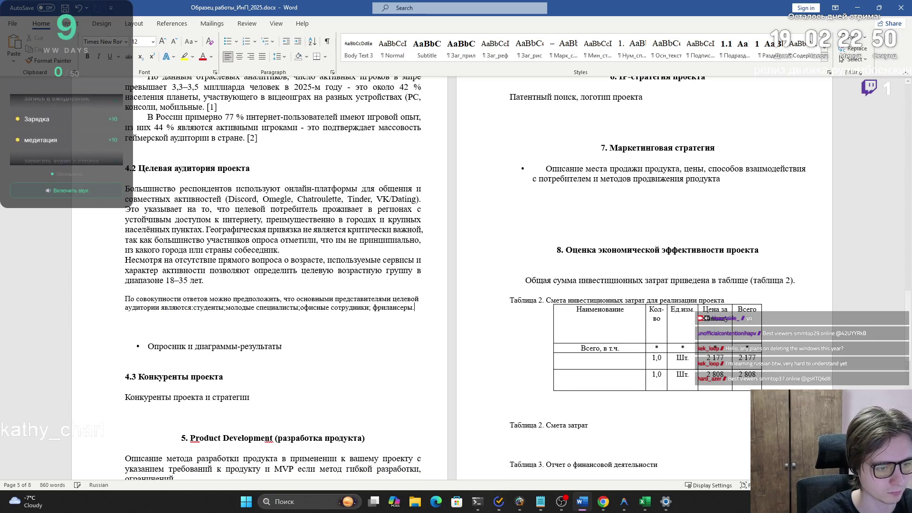
pyautogui.press('BackSpace')
pyautogui.click(221, 309)
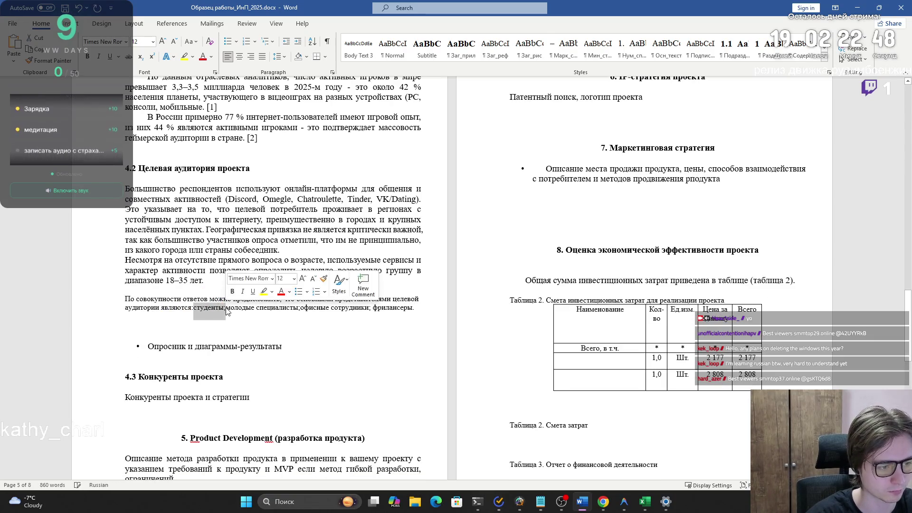
pyautogui.press('Delete')
pyautogui.write(',')
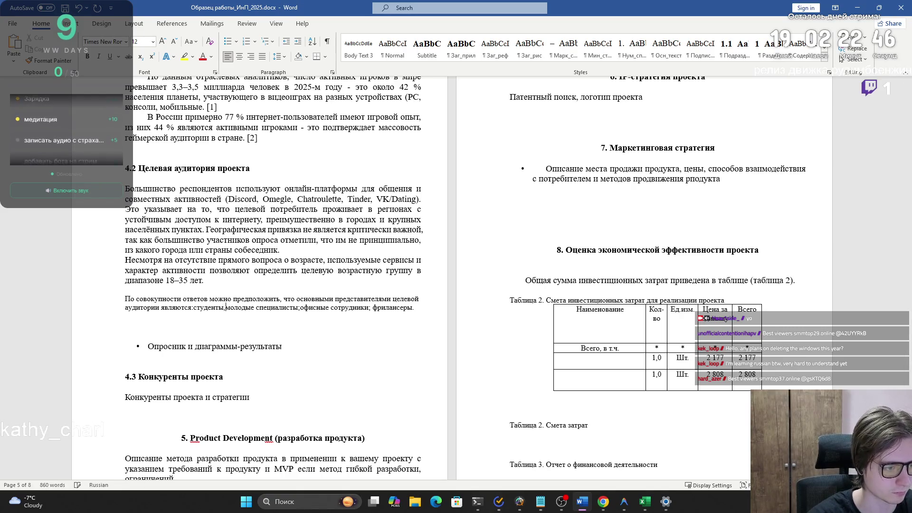
pyautogui.press('BackSpace')
pyautogui.write(',')
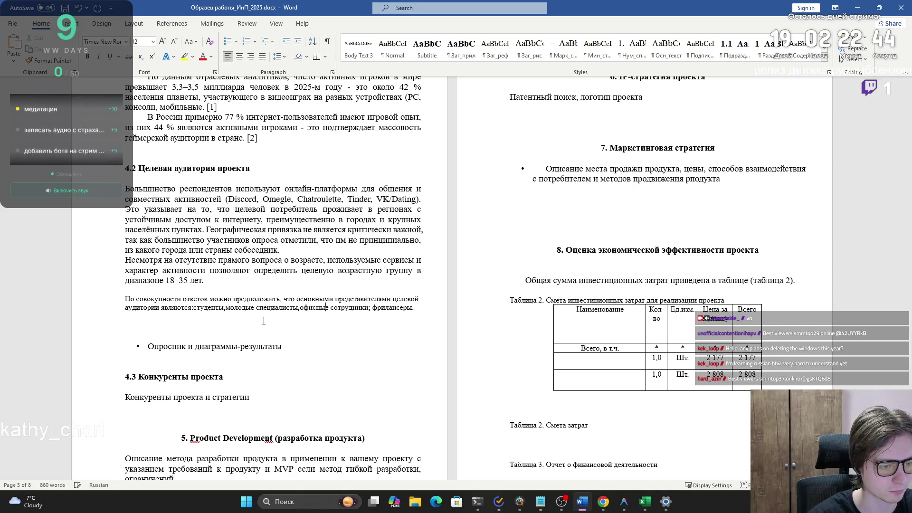
pyautogui.press('BackSpace')
pyautogui.write(',')
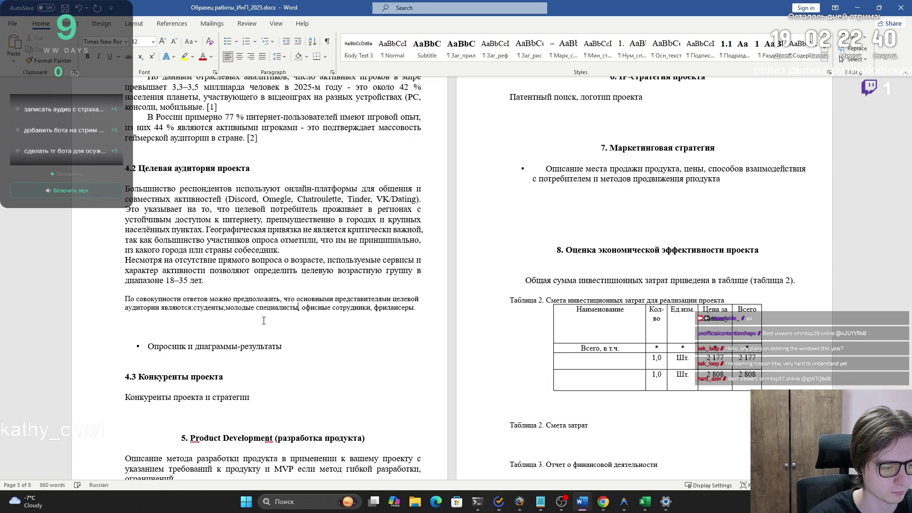
# - Remove the blank line above the occupation paragraph, then select ChatGPT's education paragraph
pyautogui.hotkey('ctrl', 'Left')
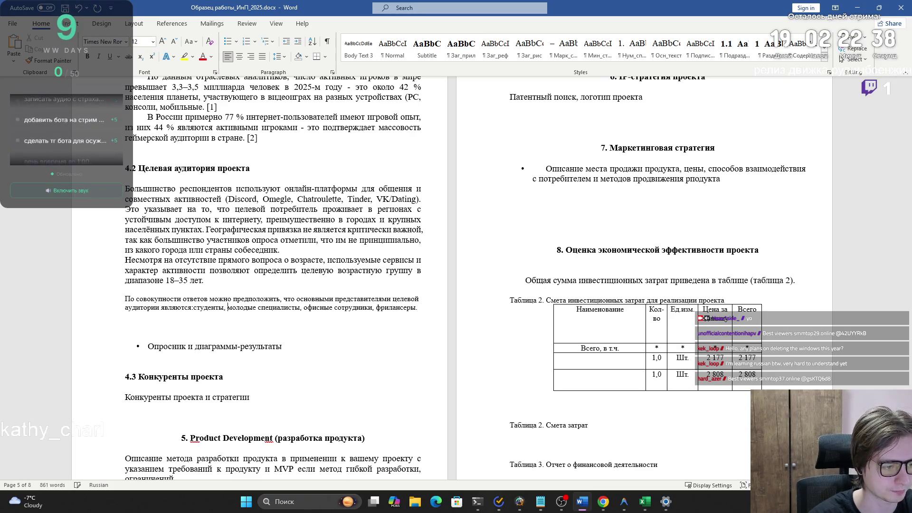
pyautogui.click(151, 307)
pyautogui.press('BackSpace')
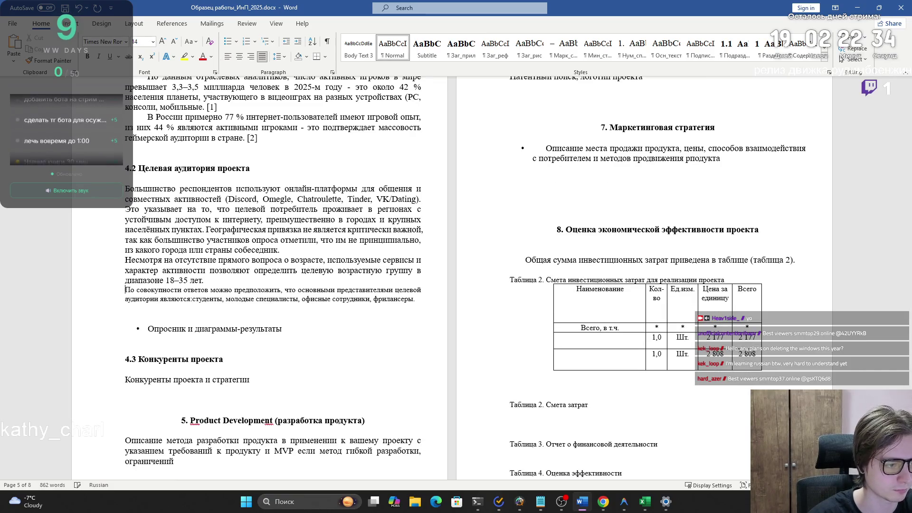
pyautogui.hotkey('alt', 'Tab')
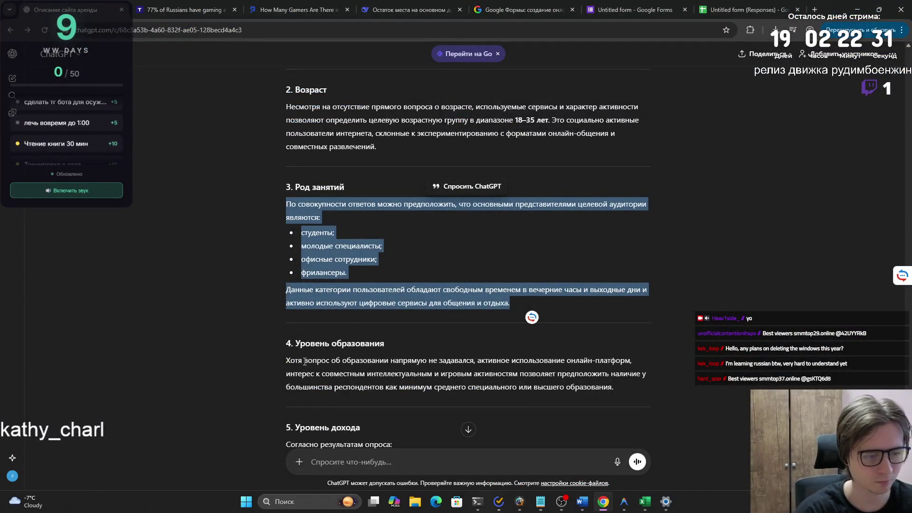
pyautogui.moveTo(286, 360); pyautogui.dragTo(616, 379)
# - Paste ChatGPT's income-level text after 'фрилансеры.' as plain text (Keep Text Only)
pyautogui.scroll(-1, 550, 341)
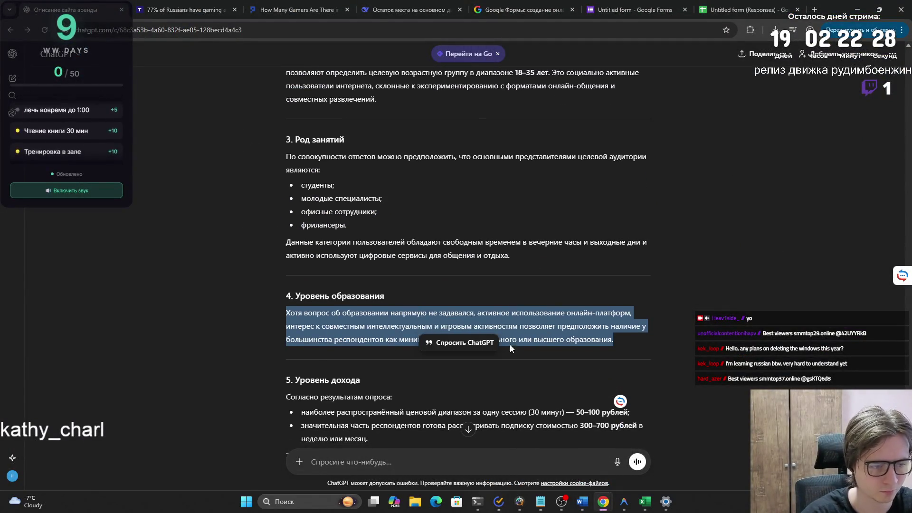
pyautogui.click(511, 372)
pyautogui.scroll(-3, 513, 356)
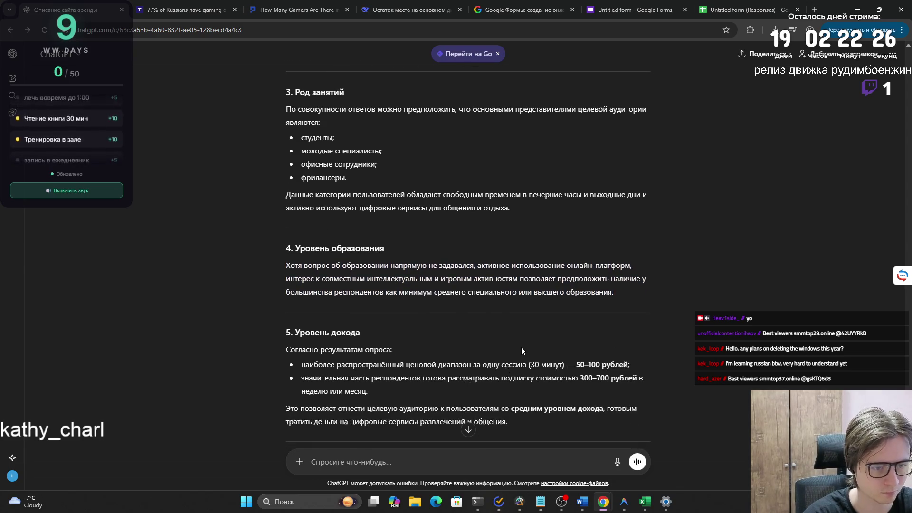
pyautogui.moveTo(286, 255)
pyautogui.mouseDown()
pyautogui.moveTo(458, 324)
pyautogui.moveTo(543, 330)
pyautogui.mouseUp()
pyautogui.hotkey('ctrl', 'c')
pyautogui.hotkey('alt', 'Tab')
pyautogui.click(424, 303)
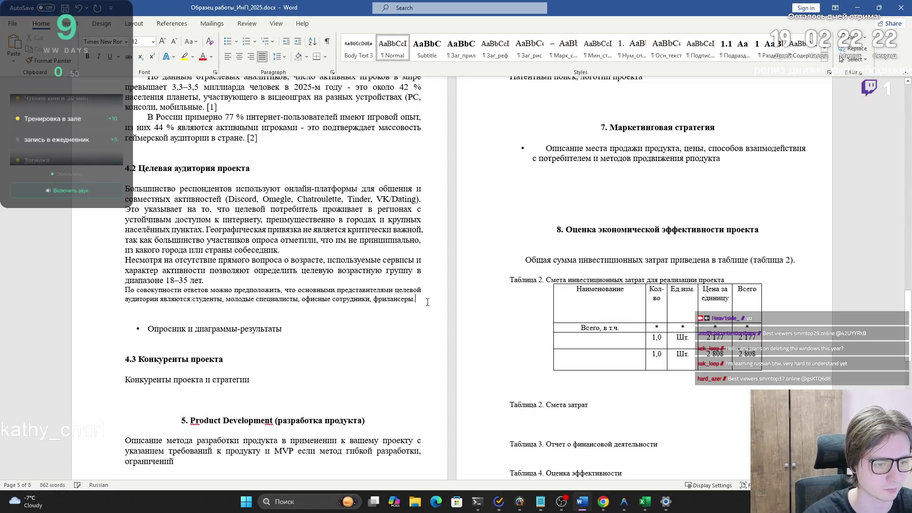
pyautogui.hotkey('ctrl', 'v')
pyautogui.click(372, 398)
pyautogui.click(398, 423)
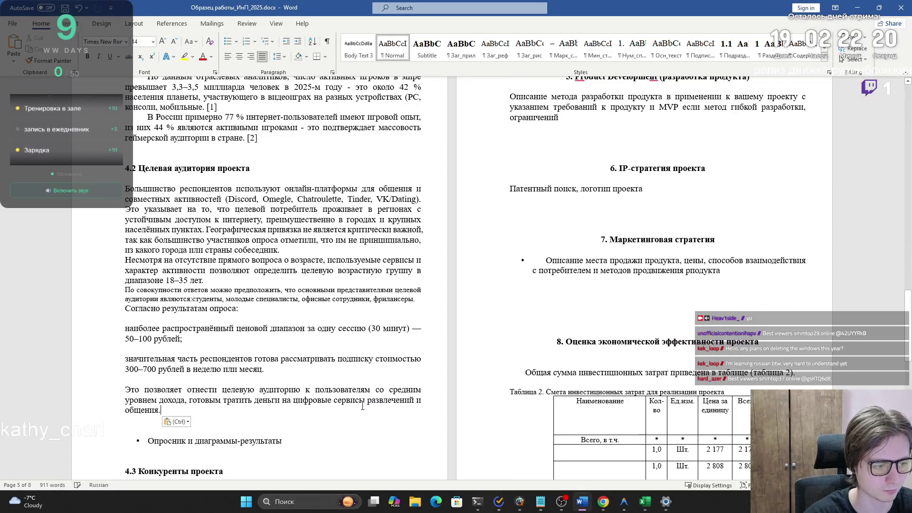
# - Delete the blank lines after 'Согласно результатам опроса:' and around 'Значительная часть'
pyautogui.click(109, 318)
pyautogui.press('BackSpace')
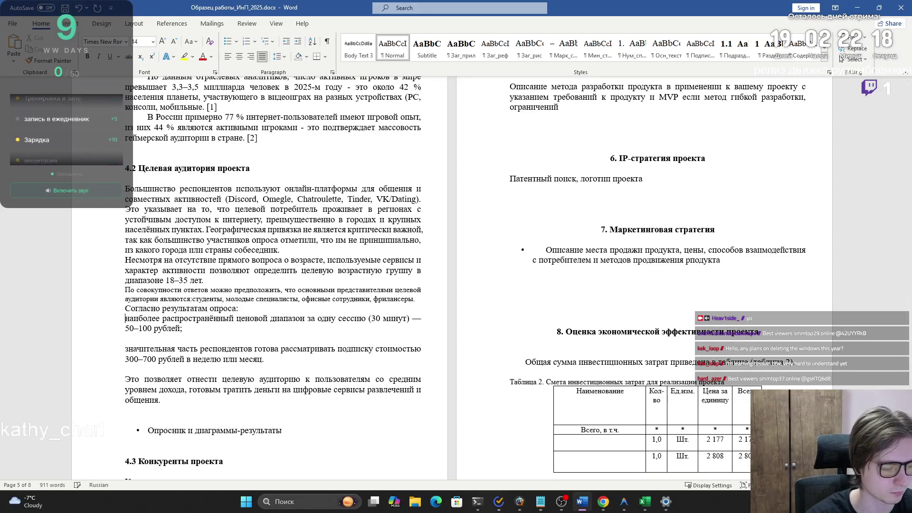
pyautogui.click(125, 349)
pyautogui.press('BackSpace')
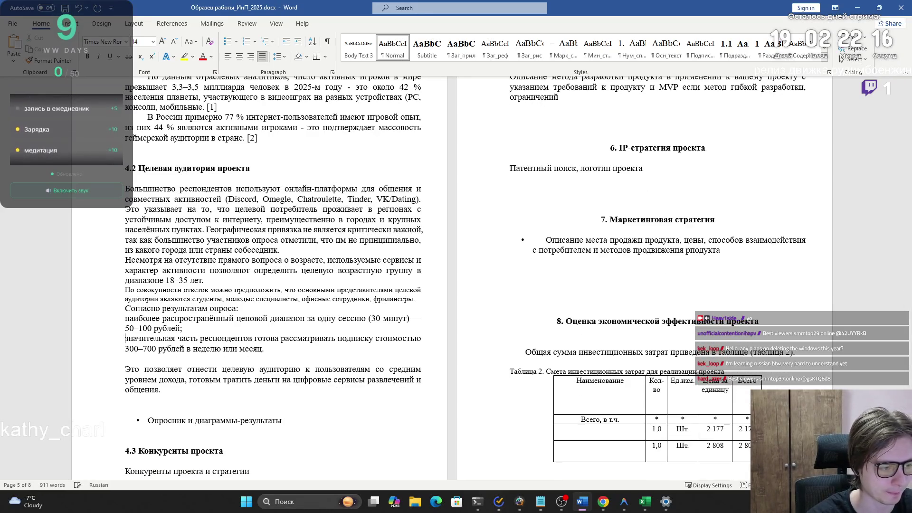
pyautogui.press('BackSpace')
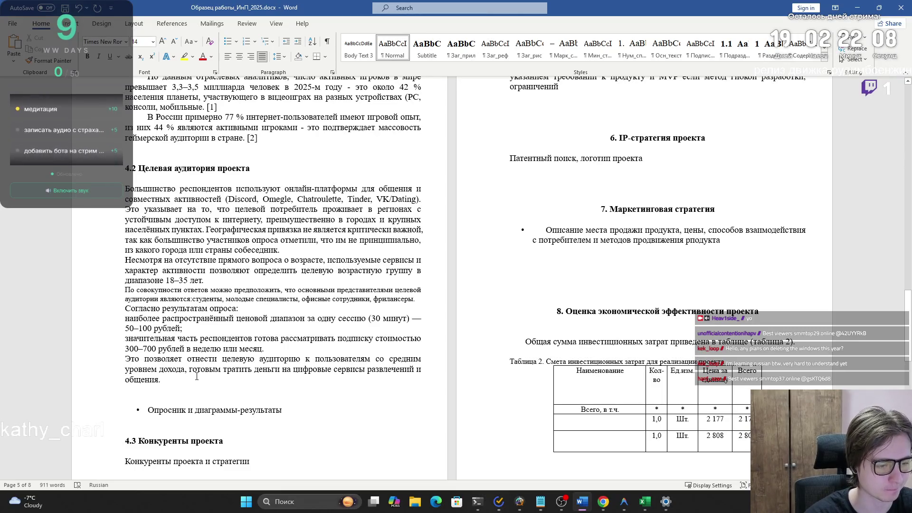
# - Select the key-motives passage (section 6) in the ChatGPT answer
pyautogui.hotkey('alt', 'Tab')
pyautogui.scroll(-1, 268, 344)
pyautogui.moveTo(275, 338)
pyautogui.mouseDown()
pyautogui.moveTo(456, 343)
pyautogui.moveTo(455, 394)
pyautogui.moveTo(370, 409)
pyautogui.moveTo(414, 423)
pyautogui.mouseUp()
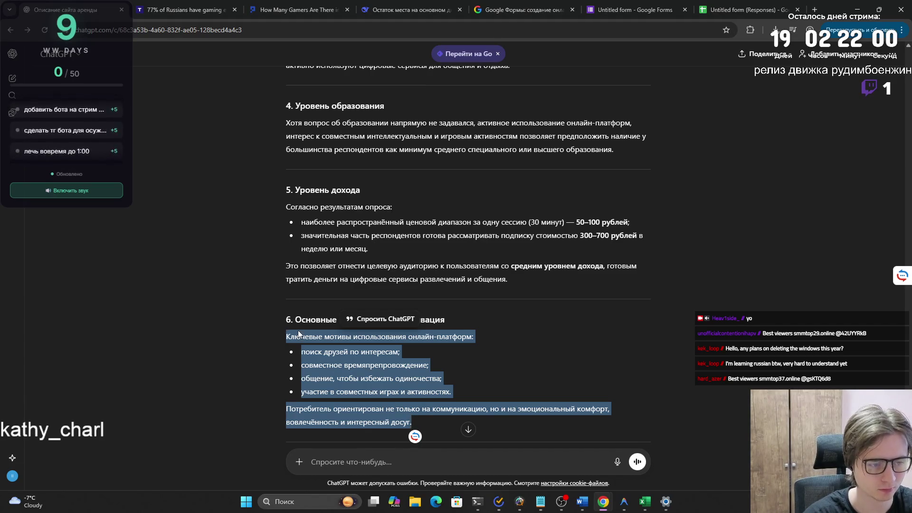
# - Paste the key-motives passage into section 4.2 as plain text (Keep Text Only)
pyautogui.hotkey('ctrl', 'c')
pyautogui.hotkey('alt', 'Tab')
pyautogui.hotkey('ctrl', 'v')
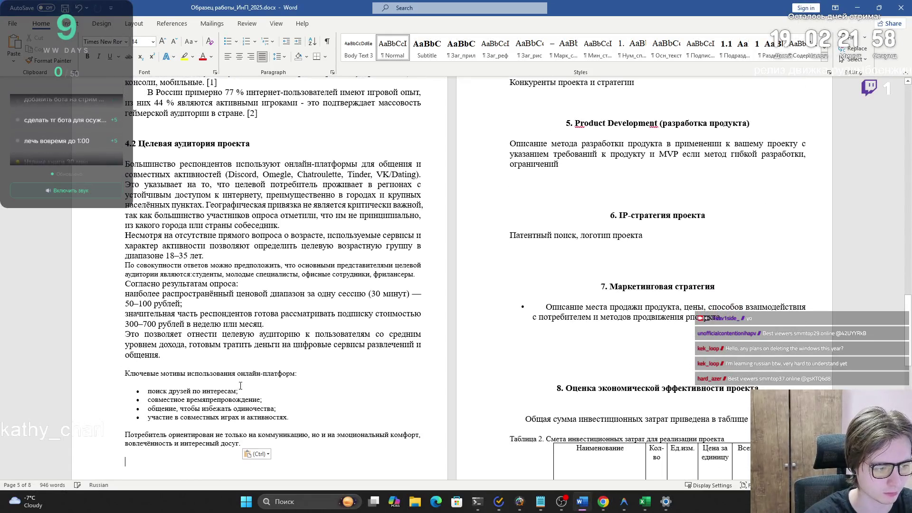
pyautogui.press('ctrl')
pyautogui.press('t')
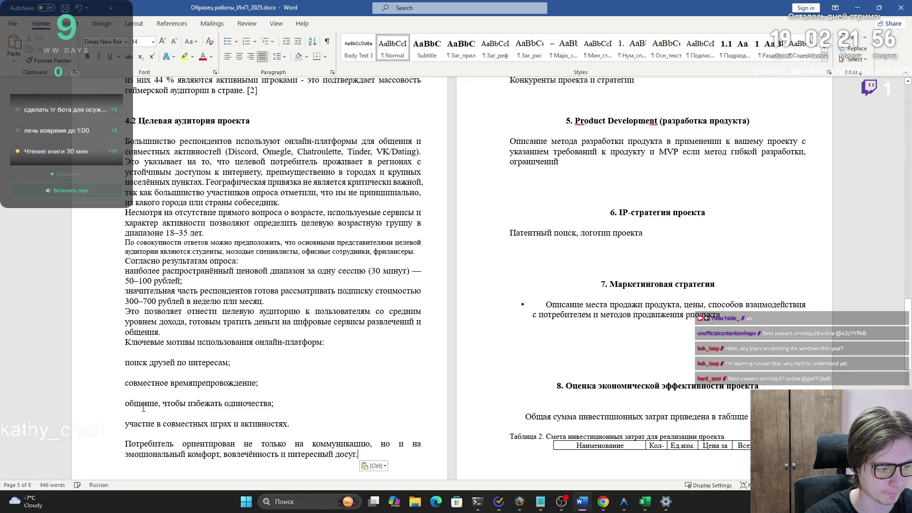
# - Close up the blank lines between the motive lines and above 'Потребитель ориентирован'
pyautogui.press('BackSpace')
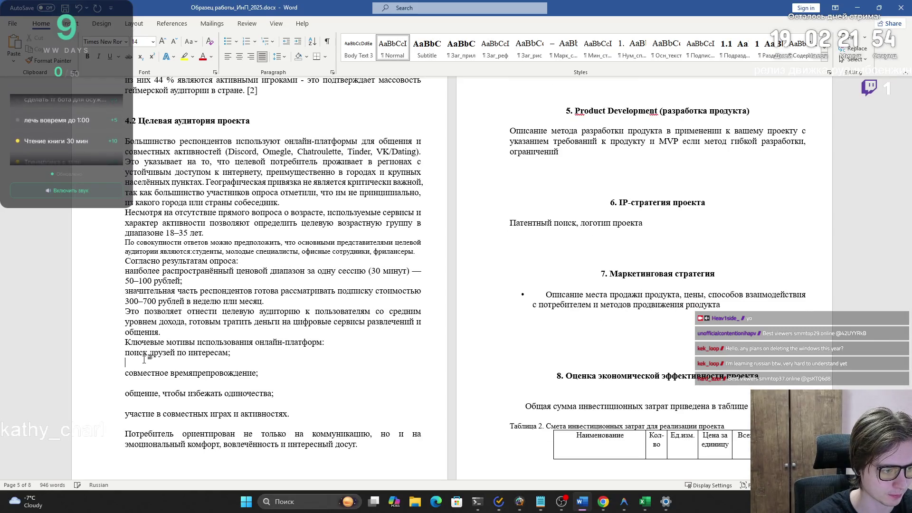
pyautogui.press('Delete')
pyautogui.press('Down')
pyautogui.press('Delete')
pyautogui.press('Down')
pyautogui.press('Delete')
pyautogui.press('Down')
pyautogui.press('Down')
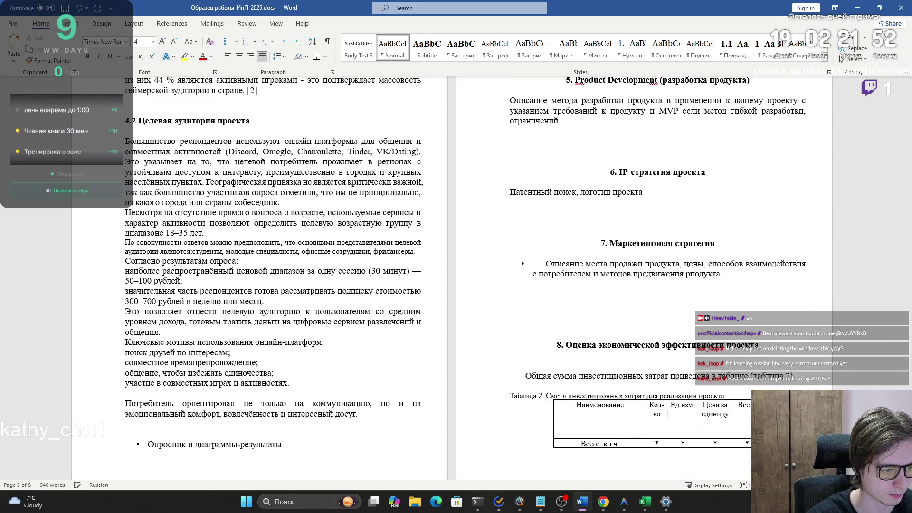
pyautogui.press('BackSpace')
# - Review the Ключевые мотивы heading and motive lines, then return to ChatGPT
pyautogui.moveTo(297, 383)
pyautogui.mouseDown()
pyautogui.moveTo(141, 353)
pyautogui.moveTo(294, 383)
pyautogui.mouseUp()
pyautogui.click(129, 350)
pyautogui.click(294, 381)
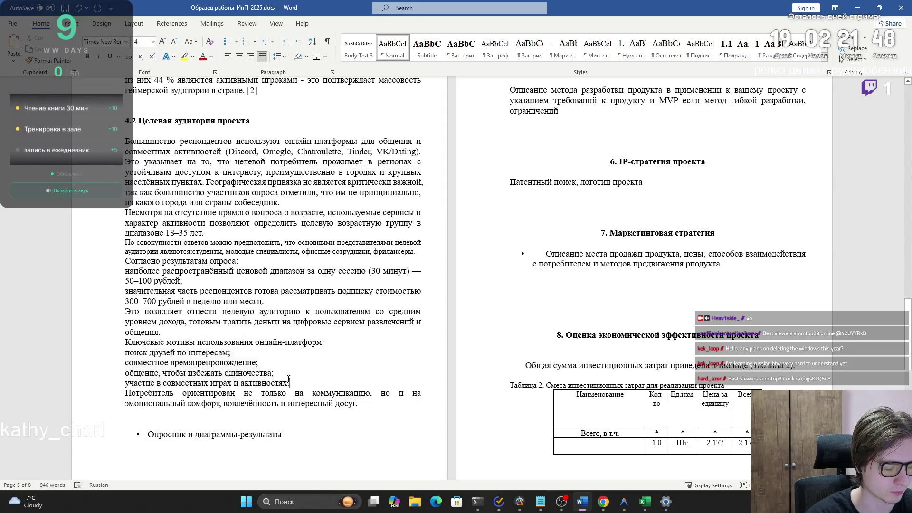
pyautogui.moveTo(322, 342)
pyautogui.mouseDown()
pyautogui.moveTo(125, 342)
pyautogui.moveTo(326, 343)
pyautogui.mouseUp()
pyautogui.tripleClick(157, 343)
pyautogui.click(221, 363)
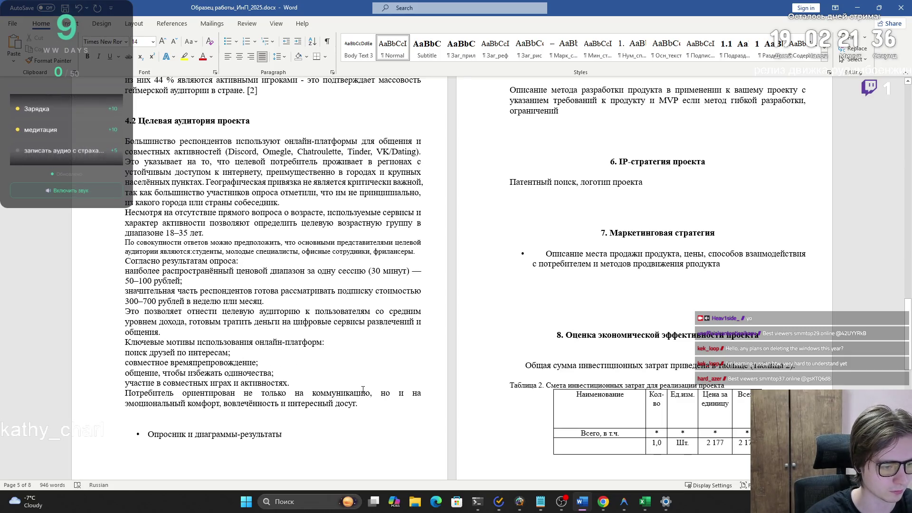
pyautogui.hotkey('alt', 'Tab')
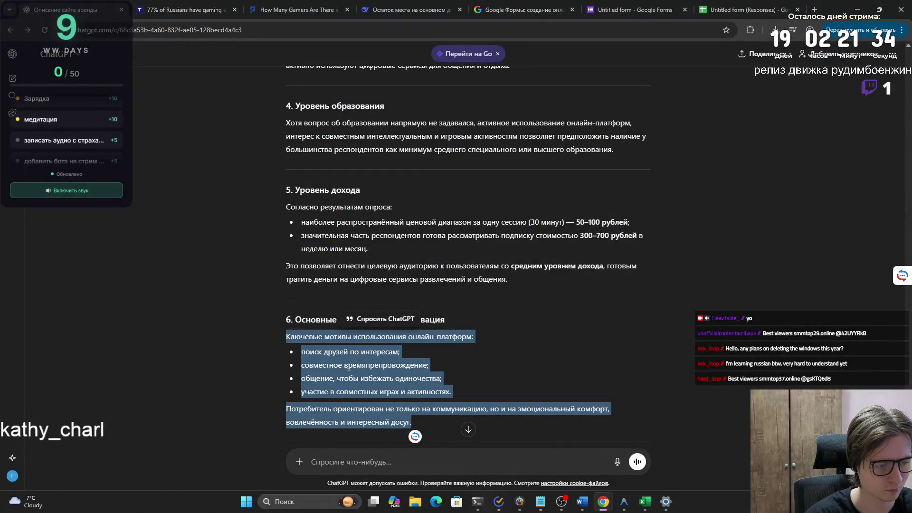
# - Scroll down through the ChatGPT answers to review the remaining sections
pyautogui.click(349, 367)
pyautogui.scroll(-5, 304, 327)
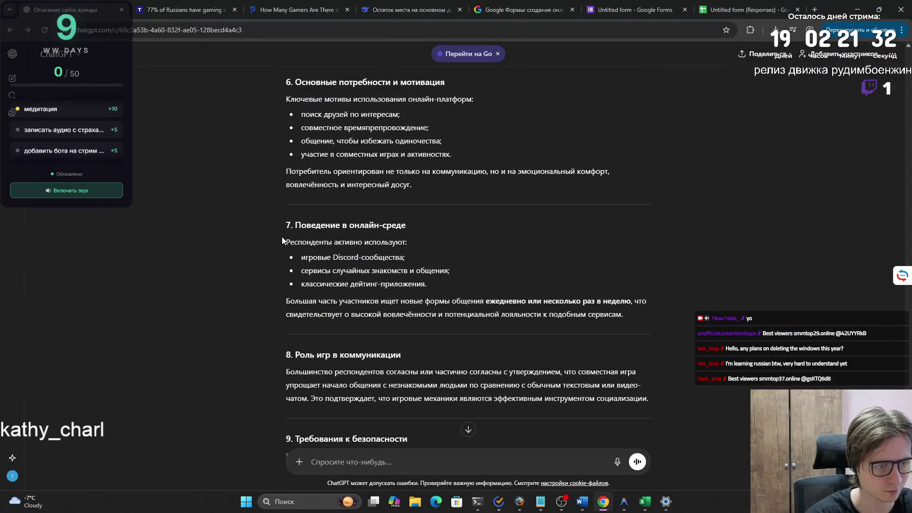
pyautogui.scroll(-1, 283, 285)
pyautogui.moveTo(284, 324); pyautogui.dragTo(649, 352)
pyautogui.scroll(-6, 344, 313)
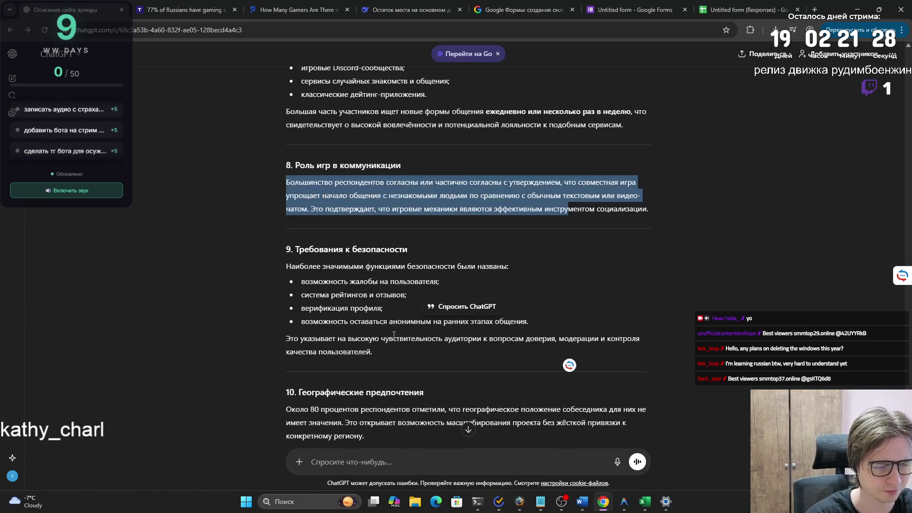
pyautogui.scroll(-3, 342, 307)
pyautogui.scroll(5, 334, 305)
pyautogui.hotkey('alt', 'Tab')
pyautogui.hotkey('alt', 'Tab')
# - Scroll back up to reread the original survey prompt, then return to Word
pyautogui.scroll(15, 346, 295)
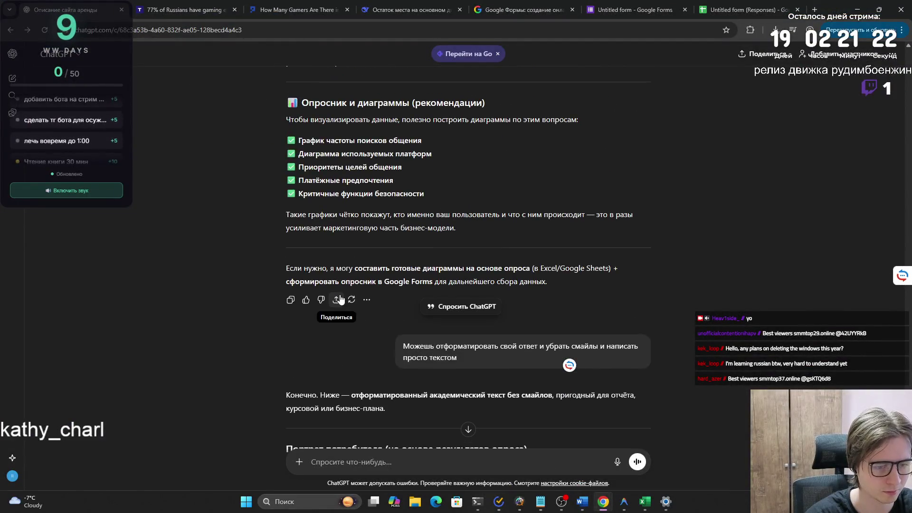
pyautogui.scroll(20, 340, 295)
pyautogui.scroll(15, 318, 292)
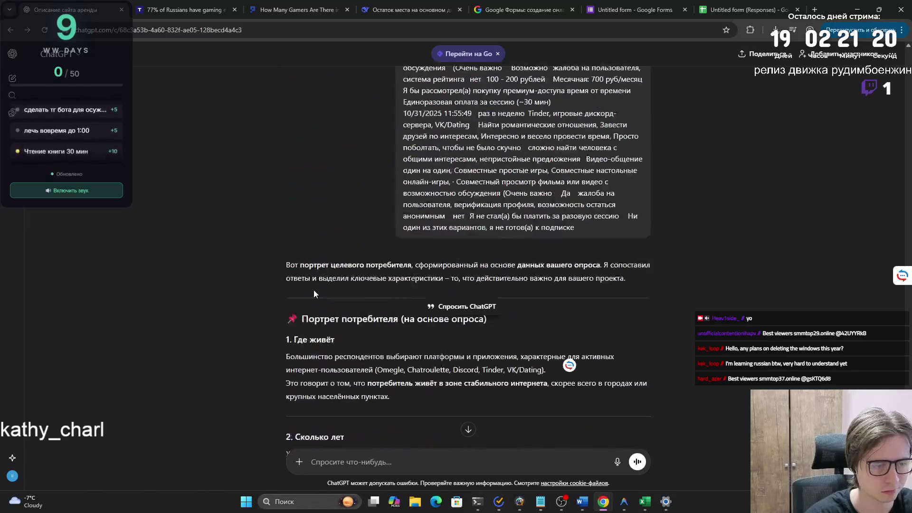
pyautogui.scroll(10, 314, 290)
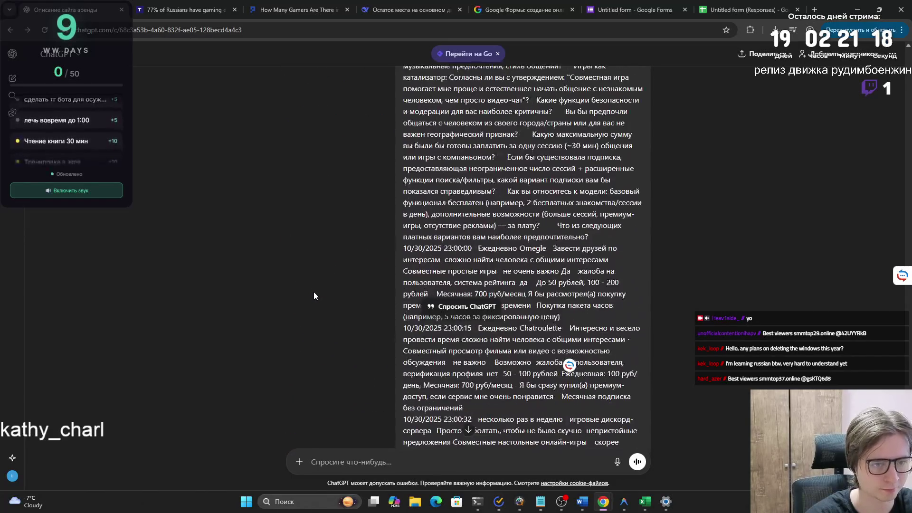
pyautogui.moveTo(406, 240); pyautogui.dragTo(580, 250)
pyautogui.moveTo(434, 262); pyautogui.dragTo(510, 261)
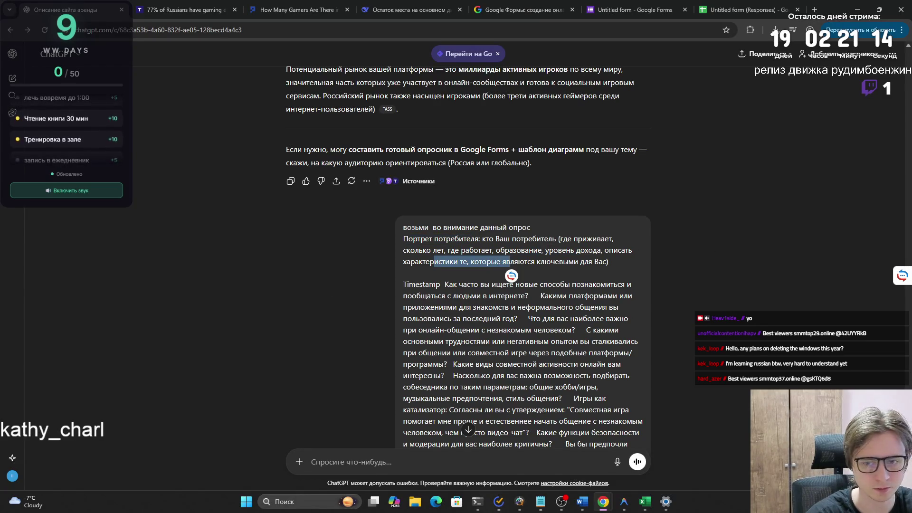
pyautogui.scroll(-15, 587, 351)
pyautogui.scroll(-20, 313, 249)
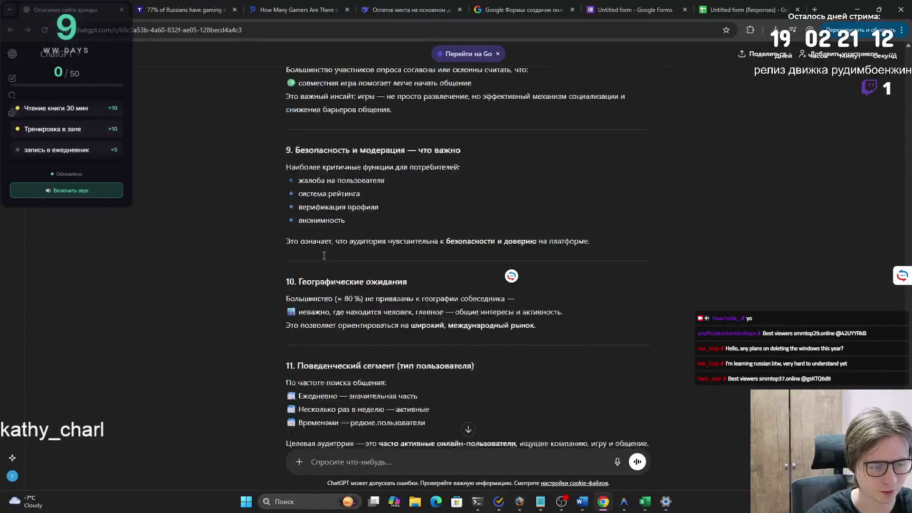
pyautogui.scroll(-5, 325, 248)
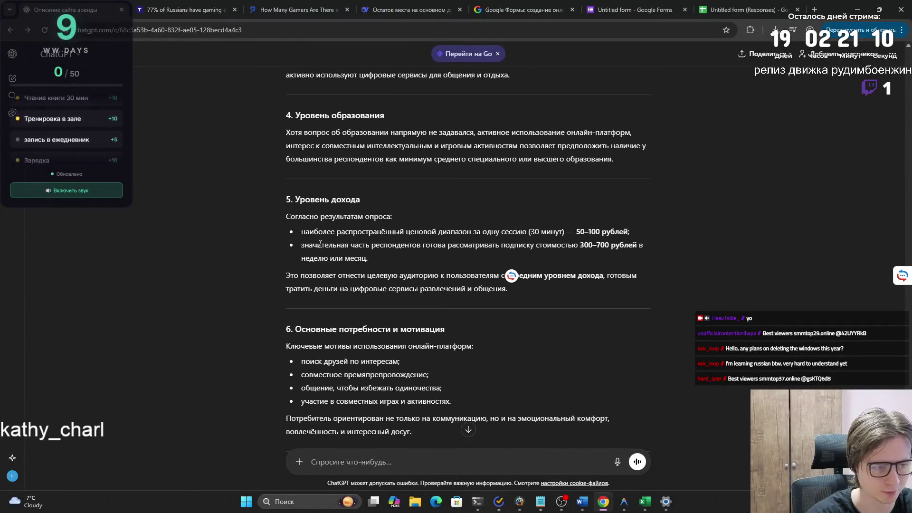
pyautogui.hotkey('alt', 'Tab')
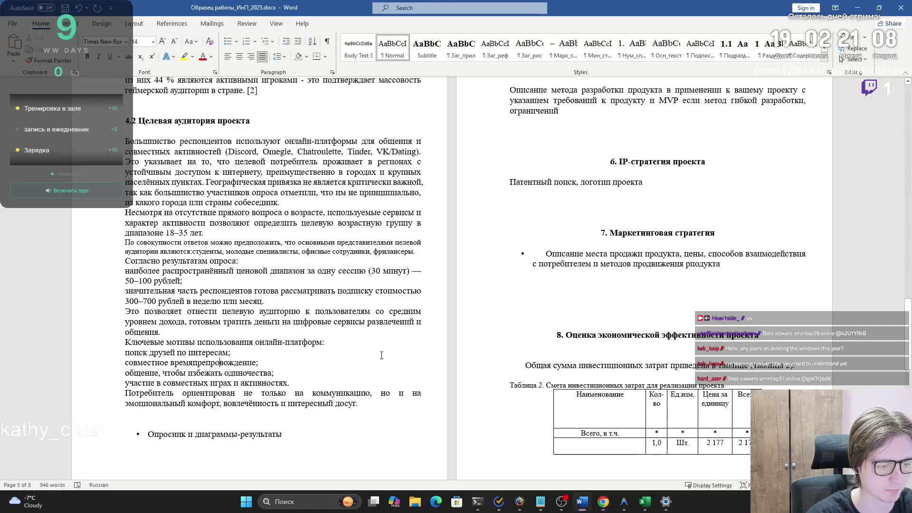
# - Paste ChatGPT's 'Респонденты активно используют' passage after 'досуг.' with Merge Formatting
pyautogui.moveTo(125, 342)
pyautogui.mouseDown()
pyautogui.moveTo(259, 363)
pyautogui.moveTo(372, 406)
pyautogui.mouseUp()
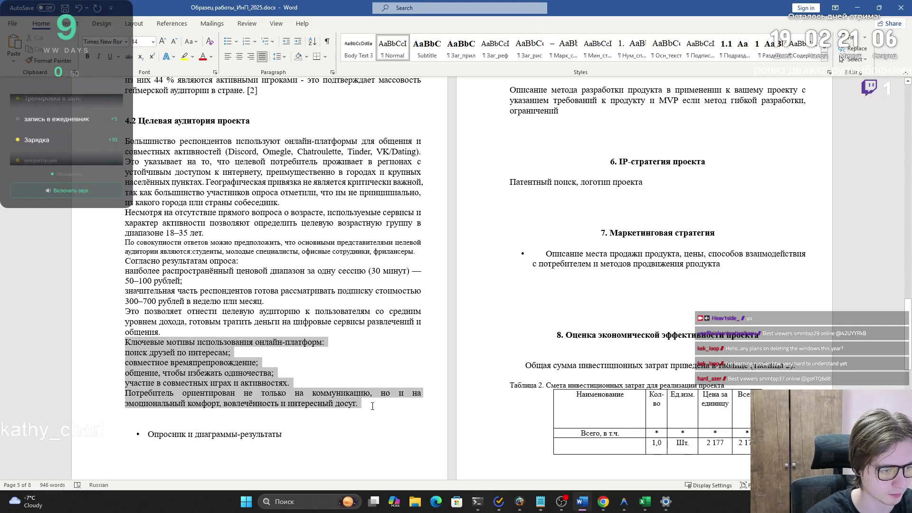
pyautogui.click(373, 408)
pyautogui.hotkey('alt', 'Tab')
pyautogui.scroll(-3, 377, 356)
pyautogui.moveTo(286, 298)
pyautogui.mouseDown()
pyautogui.moveTo(598, 362)
pyautogui.moveTo(615, 375)
pyautogui.moveTo(584, 379)
pyautogui.mouseUp()
pyautogui.scroll(-1, 449, 352)
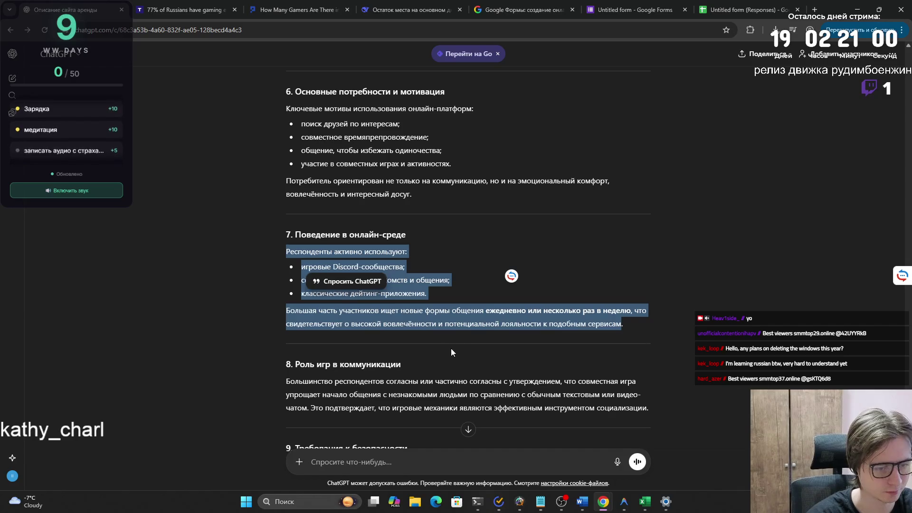
pyautogui.hotkey('alt', 'Tab')
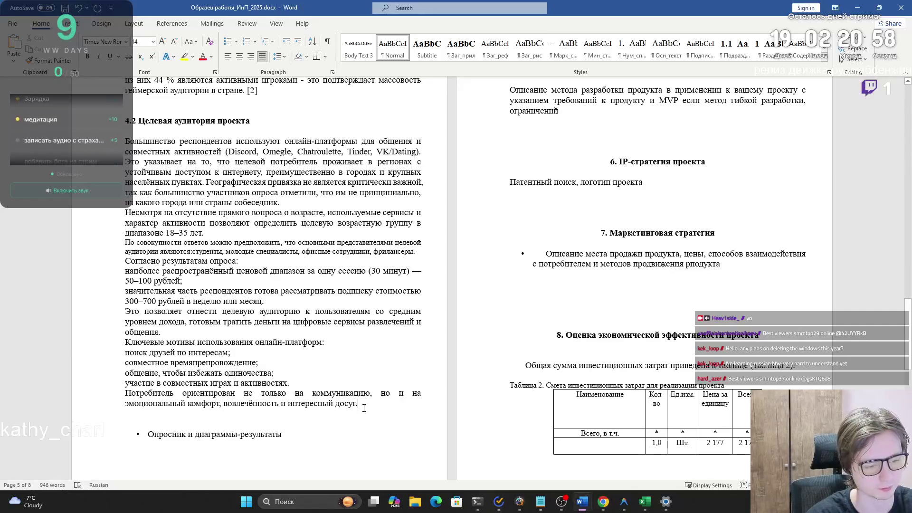
pyautogui.hotkey('ctrl', 'v')
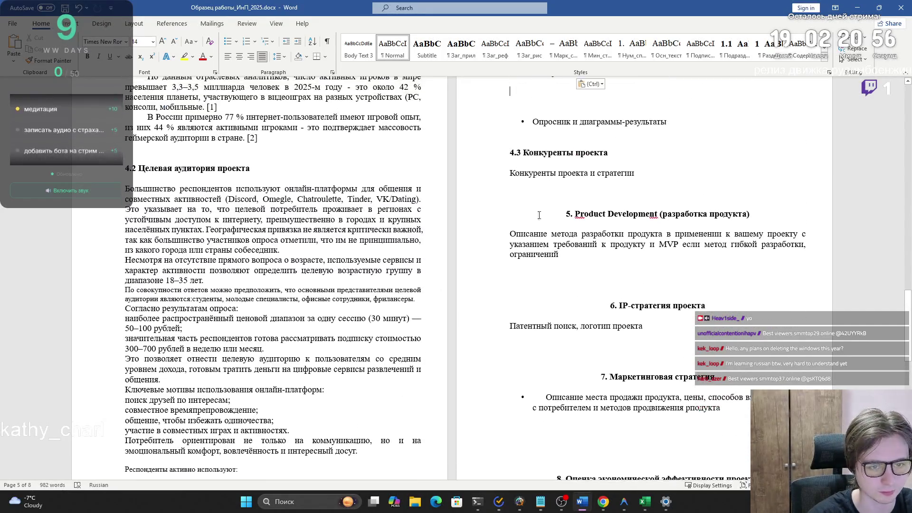
pyautogui.scroll(4, 591, 151)
pyautogui.click(591, 151)
pyautogui.click(599, 167)
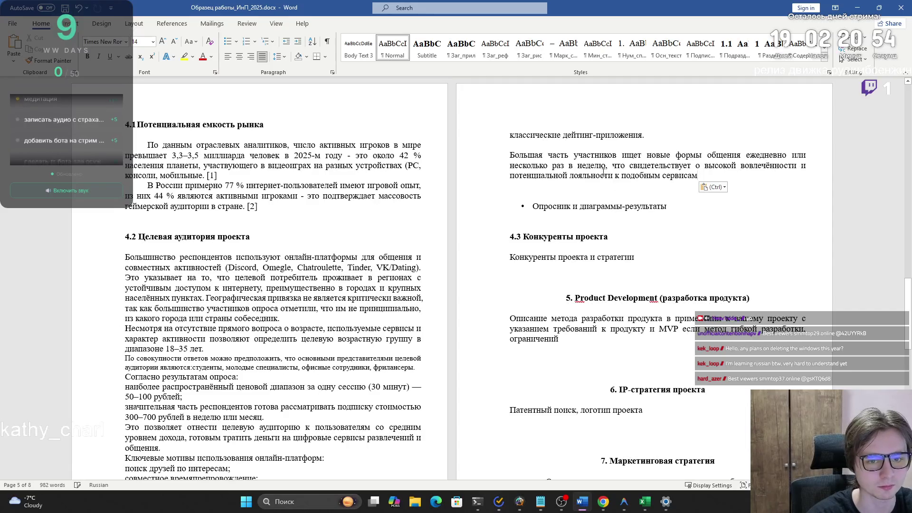
# - Delete the blank lines between the platform lines after 'игровые Discord-сообщества;'
pyautogui.scroll(-3, 230, 372)
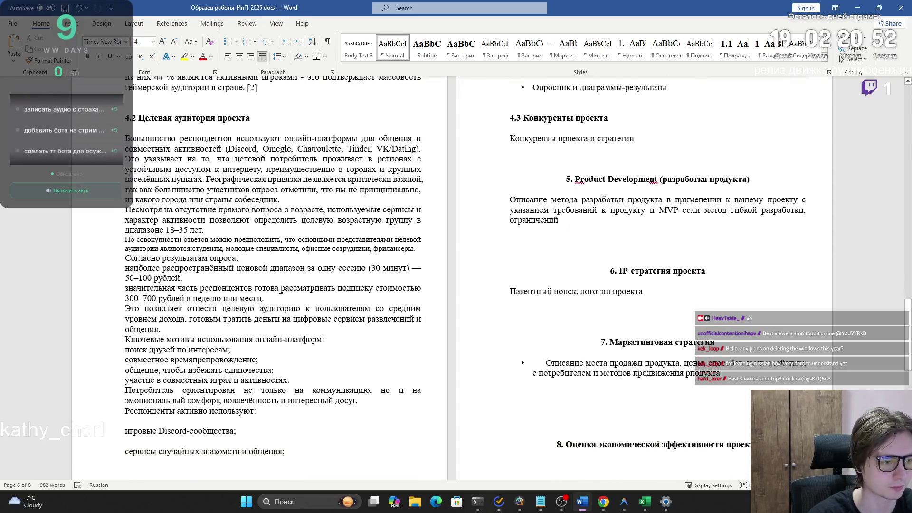
pyautogui.click(249, 414)
pyautogui.press('Delete')
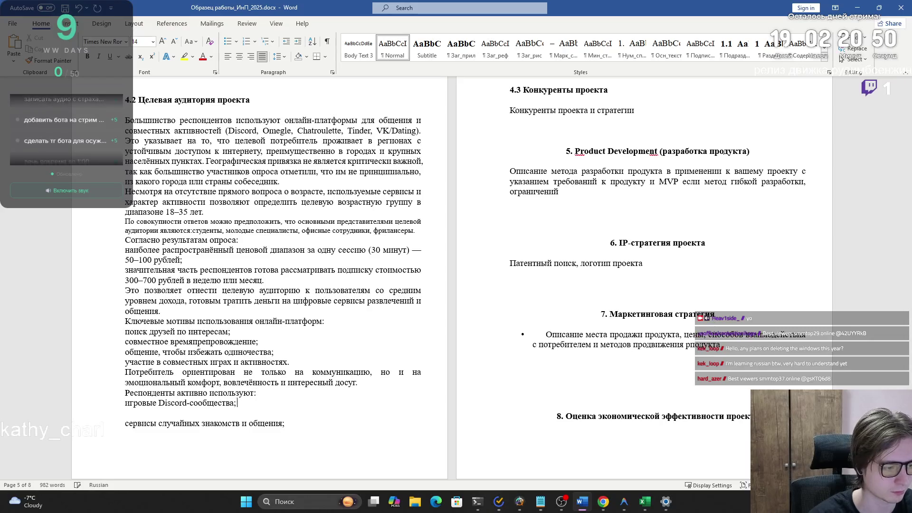
pyautogui.press('End')
pyautogui.press('Delete')
pyautogui.press('Down')
pyautogui.press('End')
pyautogui.press('Delete')
pyautogui.press('Down')
pyautogui.press('End')
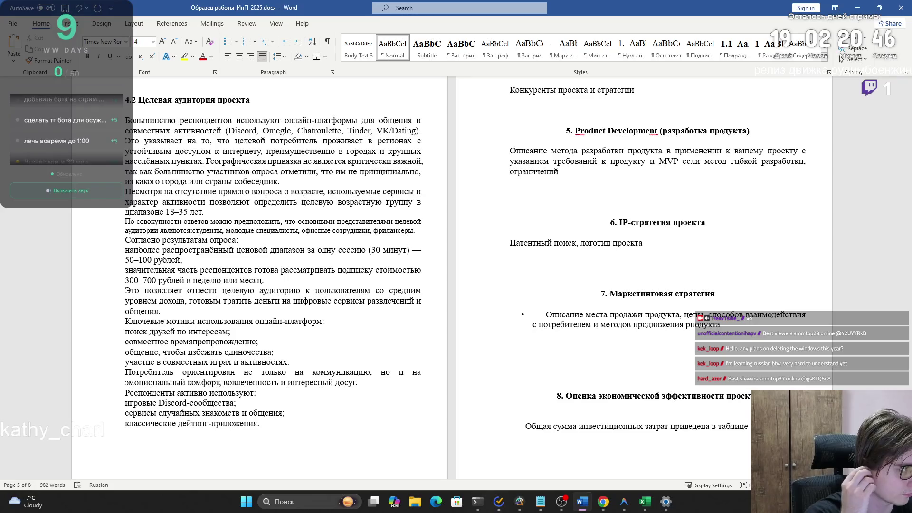
# - Check the 'Респонденты активно используют' line and 'Потребитель ориентирован' paragraph by selecting them
pyautogui.moveTo(259, 392)
pyautogui.mouseDown()
pyautogui.moveTo(126, 393)
pyautogui.moveTo(358, 383)
pyautogui.mouseUp()
pyautogui.click(167, 395)
pyautogui.press('Right')
pyautogui.tripleClick(312, 383)
pyautogui.click(312, 383)
pyautogui.tripleClick(309, 387)
pyautogui.click(357, 385)
# - Select the 'Большая часть участников' paragraph, then return to the ChatGPT answer
pyautogui.scroll(5, 511, 124)
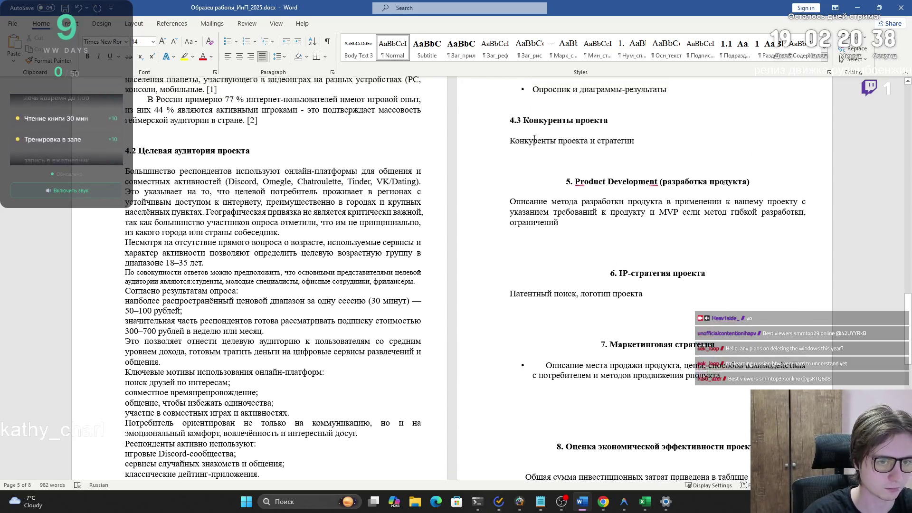
pyautogui.tripleClick(511, 124)
pyautogui.tripleClick(520, 120)
pyautogui.tripleClick(683, 142)
pyautogui.tripleClick(704, 147)
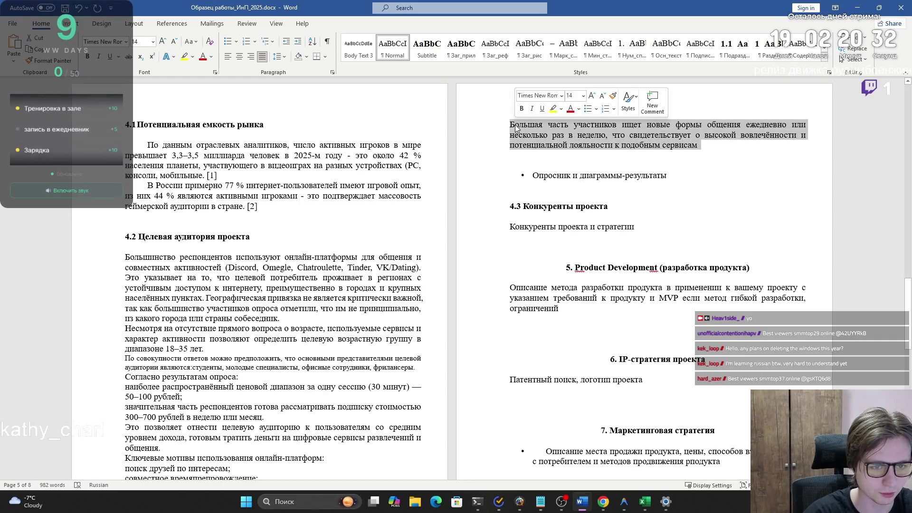
pyautogui.hotkey('alt', 'Tab')
pyautogui.click(394, 249)
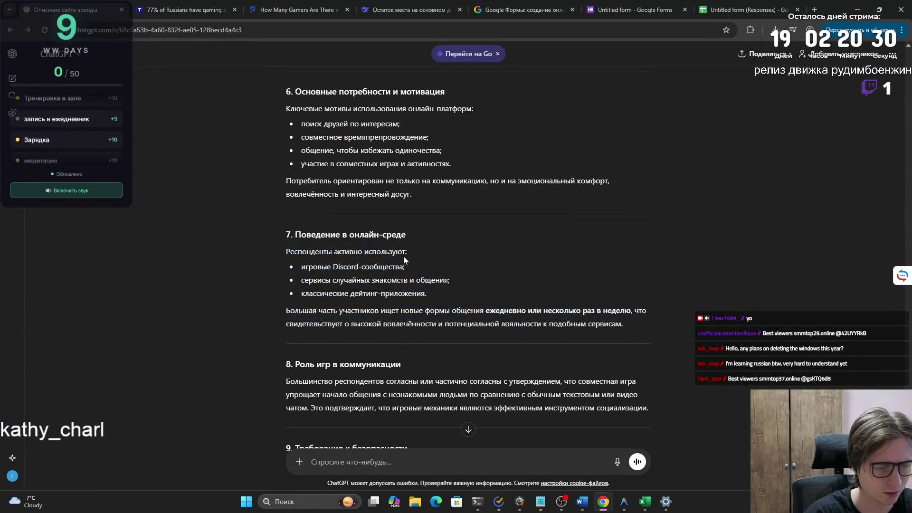
# - Copy ChatGPT's section 9 safety-features text, including its concluding sentence
pyautogui.scroll(-3, 361, 247)
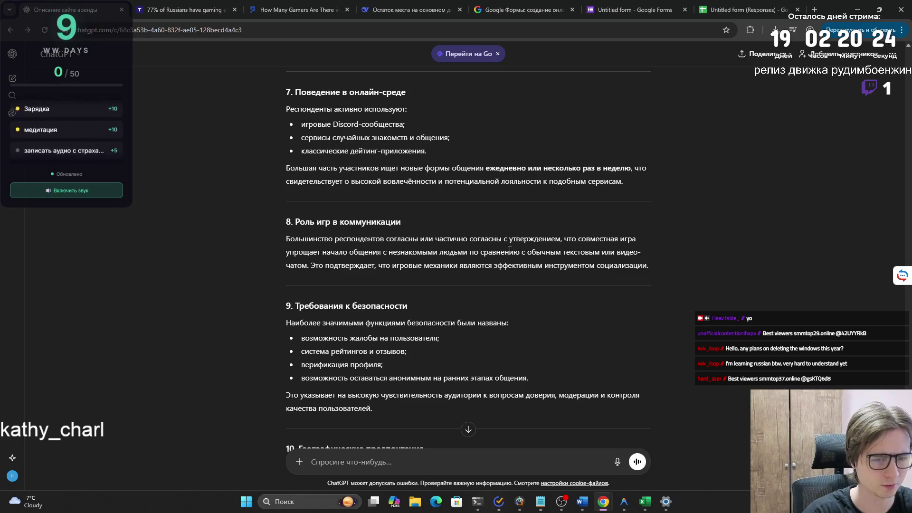
pyautogui.moveTo(641, 265)
pyautogui.mouseDown()
pyautogui.moveTo(408, 252)
pyautogui.moveTo(267, 230)
pyautogui.mouseUp()
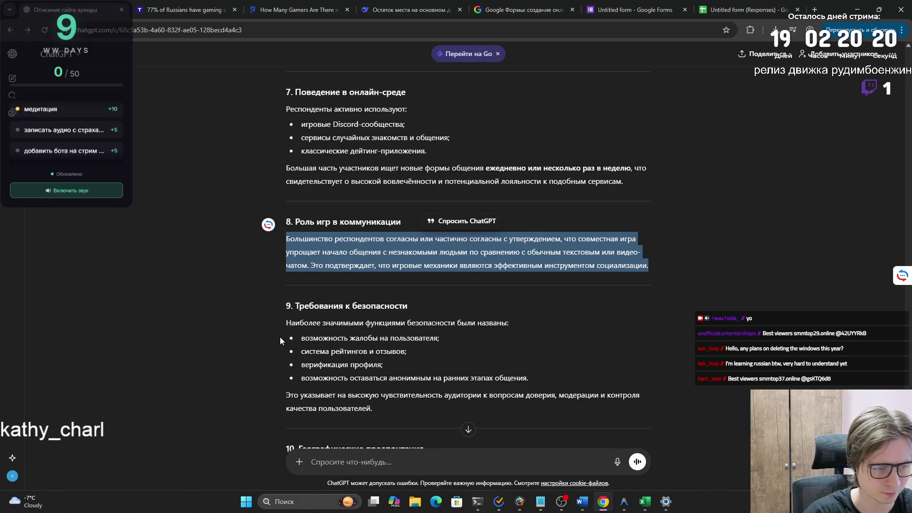
pyautogui.scroll(-1, 289, 328)
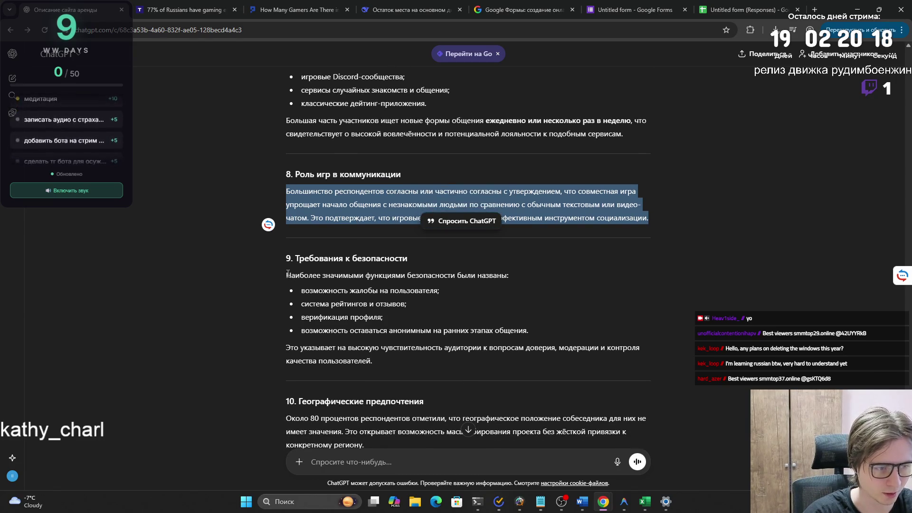
pyautogui.moveTo(403, 369)
pyautogui.mouseDown()
pyautogui.moveTo(306, 352)
pyautogui.moveTo(278, 280)
pyautogui.mouseUp()
pyautogui.hotkey('ctrl', 'c')
pyautogui.hotkey('alt', 'Tab')
# - Paste the safety-features text after the online-communication paragraph as plain text only
pyautogui.click(715, 153)
pyautogui.hotkey('ctrl', 'v')
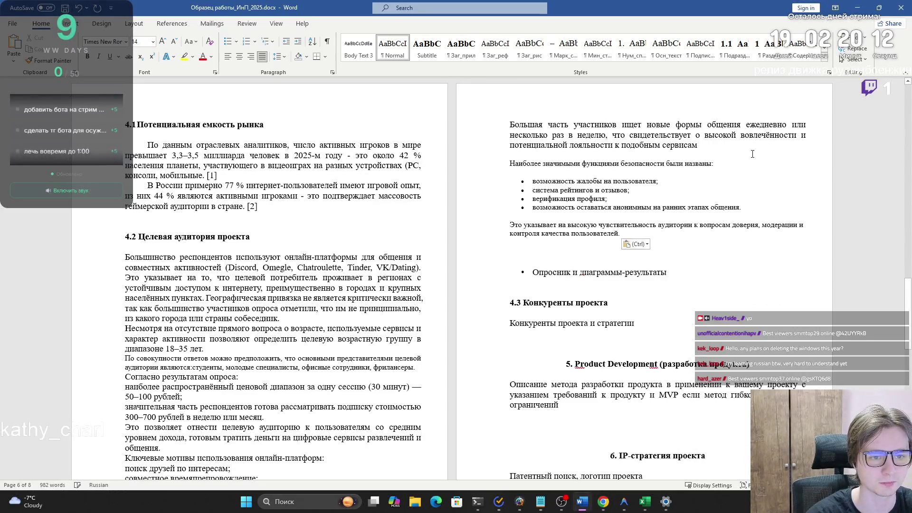
pyautogui.hotkey('ctrl', 'z')
pyautogui.hotkey('ctrl', 'z')
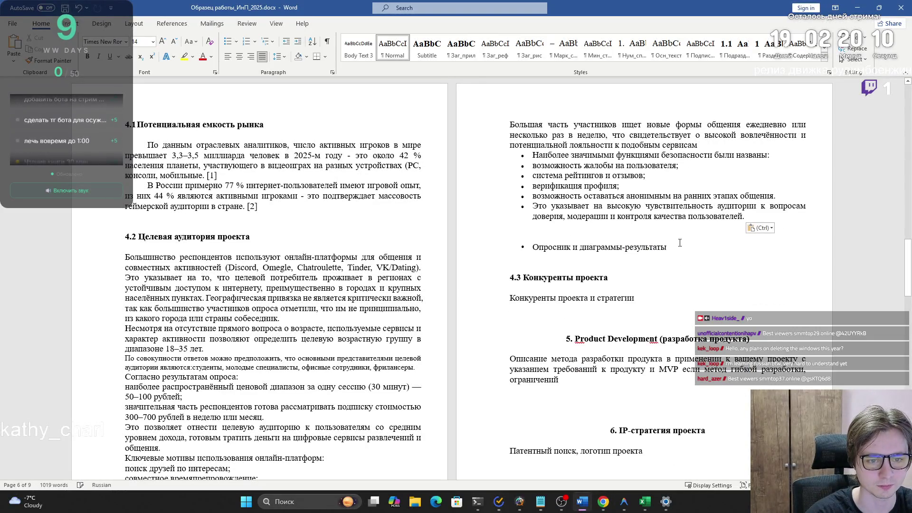
pyautogui.hotkey('ctrl', 'v')
pyautogui.click(629, 256)
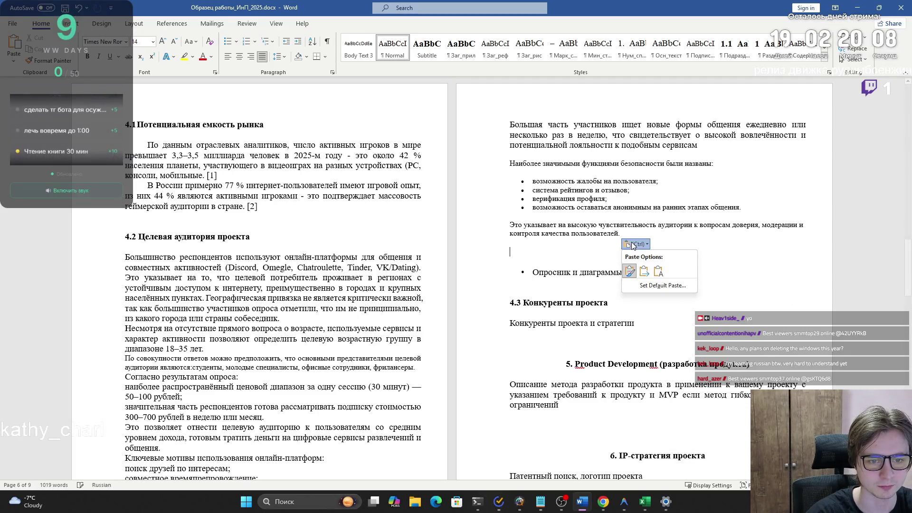
pyautogui.click(657, 280)
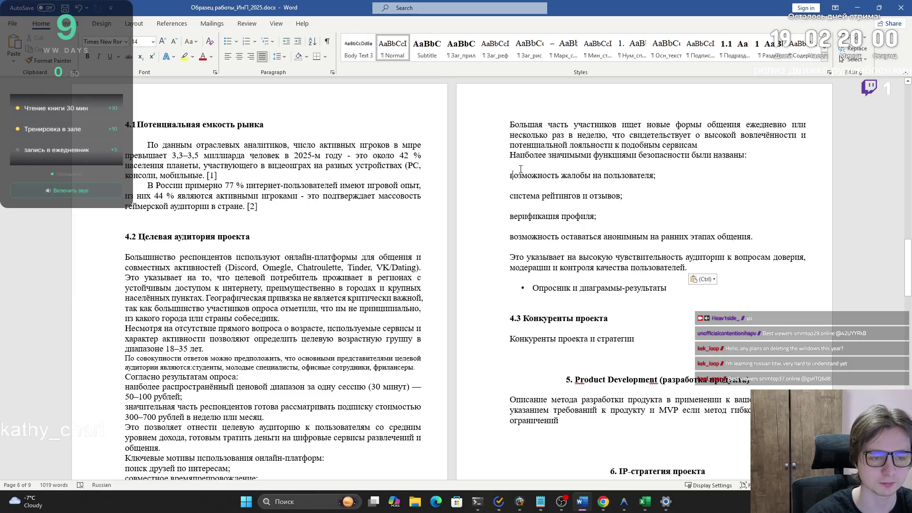
# - Remove the blank lines between the four safety features and the conclusion sentence
pyautogui.press('BackSpace')
pyautogui.press('Down')
pyautogui.press('Down')
pyautogui.press('BackSpace')
pyautogui.press('Down')
pyautogui.press('Down')
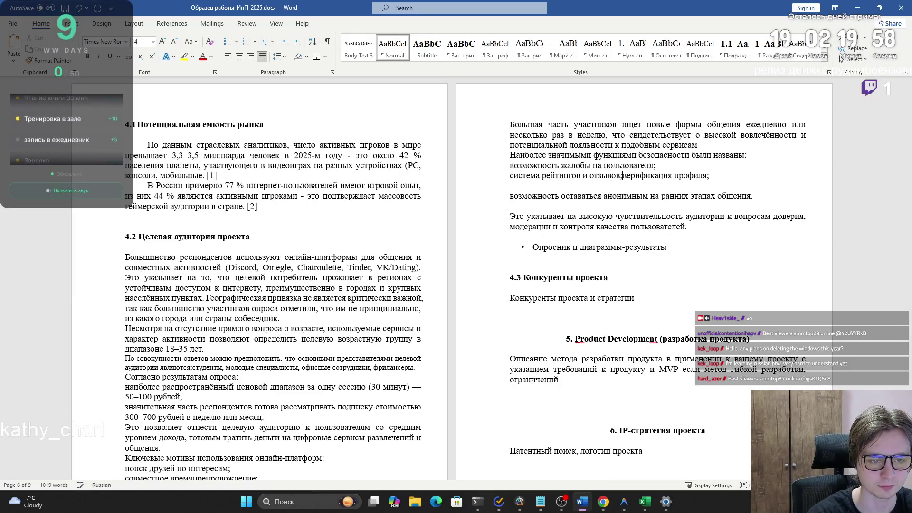
pyautogui.press('BackSpace')
pyautogui.press('Down')
pyautogui.press('Down')
pyautogui.press('BackSpace')
pyautogui.press('Down')
pyautogui.press('Delete')
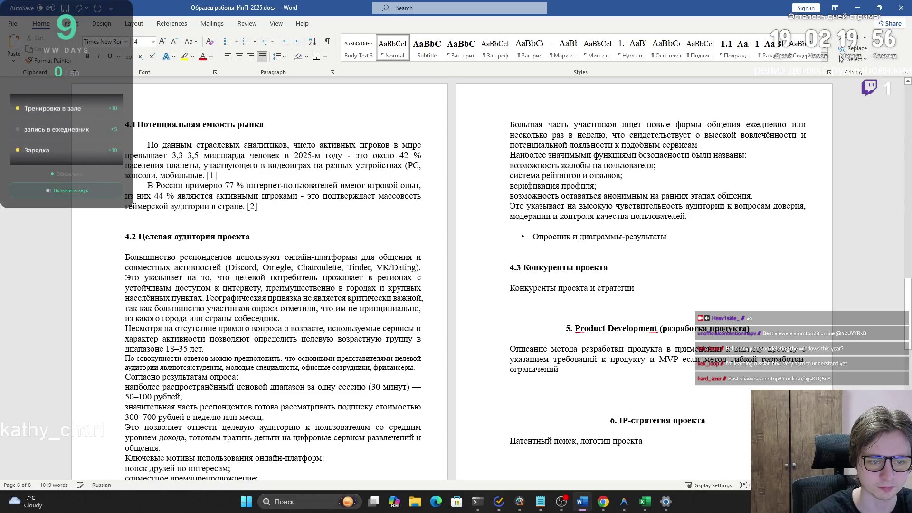
pyautogui.moveTo(710, 218)
pyautogui.mouseDown()
pyautogui.moveTo(698, 142)
pyautogui.moveTo(570, 166)
pyautogui.mouseUp()
pyautogui.click(561, 165)
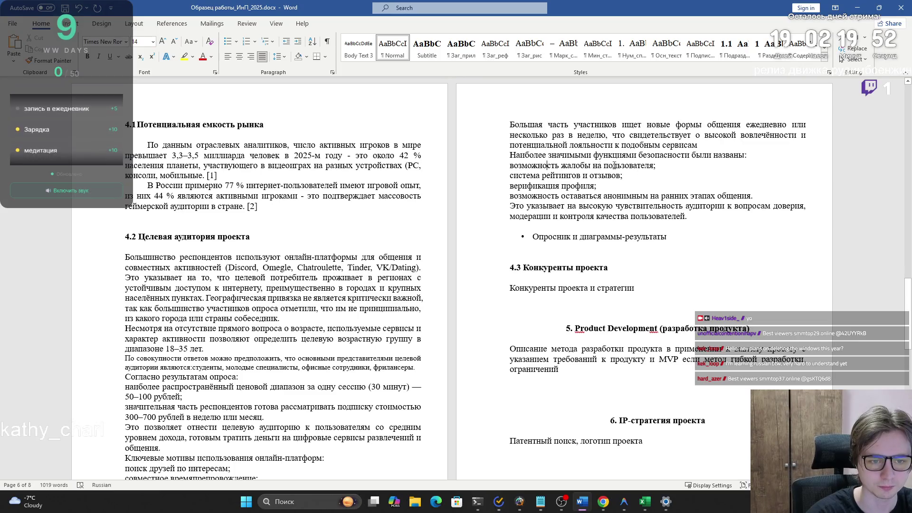
pyautogui.click(555, 176)
pyautogui.click(540, 186)
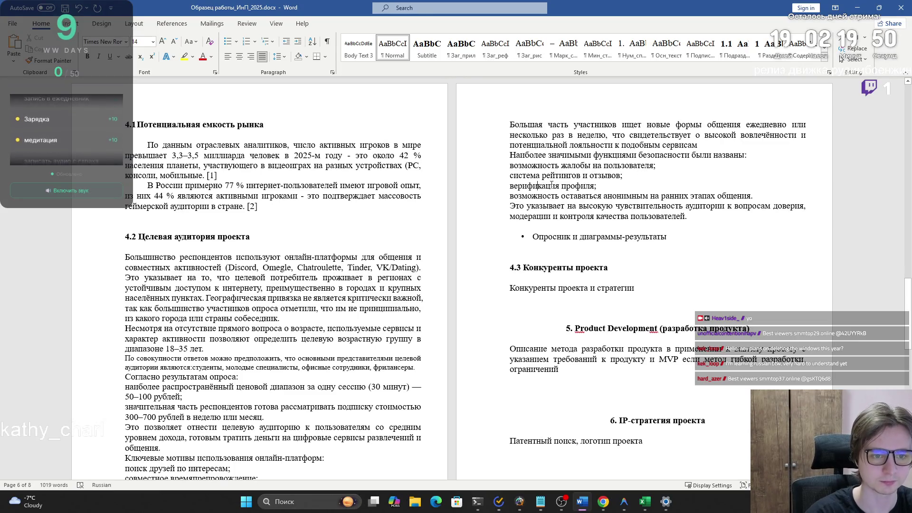
# - Copy ChatGPT's next paragraph on respondents' location preferences
pyautogui.hotkey('alt', 'Tab')
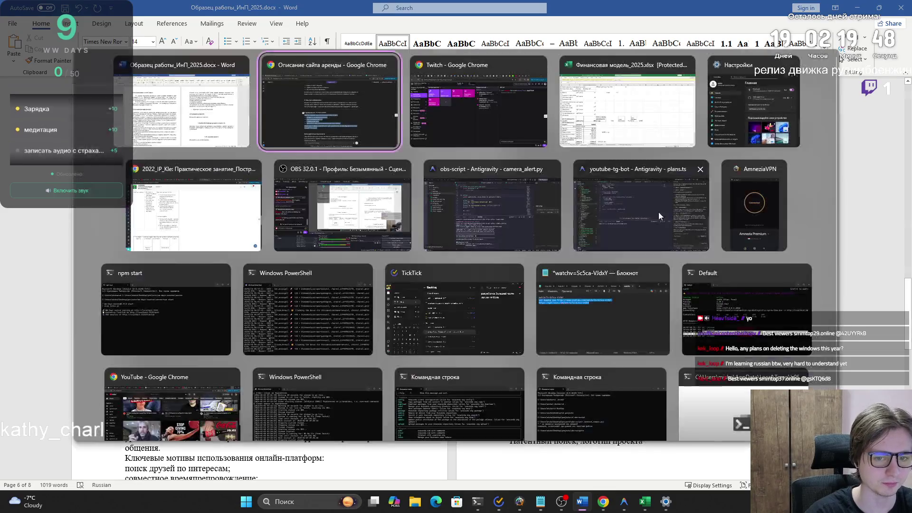
pyautogui.scroll(-3, 420, 169)
pyautogui.moveTo(433, 289)
pyautogui.mouseDown()
pyautogui.moveTo(427, 281)
pyautogui.moveTo(395, 304)
pyautogui.moveTo(285, 276)
pyautogui.mouseUp()
pyautogui.hotkey('ctrl', 'c')
pyautogui.hotkey('alt', 'Tab')
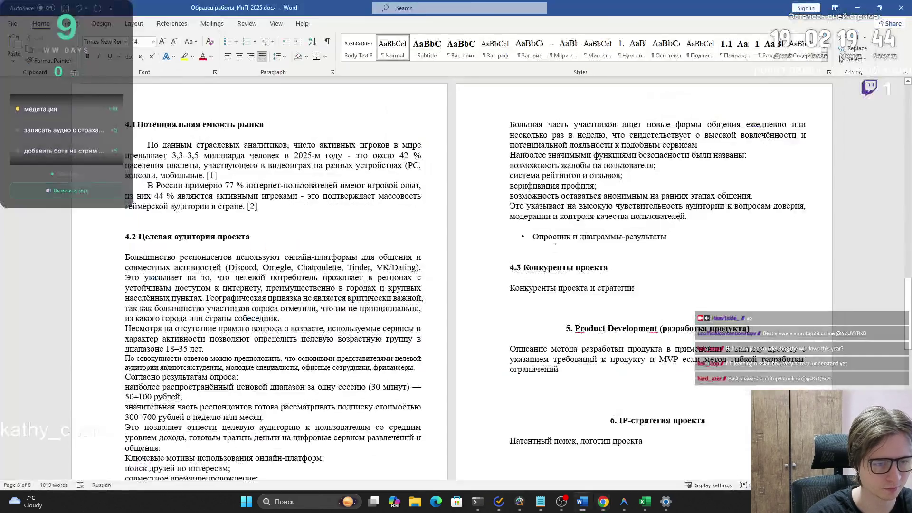
# - Paste the 80%-don't-care-about-location paragraph after the safety text, matching body formatting
pyautogui.click(699, 213)
pyautogui.hotkey('ctrl', 'v')
pyautogui.click(663, 254)
pyautogui.click(684, 278)
# - Look over the consumer portrait and Вывод conclusion paragraphs
pyautogui.scroll(-3, 342, 302)
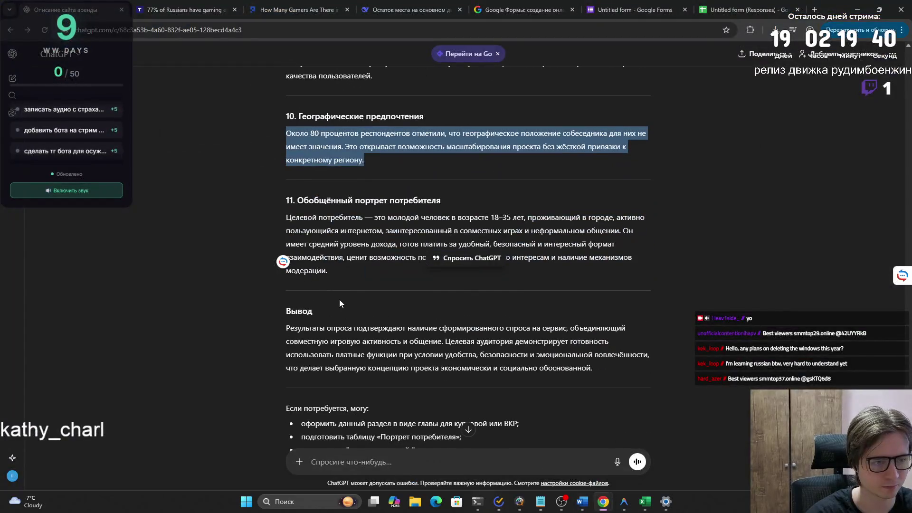
pyautogui.moveTo(372, 216)
pyautogui.mouseDown()
pyautogui.moveTo(589, 217)
pyautogui.moveTo(305, 232)
pyautogui.moveTo(623, 233)
pyautogui.moveTo(321, 245)
pyautogui.moveTo(576, 244)
pyautogui.moveTo(351, 257)
pyautogui.moveTo(366, 257)
pyautogui.mouseUp()
pyautogui.scroll(-1, 371, 231)
pyautogui.click(372, 230)
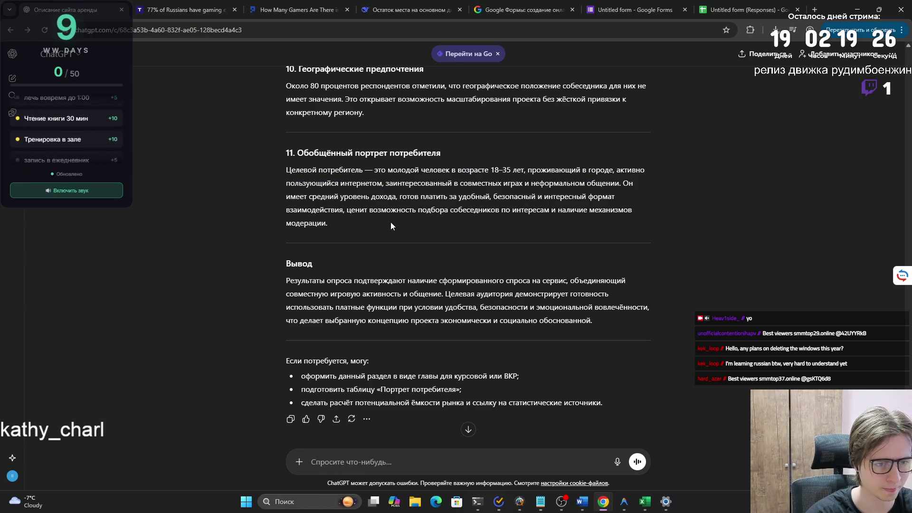
pyautogui.moveTo(344, 210)
pyautogui.mouseDown()
pyautogui.moveTo(581, 211)
pyautogui.moveTo(328, 223)
pyautogui.mouseUp()
pyautogui.moveTo(286, 280)
pyautogui.mouseDown()
pyautogui.moveTo(518, 280)
pyautogui.moveTo(606, 323)
pyautogui.moveTo(281, 284)
pyautogui.mouseUp()
pyautogui.click(280, 284)
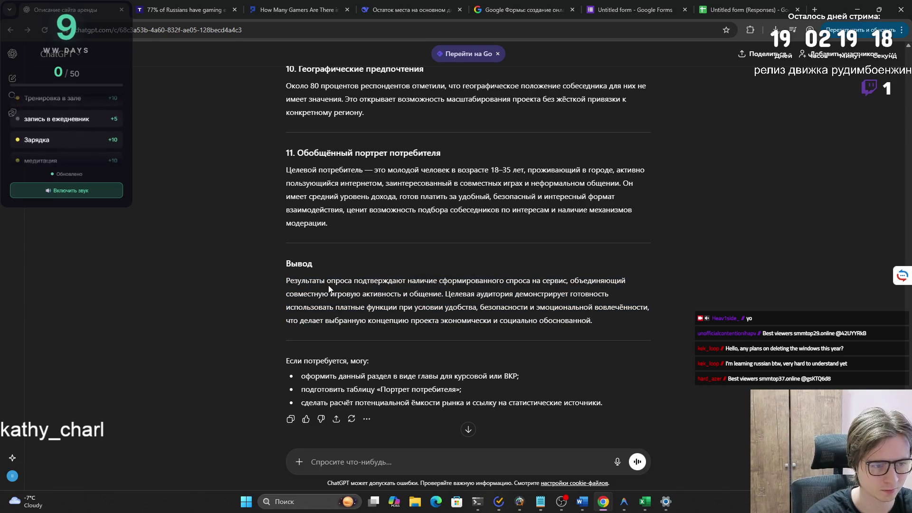
pyautogui.scroll(-1, 326, 284)
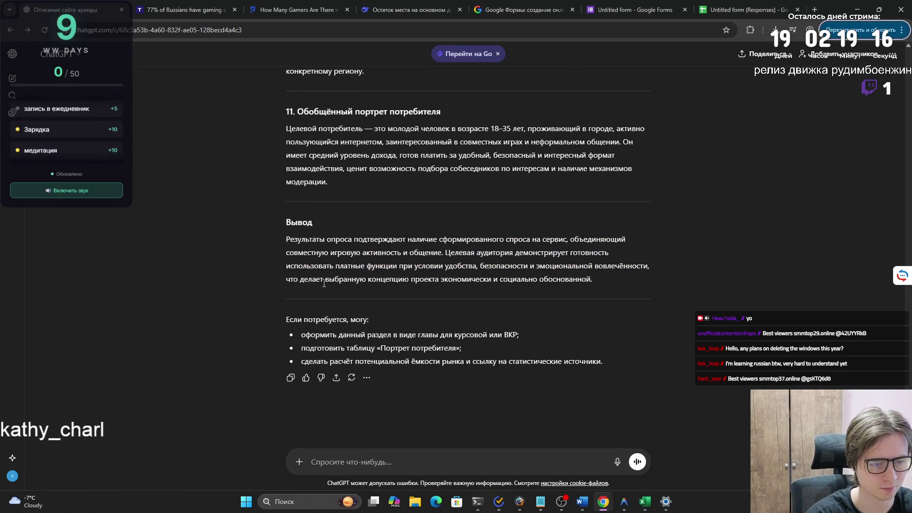
pyautogui.hotkey('alt', 'Tab')
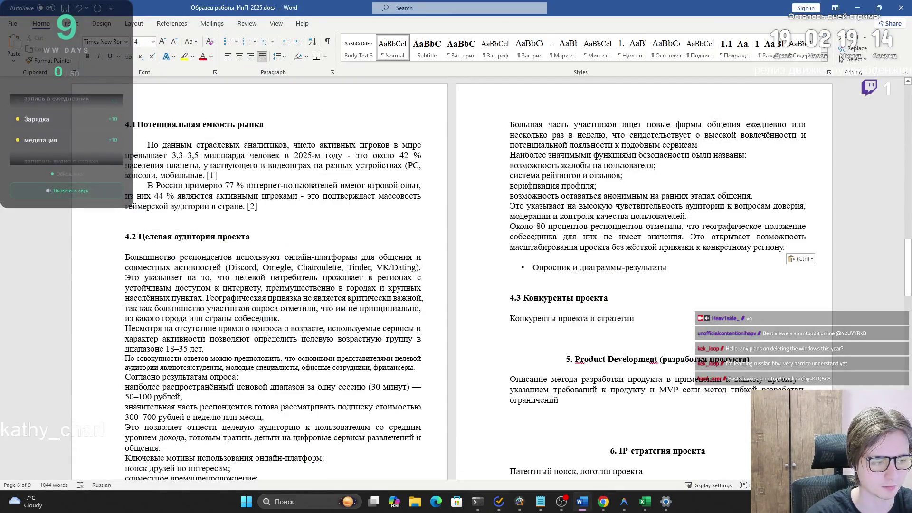
# - Locate the 'Опросник и диаграммы-результаты' bullet where the survey charts will go
pyautogui.scroll(-1, 136, 276)
pyautogui.scroll(-5, 133, 273)
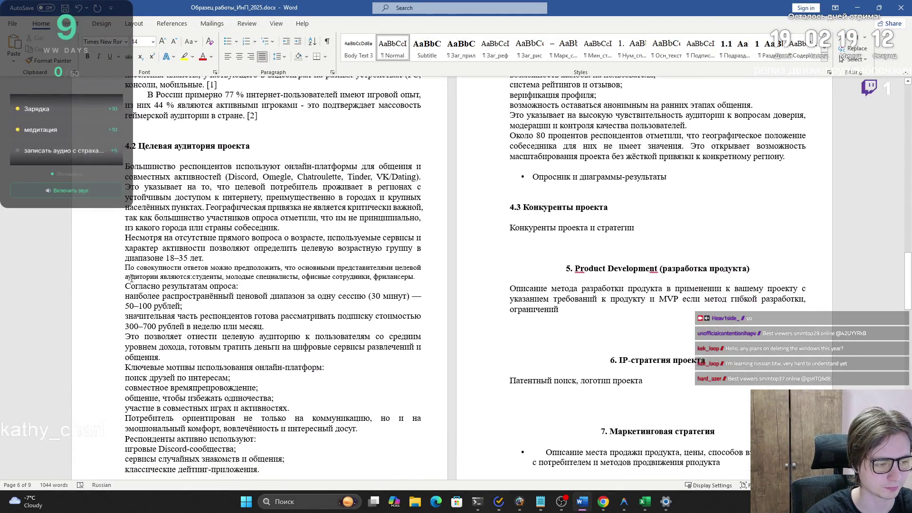
pyautogui.scroll(4, 131, 277)
pyautogui.scroll(3, 130, 279)
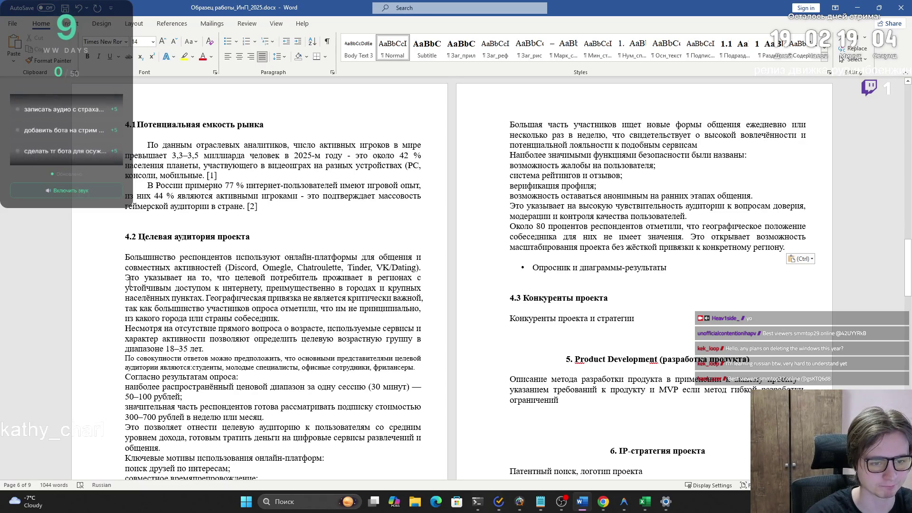
pyautogui.moveTo(671, 274); pyautogui.dragTo(535, 269)
pyautogui.click(553, 268)
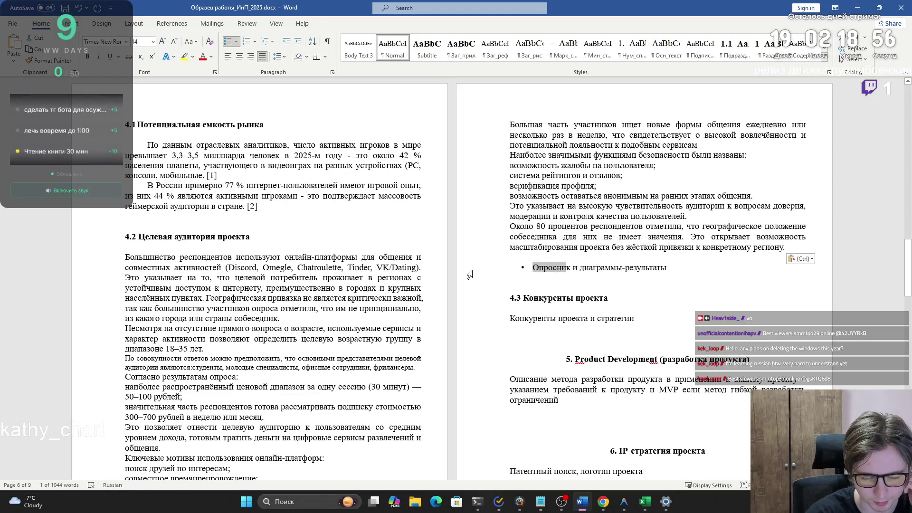
pyautogui.click(603, 502)
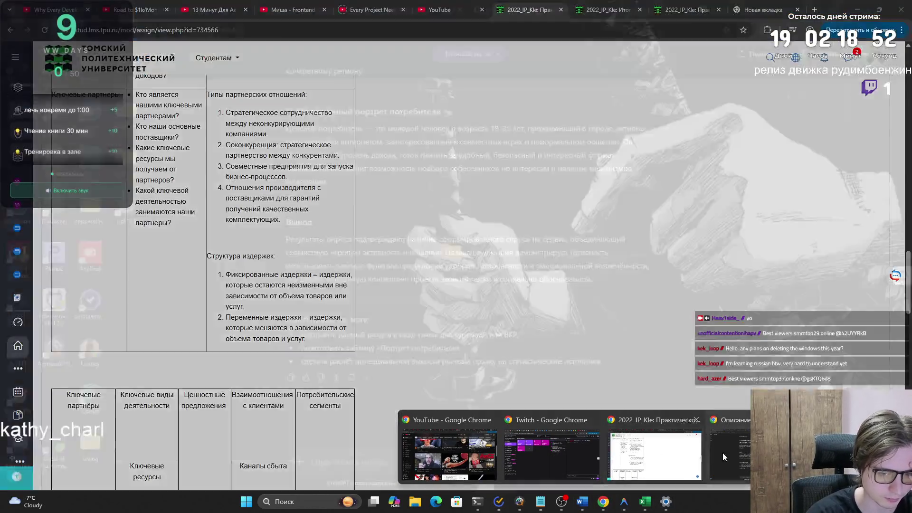
# - Bring up the Google Forms survey and browse its Questions and Responses tabs
pyautogui.click(725, 454)
pyautogui.click(635, 10)
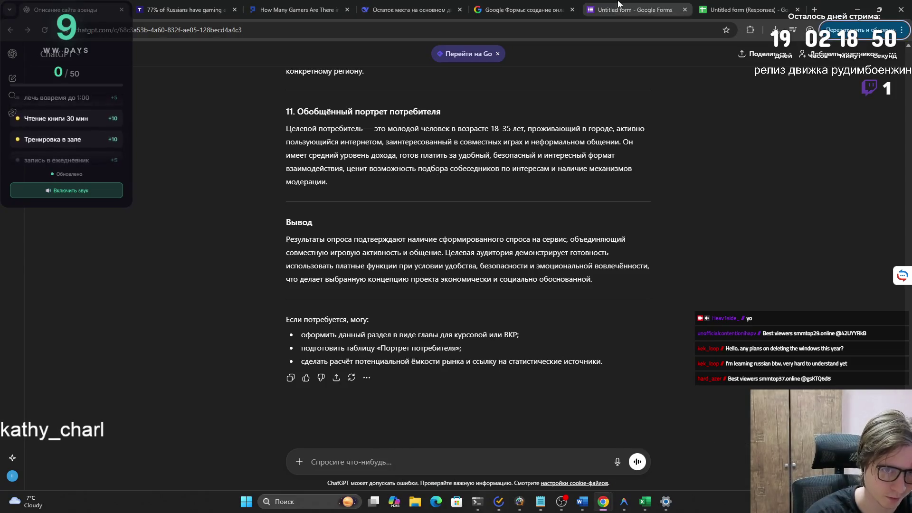
pyautogui.moveTo(283, 180); pyautogui.dragTo(385, 196)
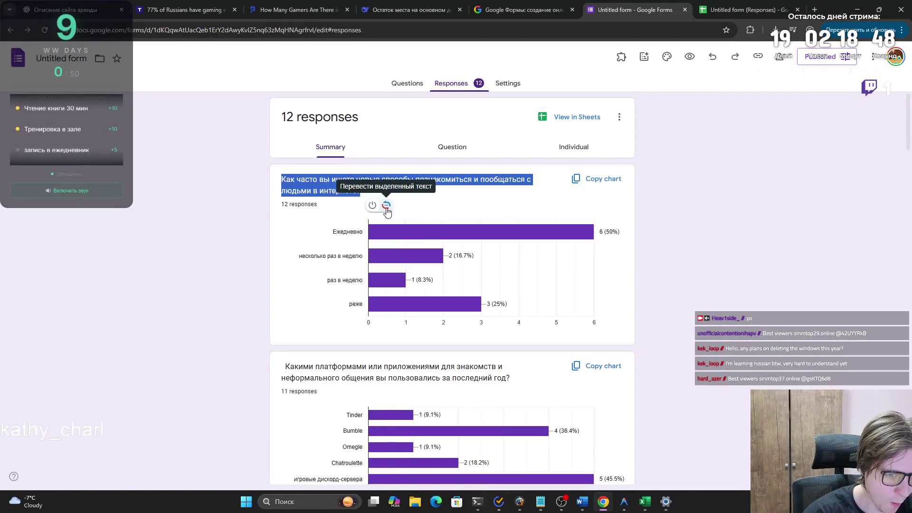
pyautogui.click(335, 193)
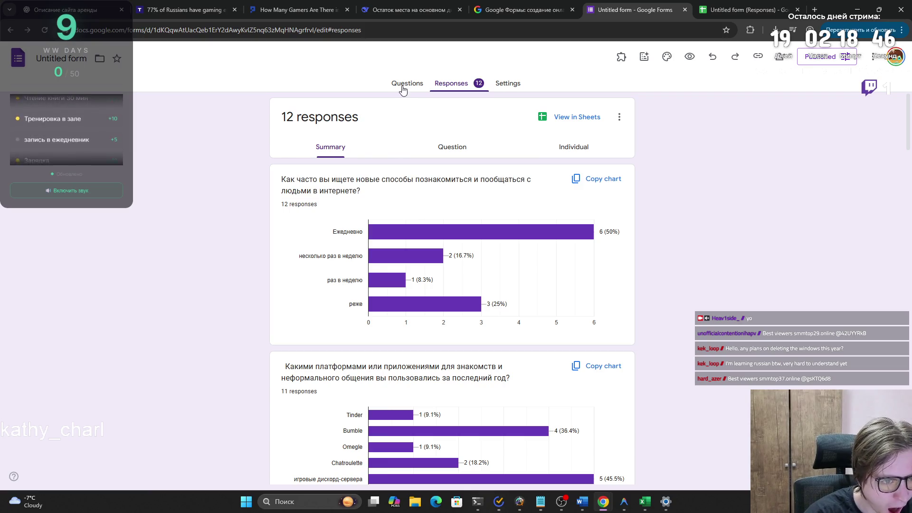
pyautogui.click(403, 87)
pyautogui.click(463, 90)
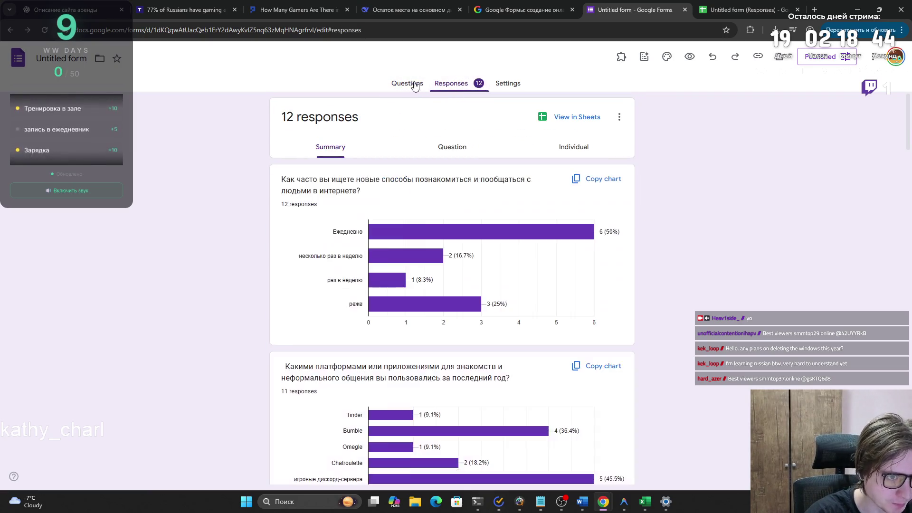
pyautogui.click(411, 85)
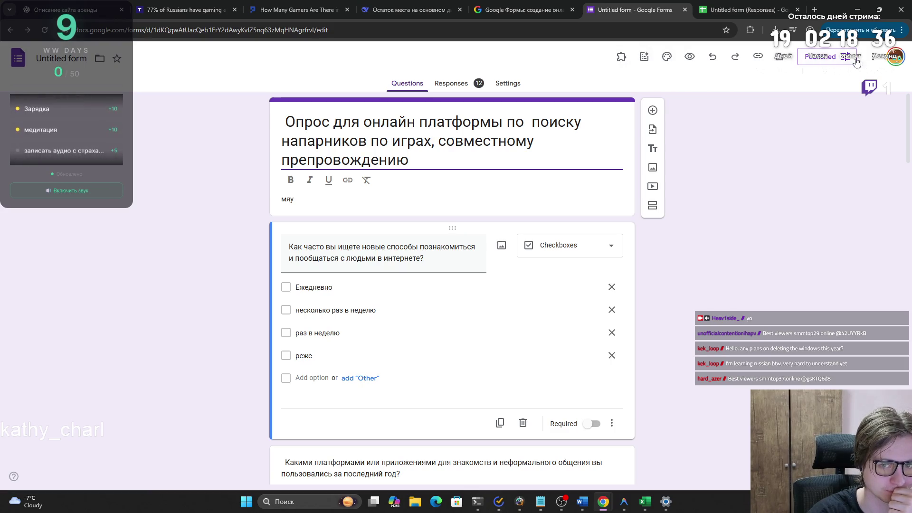
pyautogui.click(874, 57)
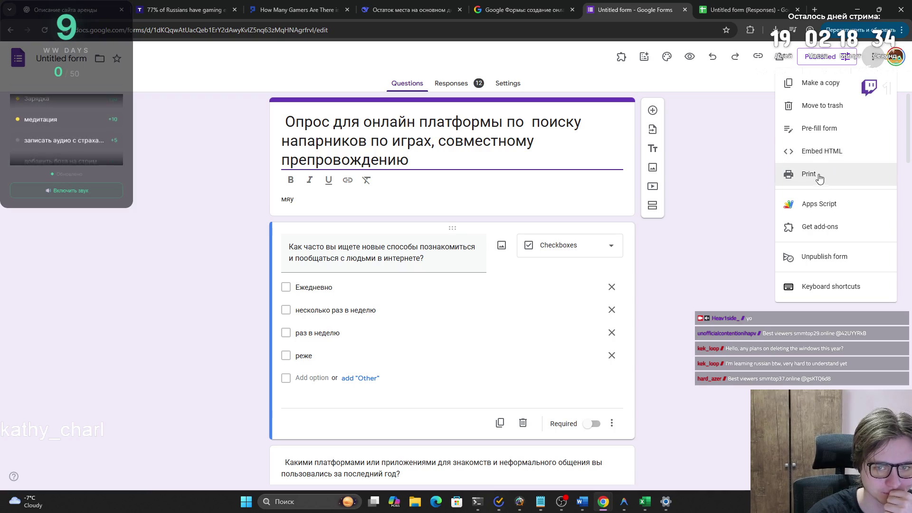
pyautogui.click(709, 289)
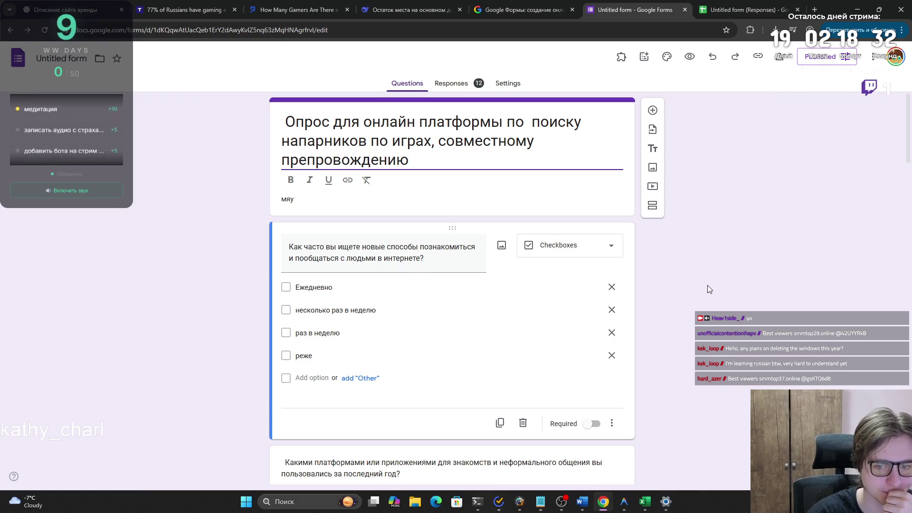
# - Copy the summary chart for how often respondents seek new online contacts
pyautogui.click(447, 86)
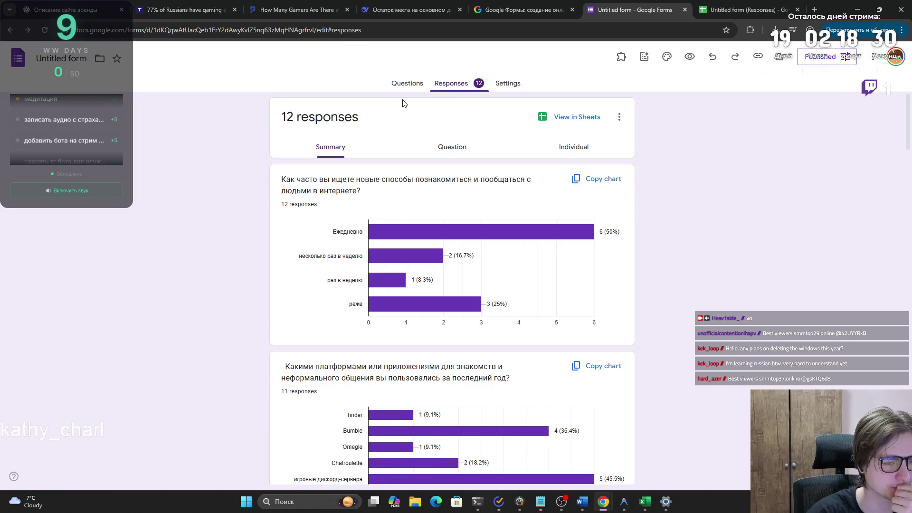
pyautogui.click(619, 118)
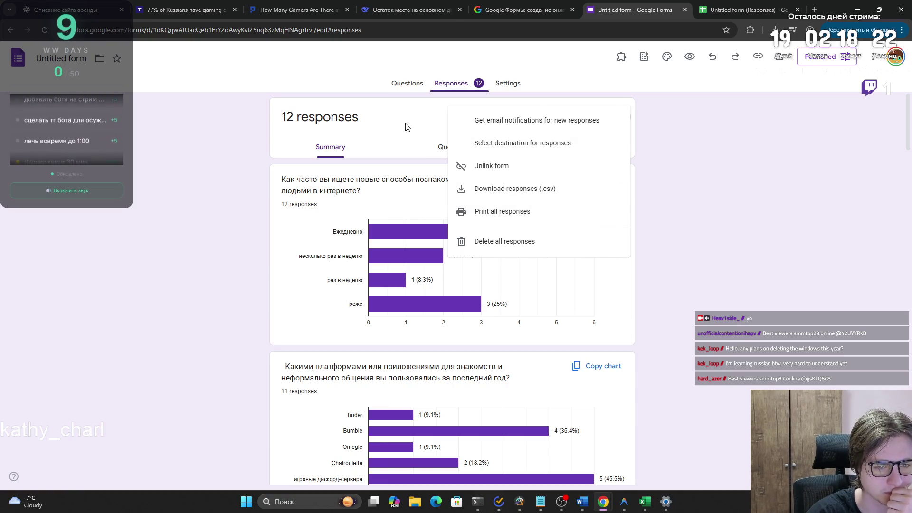
pyautogui.click(419, 156)
pyautogui.click(442, 151)
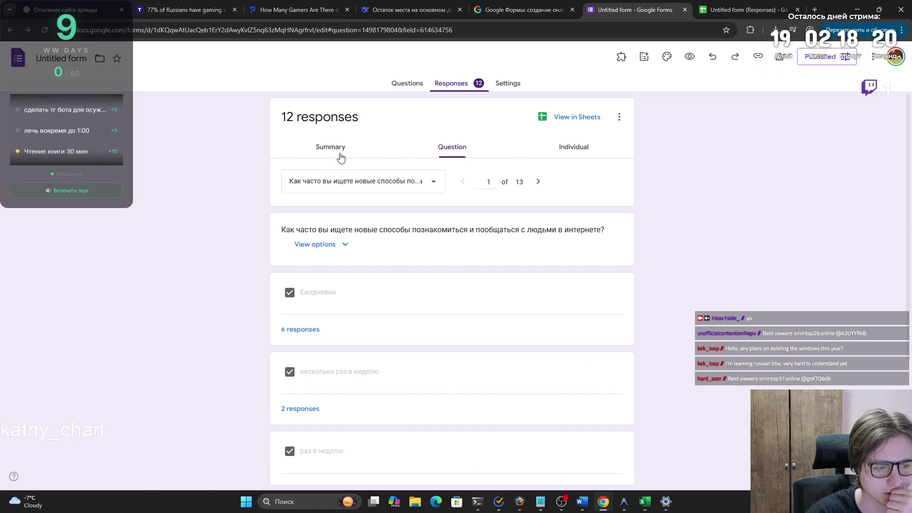
pyautogui.scroll(-4, 315, 231)
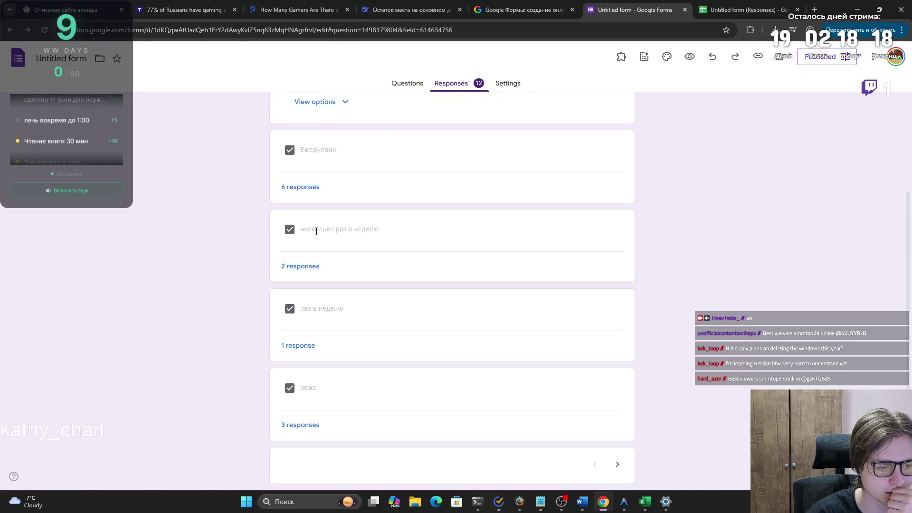
pyautogui.scroll(4, 316, 230)
pyautogui.click(313, 148)
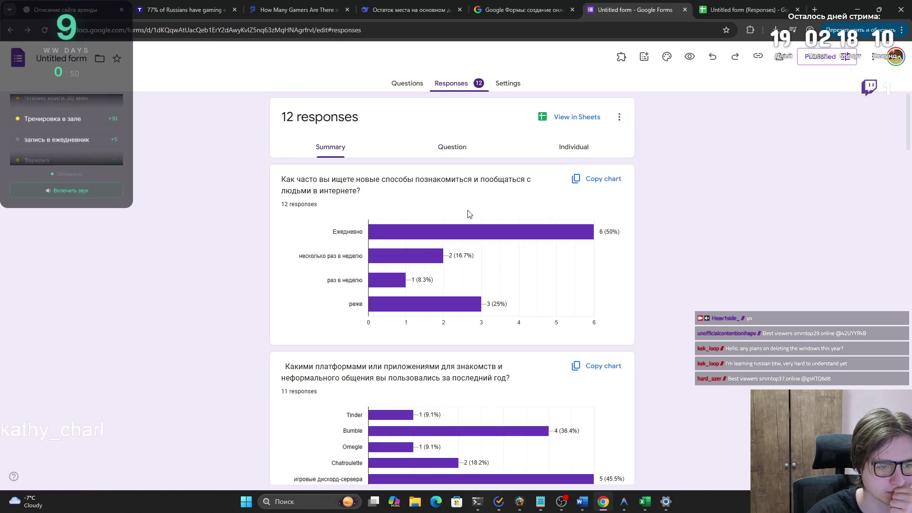
pyautogui.click(612, 179)
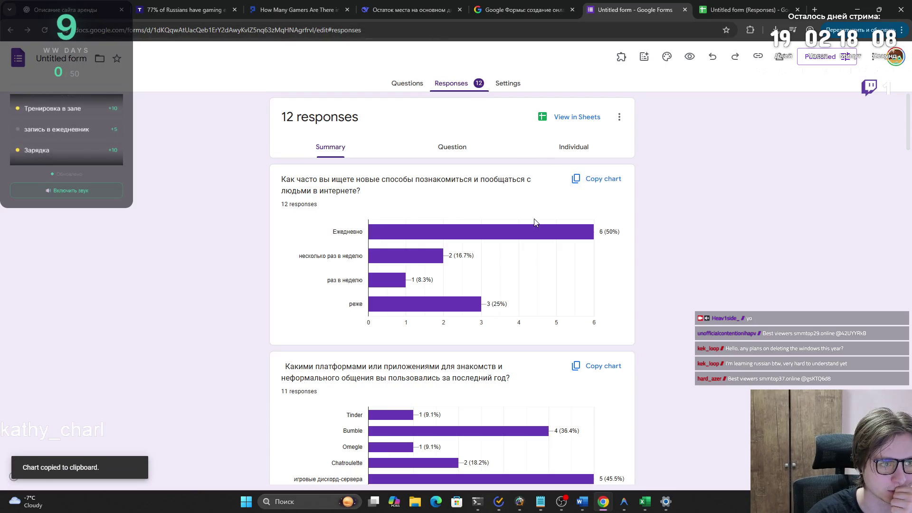
pyautogui.click(589, 503)
pyautogui.click(674, 280)
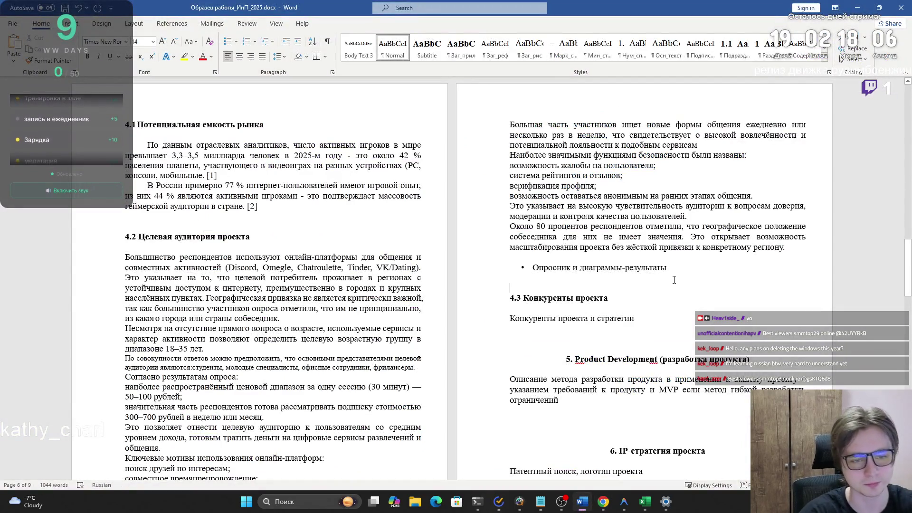
# - Paste the frequency chart in place of the 'Опросник и диаграммы-результаты' bullet
pyautogui.hotkey('ctrl', 'v')
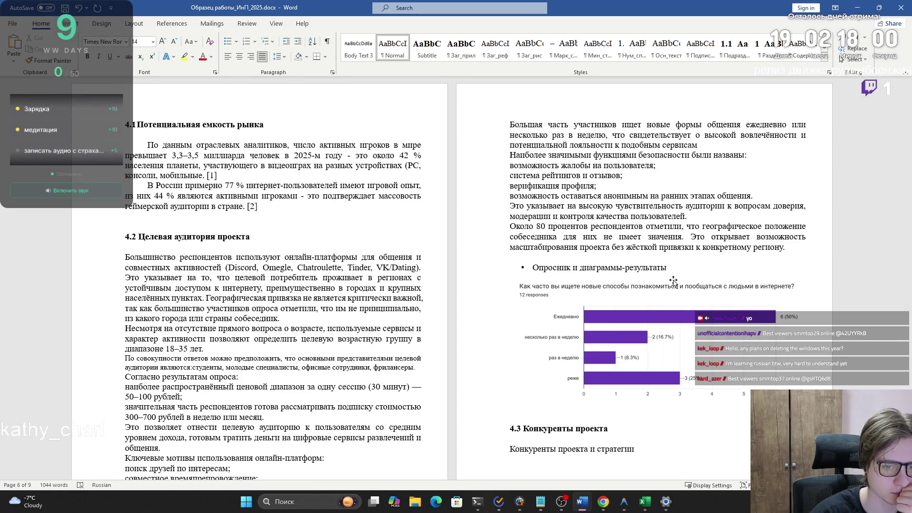
pyautogui.moveTo(668, 269); pyautogui.dragTo(510, 267)
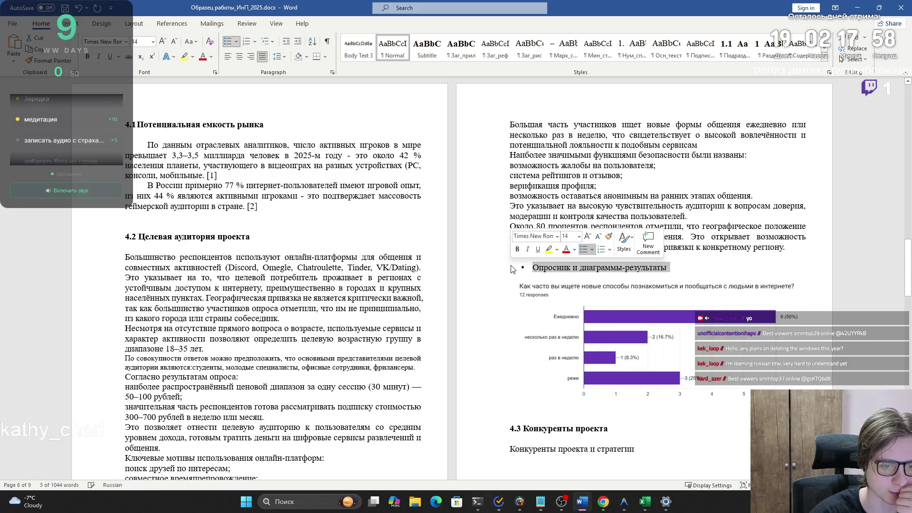
pyautogui.press('BackSpace')
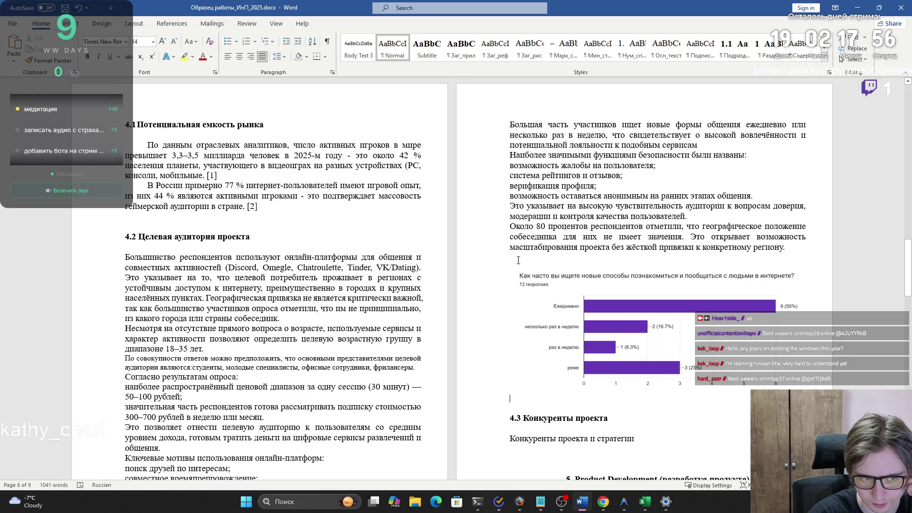
pyautogui.press('BackSpace')
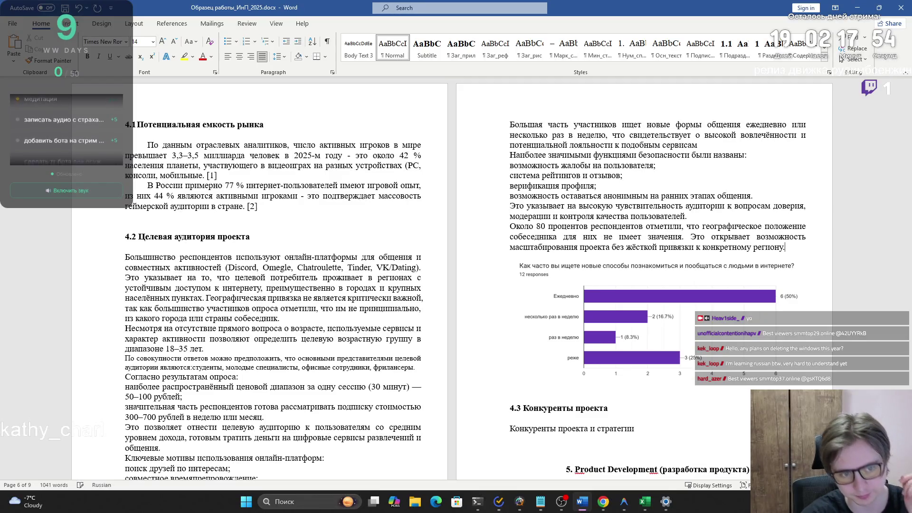
pyautogui.scroll(-3, 494, 245)
pyautogui.hotkey('alt', 'Tab')
pyautogui.scroll(-3, 494, 245)
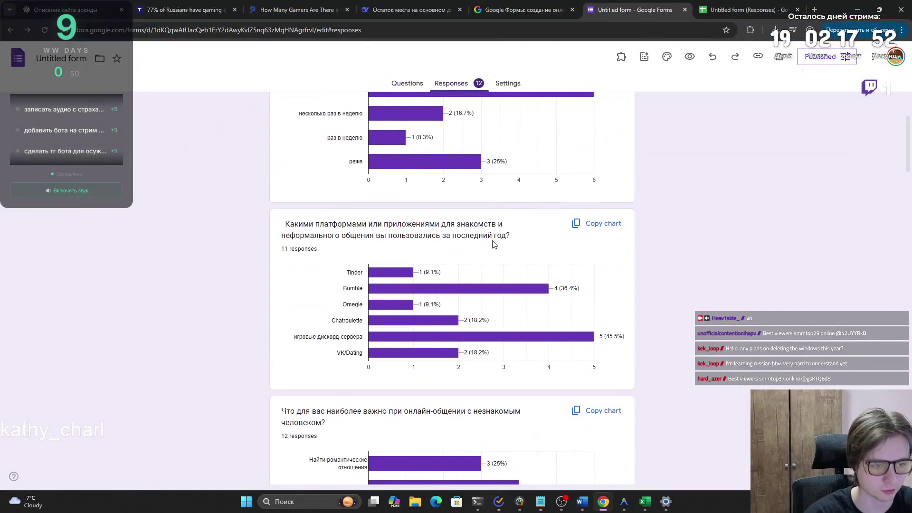
# - Examine the platform names and truncated answer labels in the second question's chart
pyautogui.moveTo(286, 232); pyautogui.dragTo(510, 236)
pyautogui.click(413, 283)
pyautogui.scroll(-3, 412, 283)
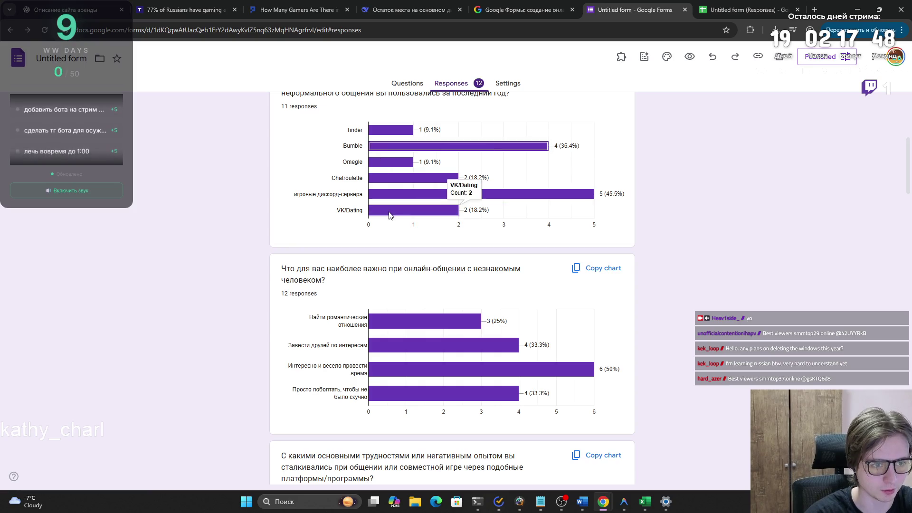
pyautogui.moveTo(351, 133)
pyautogui.mouseDown()
pyautogui.moveTo(354, 182)
pyautogui.moveTo(366, 188)
pyautogui.moveTo(363, 176)
pyautogui.moveTo(365, 196)
pyautogui.moveTo(340, 209)
pyautogui.moveTo(354, 234)
pyautogui.mouseUp()
pyautogui.click(352, 235)
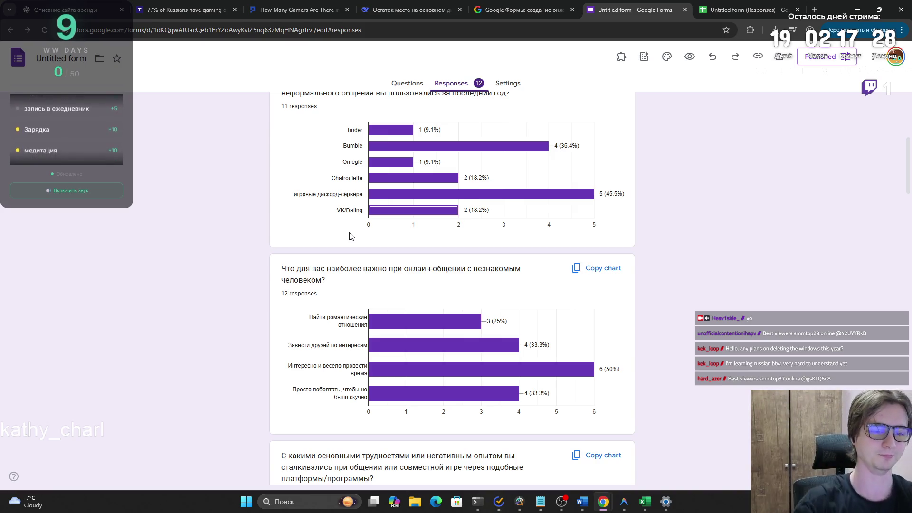
pyautogui.scroll(-5, 351, 242)
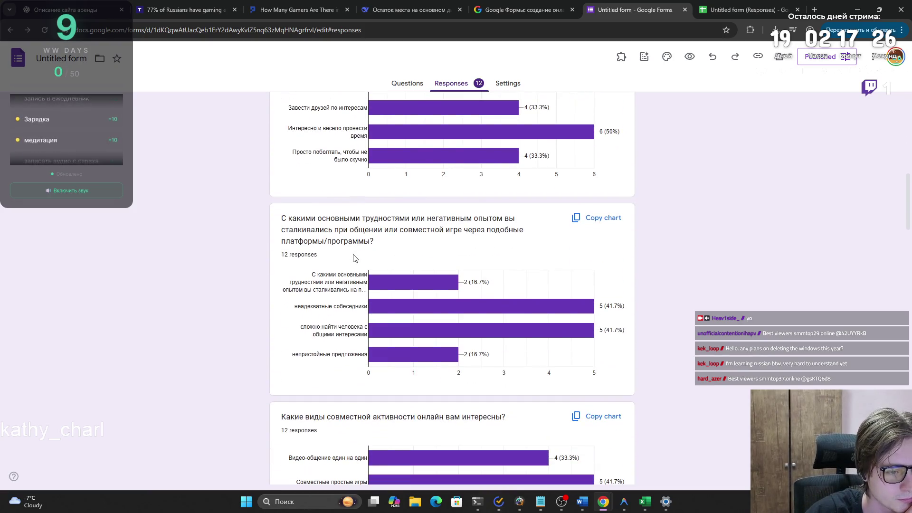
pyautogui.scroll(2, 353, 258)
pyautogui.scroll(-3, 351, 265)
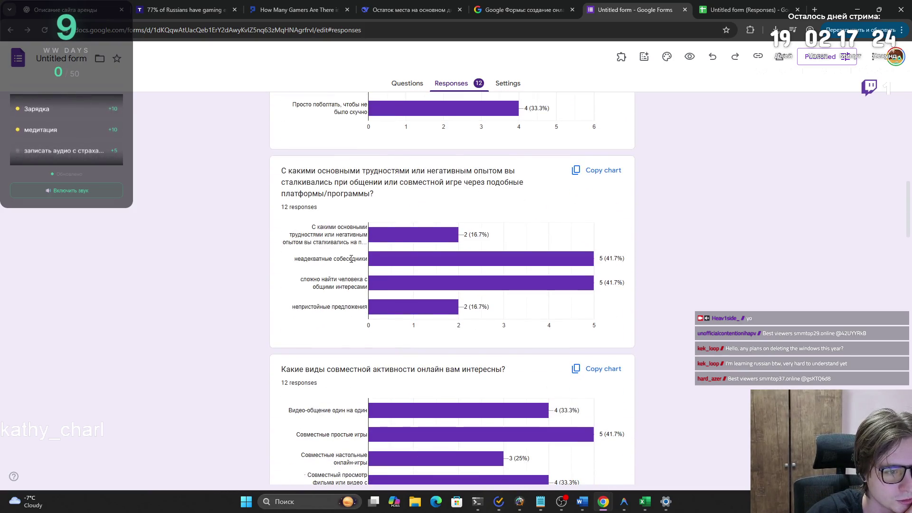
pyautogui.moveTo(326, 234); pyautogui.dragTo(333, 258)
pyautogui.click(328, 235)
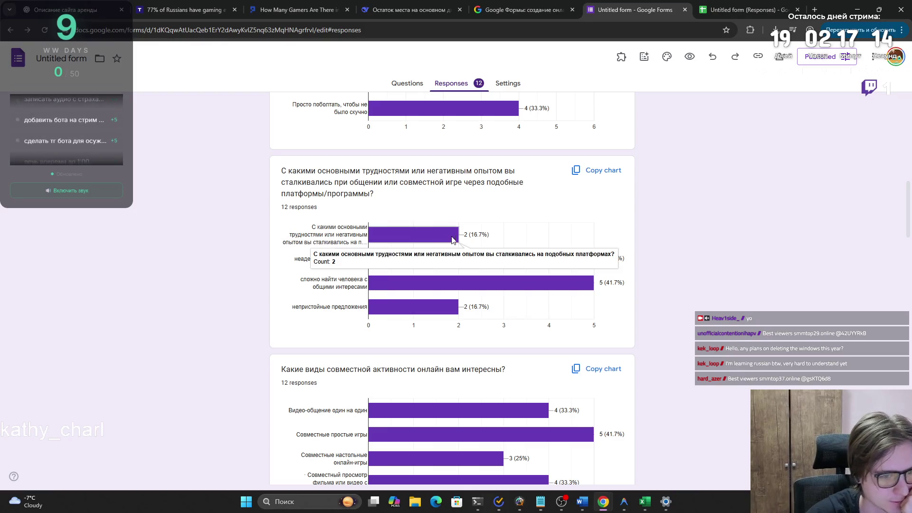
pyautogui.moveTo(446, 242)
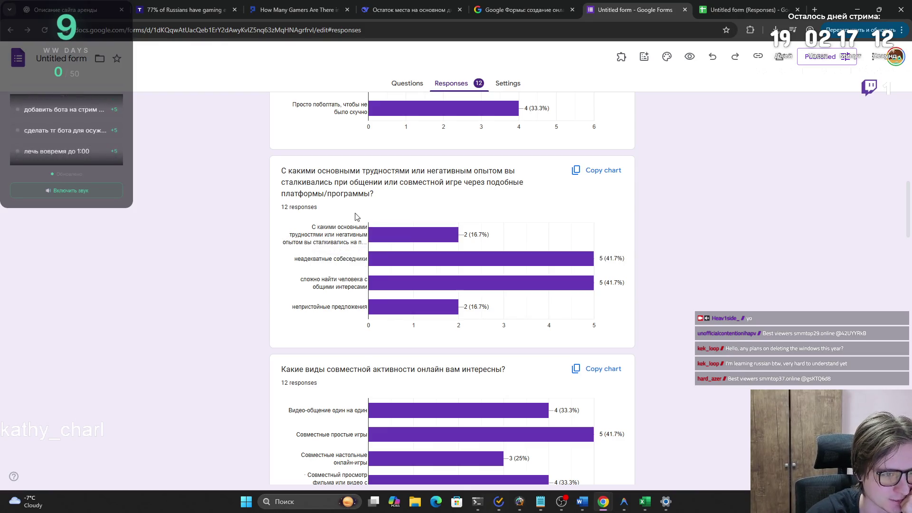
pyautogui.moveTo(439, 312)
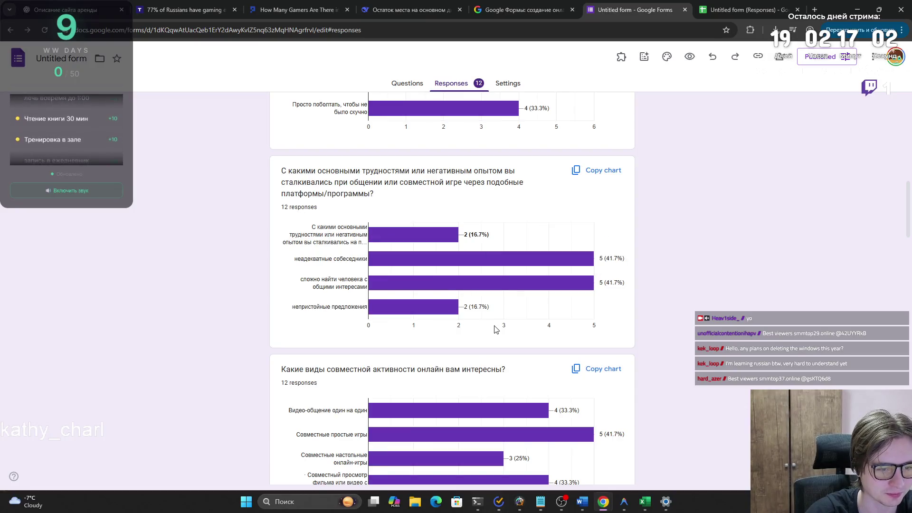
# - Scroll through the remaining charts, then copy the dating and chat platforms chart
pyautogui.scroll(-10, 494, 328)
pyautogui.scroll(-2, 489, 332)
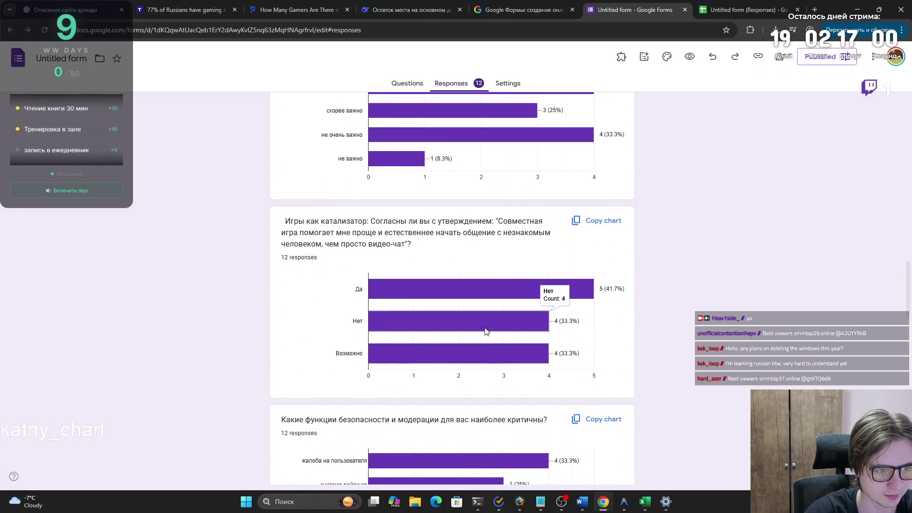
pyautogui.scroll(-10, 486, 332)
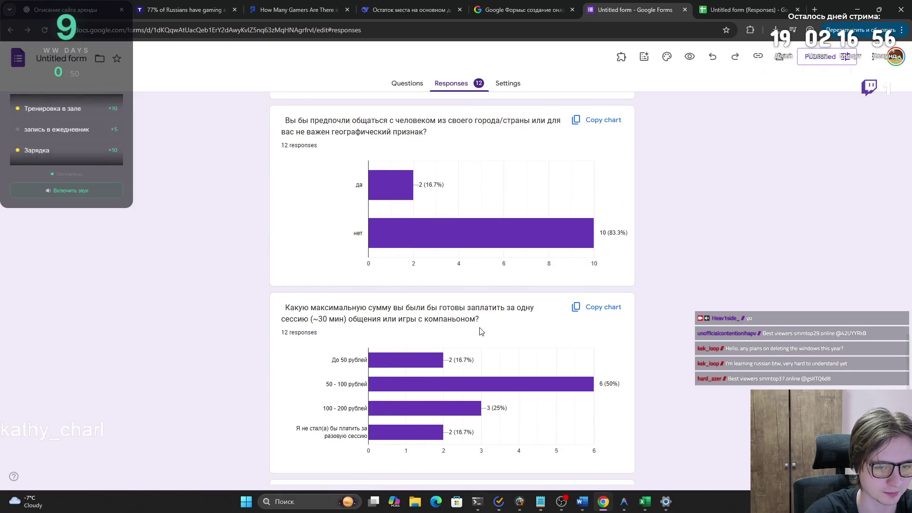
pyautogui.scroll(-2, 480, 331)
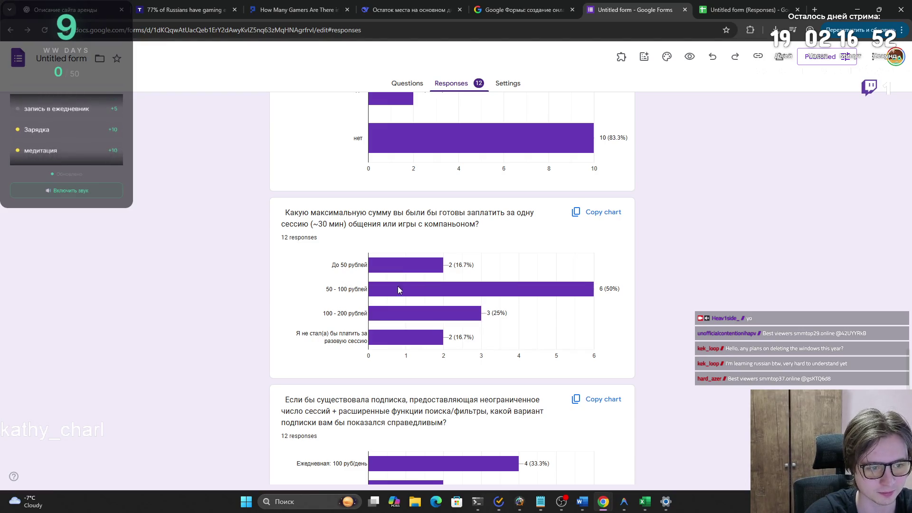
pyautogui.moveTo(400, 336)
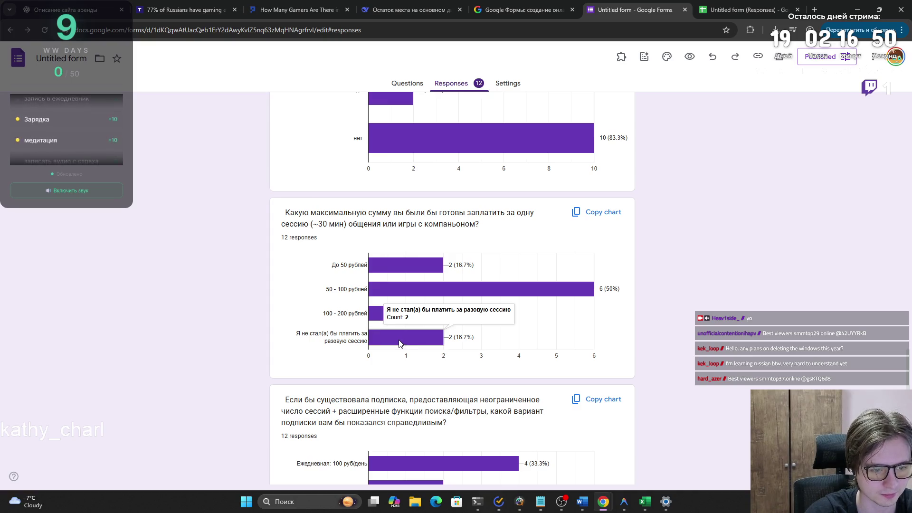
pyautogui.scroll(-4, 399, 343)
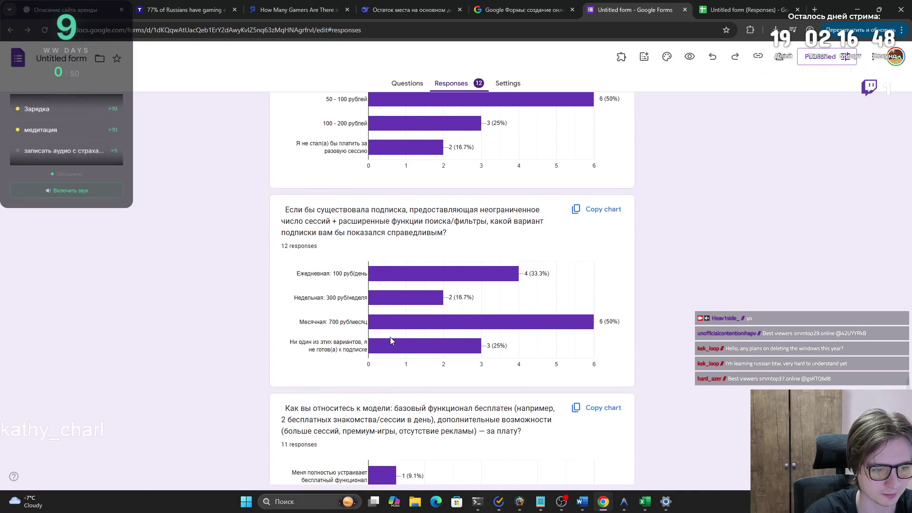
pyautogui.scroll(-2, 389, 343)
pyautogui.scroll(-2, 388, 350)
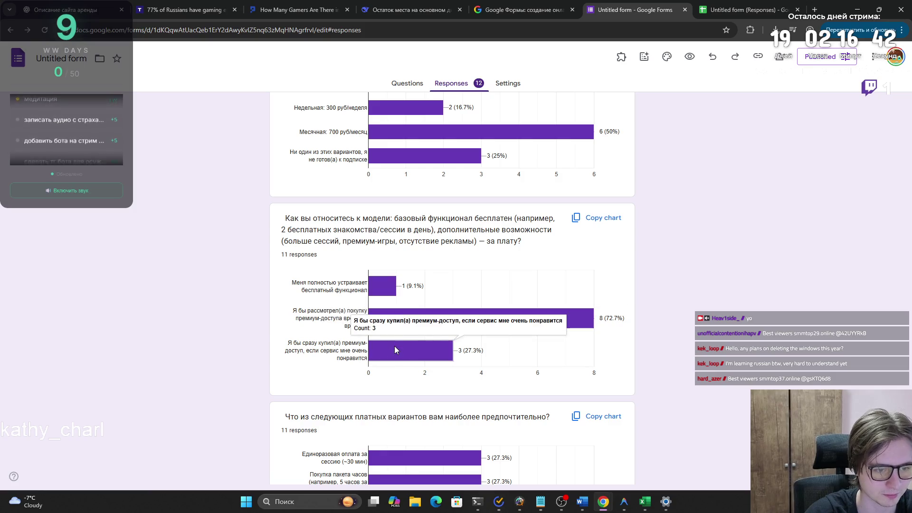
pyautogui.scroll(-3, 396, 346)
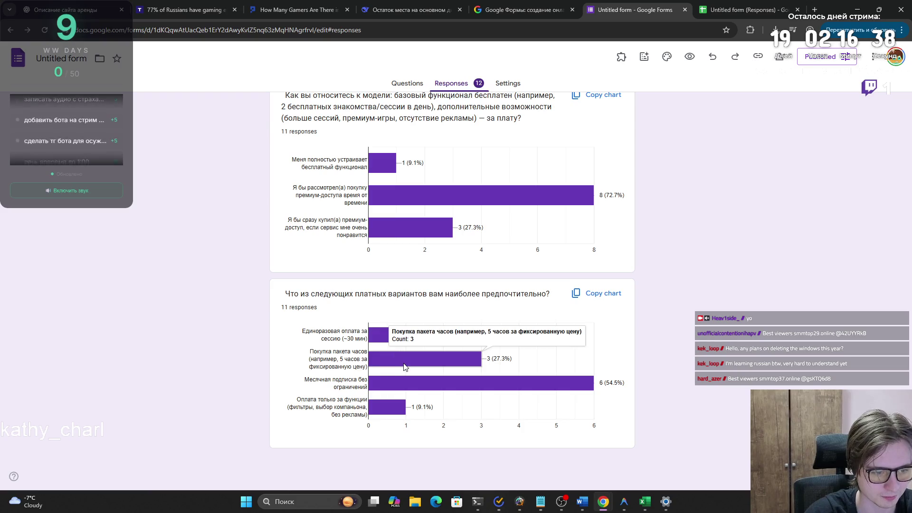
pyautogui.scroll(10, 397, 356)
pyautogui.scroll(15, 398, 360)
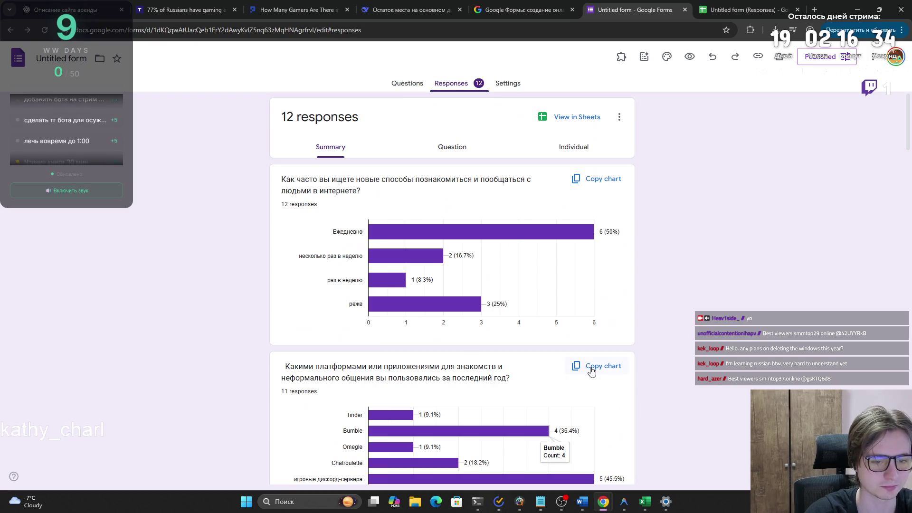
pyautogui.click(591, 368)
pyautogui.click(589, 507)
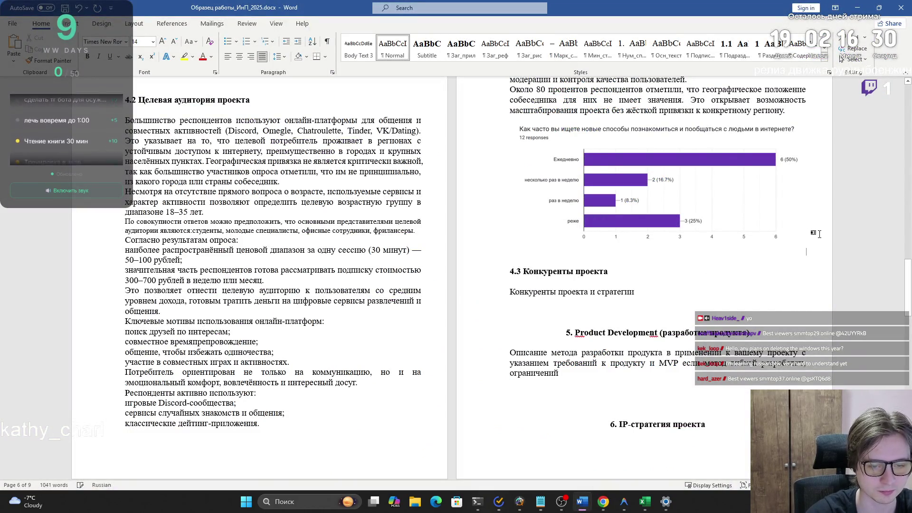
# - Paste the survey chart on platforms used into section 4.2
pyautogui.hotkey('ctrl', 'v')
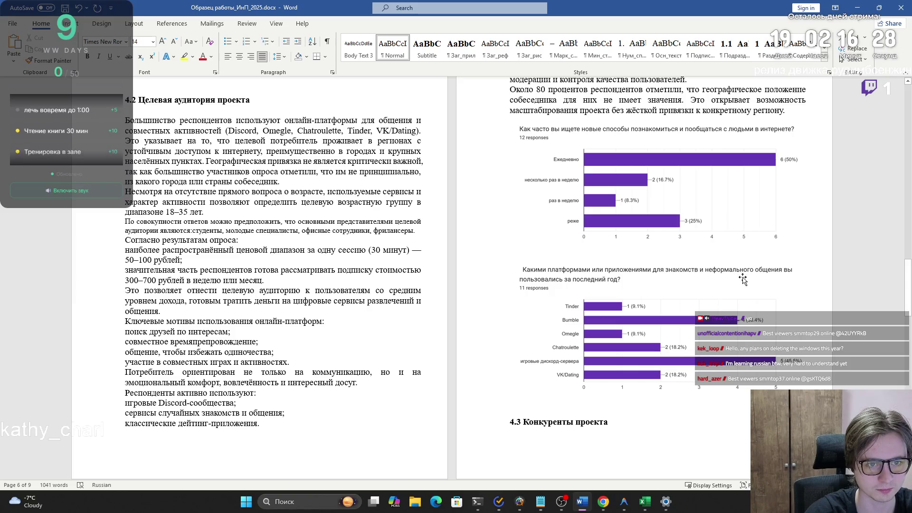
pyautogui.hotkey('alt', 'Tab')
pyautogui.scroll(-2, 617, 304)
pyautogui.click(598, 275)
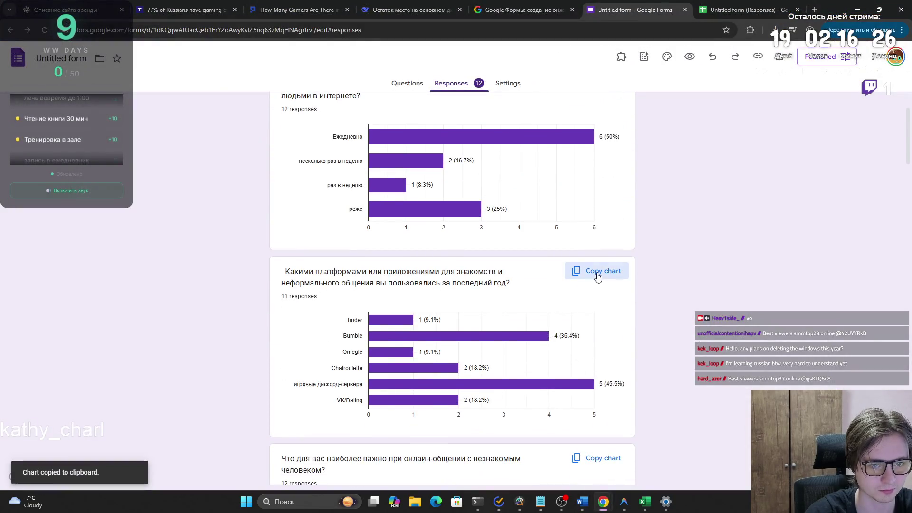
pyautogui.scroll(-3, 595, 273)
pyautogui.scroll(3, 603, 285)
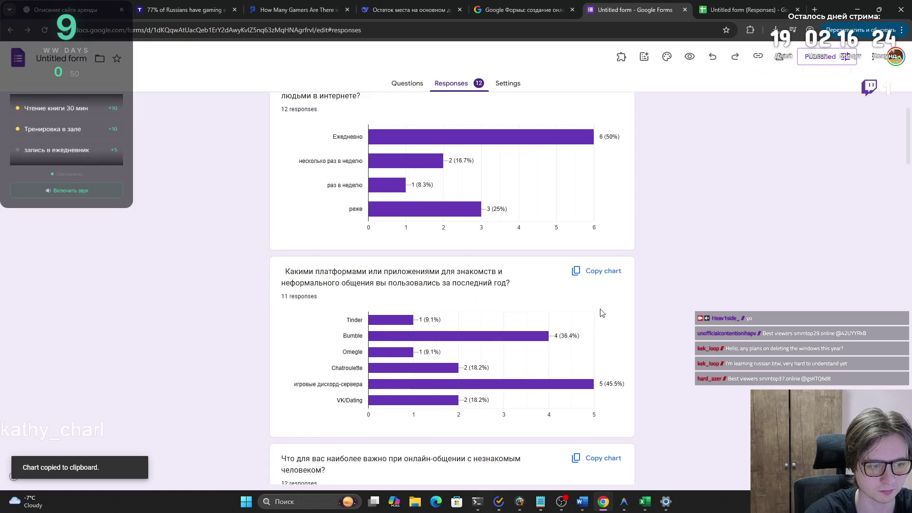
pyautogui.scroll(2, 601, 313)
pyautogui.scroll(-5, 602, 312)
pyautogui.hotkey('alt', 'Tab')
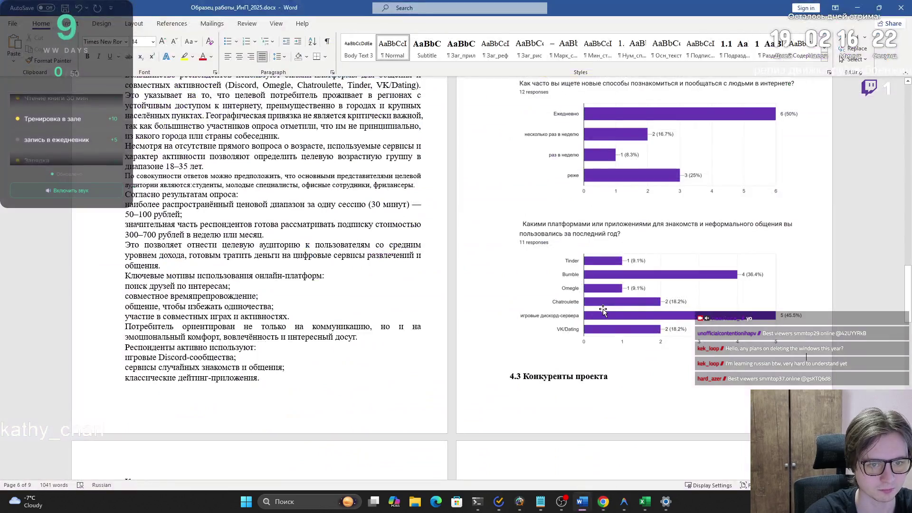
pyautogui.hotkey('ctrl', 'v')
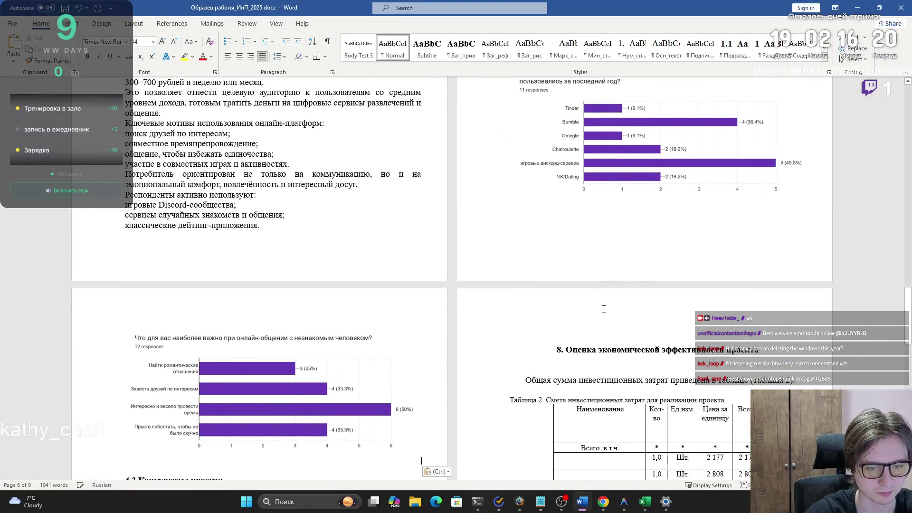
# - Add the chart on what matters in online chats below the previous chart
pyautogui.hotkey('alt', 'Tab')
pyautogui.scroll(-5, 529, 315)
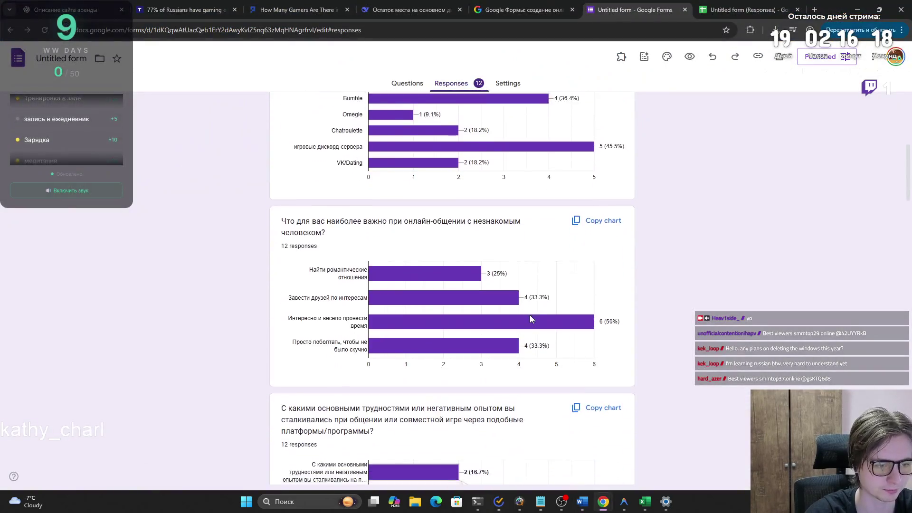
pyautogui.click(590, 265)
pyautogui.hotkey('alt', 'Tab')
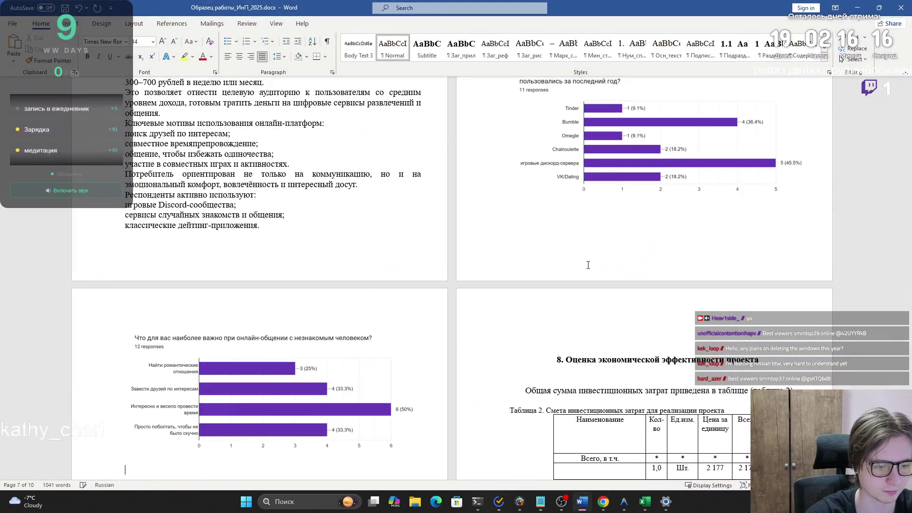
pyautogui.hotkey('ctrl', 'v')
# - Add the chart on choosing partners by shared interests
pyautogui.hotkey('alt', 'Tab')
pyautogui.scroll(-3, 587, 280)
pyautogui.click(587, 325)
pyautogui.hotkey('alt', 'Tab')
pyautogui.scroll(-5, 586, 324)
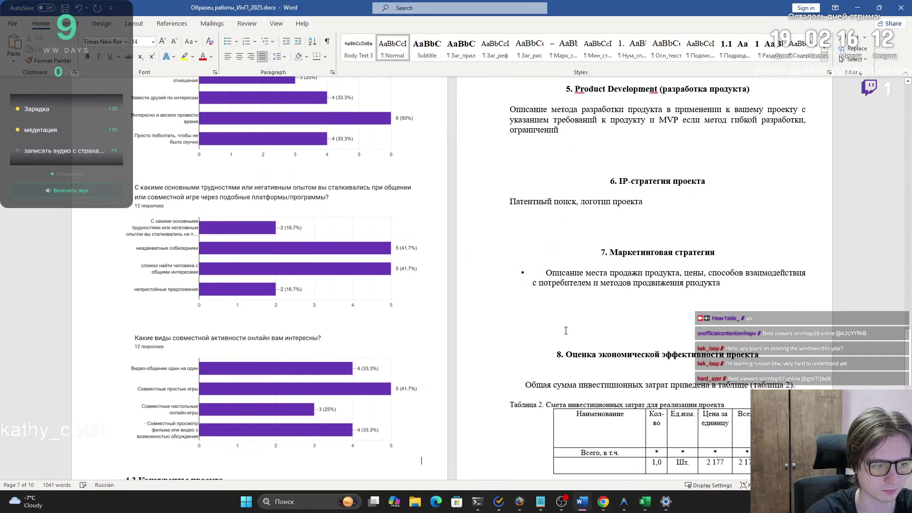
pyautogui.hotkey('alt', 'Tab')
pyautogui.scroll(-3, 580, 335)
pyautogui.click(595, 354)
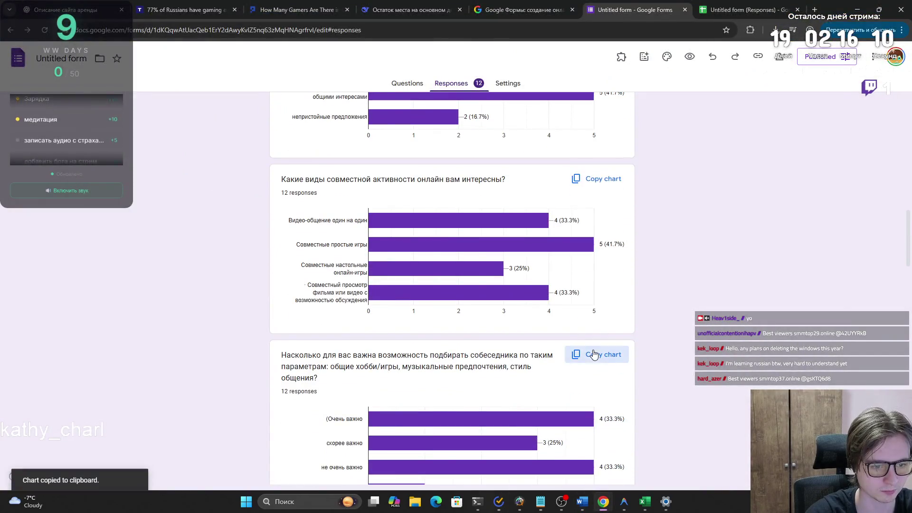
pyautogui.hotkey('alt', 'Tab')
pyautogui.hotkey('ctrl', 'v')
# - Add the chart on games as a conversation catalyst
pyautogui.hotkey('alt', 'Tab')
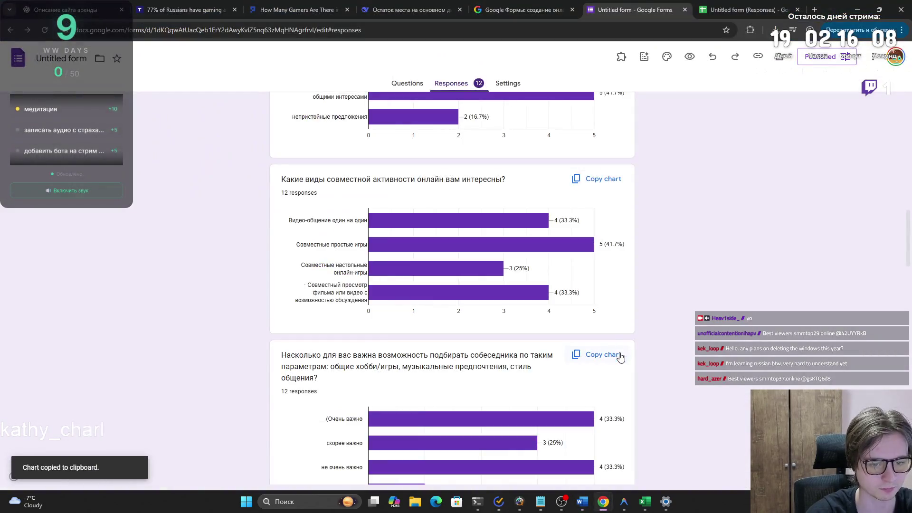
pyautogui.scroll(-2, 615, 354)
pyautogui.hotkey('alt', 'Tab')
pyautogui.scroll(5, 606, 354)
pyautogui.hotkey('alt', 'Tab')
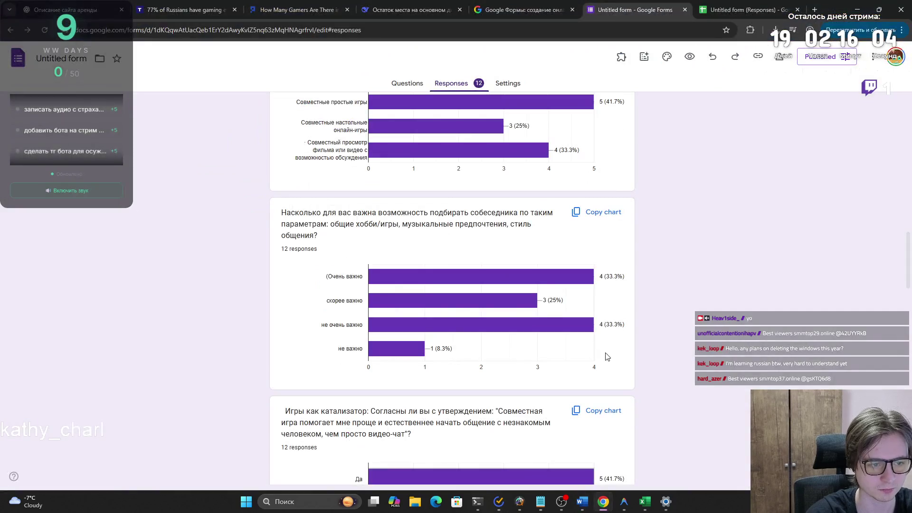
pyautogui.click(594, 418)
pyautogui.hotkey('alt', 'Tab')
pyautogui.hotkey('ctrl', 'v')
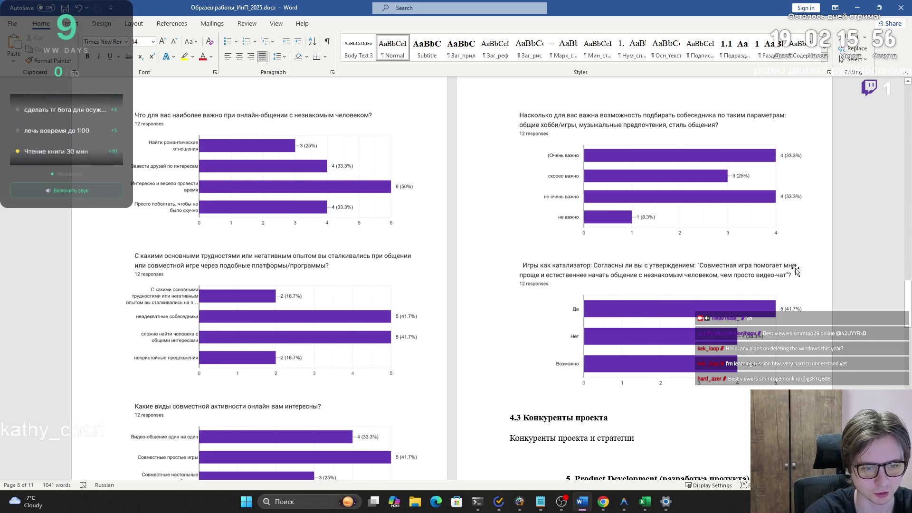
# - Undo the accidental duplicate paste of the games-as-catalyst chart
pyautogui.hotkey('alt', 'Tab')
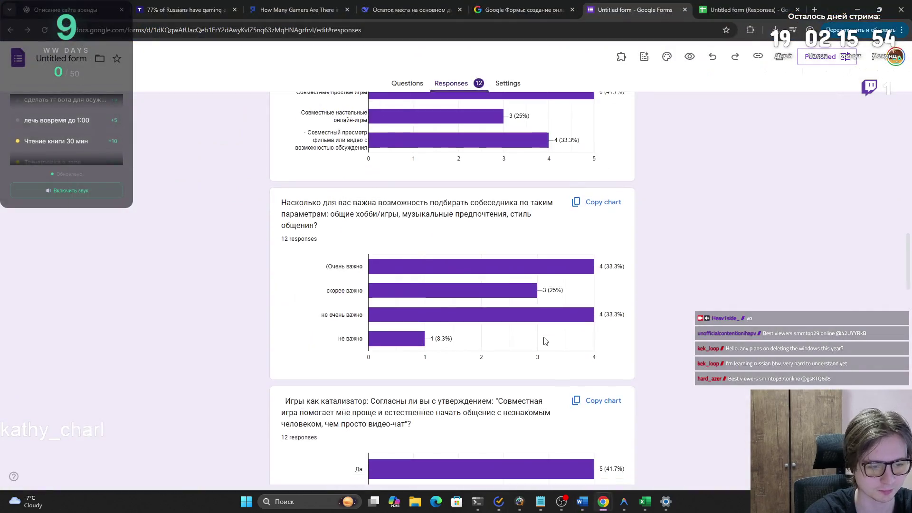
pyautogui.scroll(-3, 589, 313)
pyautogui.click(588, 313)
pyautogui.hotkey('alt', 'Tab')
pyautogui.hotkey('ctrl', 'v')
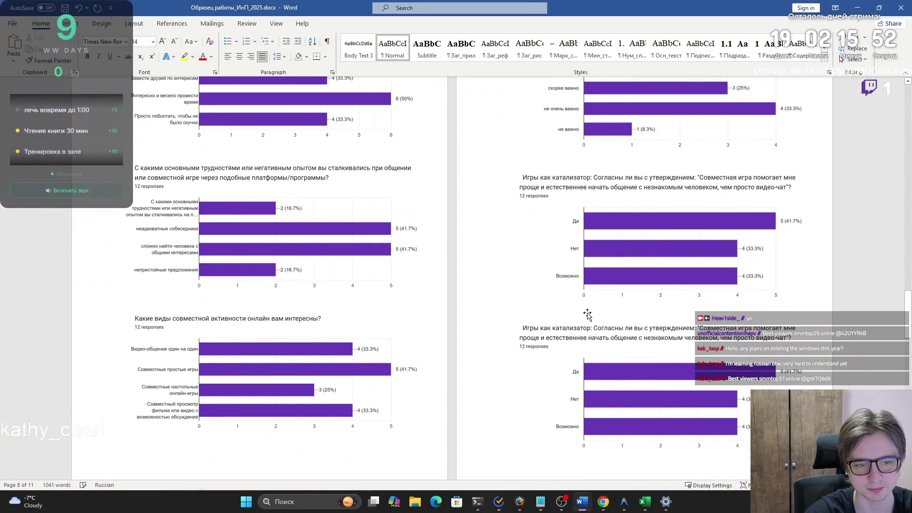
pyautogui.hotkey('ctrl', 'z')
# - Add the safety and moderation features chart and the geographic preference chart
pyautogui.hotkey('alt', 'Tab')
pyautogui.scroll(-4, 588, 323)
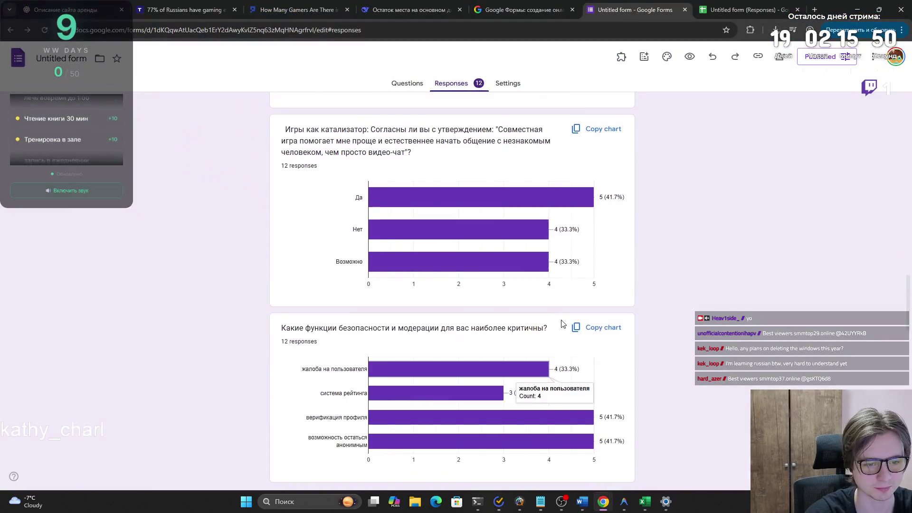
pyautogui.click(587, 325)
pyautogui.hotkey('alt', 'Tab')
pyautogui.hotkey('ctrl', 'v')
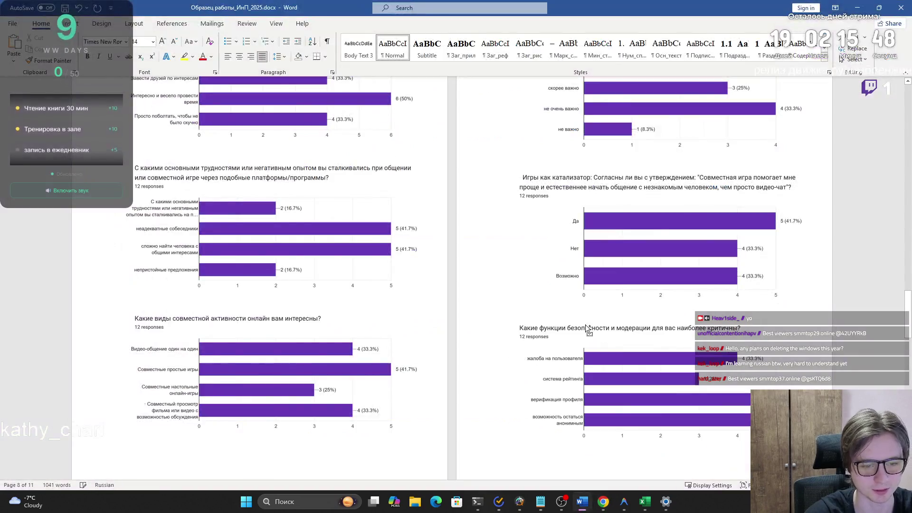
pyautogui.hotkey('alt', 'Tab')
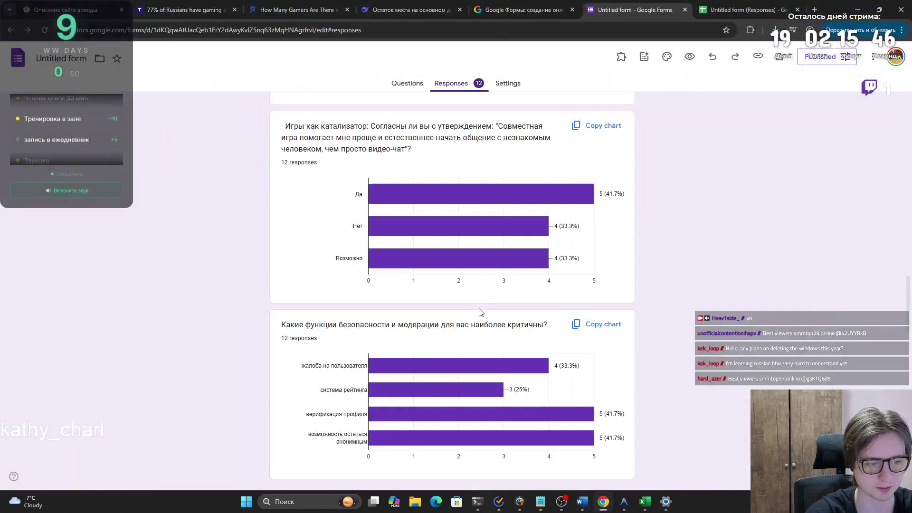
pyautogui.scroll(-4, 587, 313)
pyautogui.click(584, 313)
pyautogui.hotkey('alt', 'Tab')
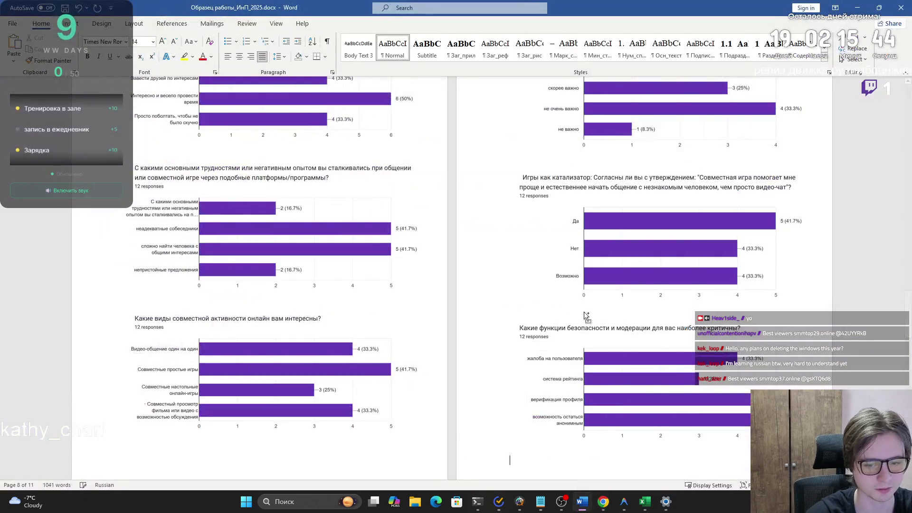
pyautogui.hotkey('ctrl', 'v')
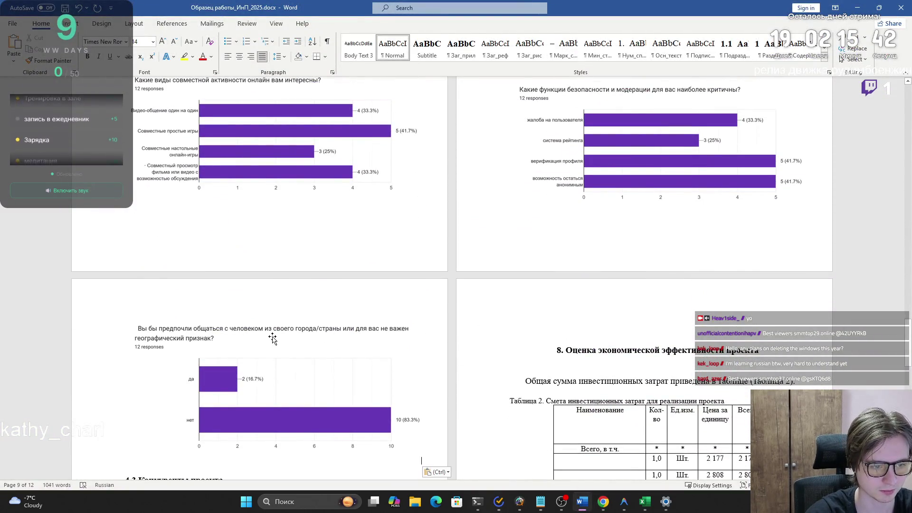
# - Add the maximum price per session chart
pyautogui.hotkey('alt', 'Tab')
pyautogui.scroll(-3, 291, 347)
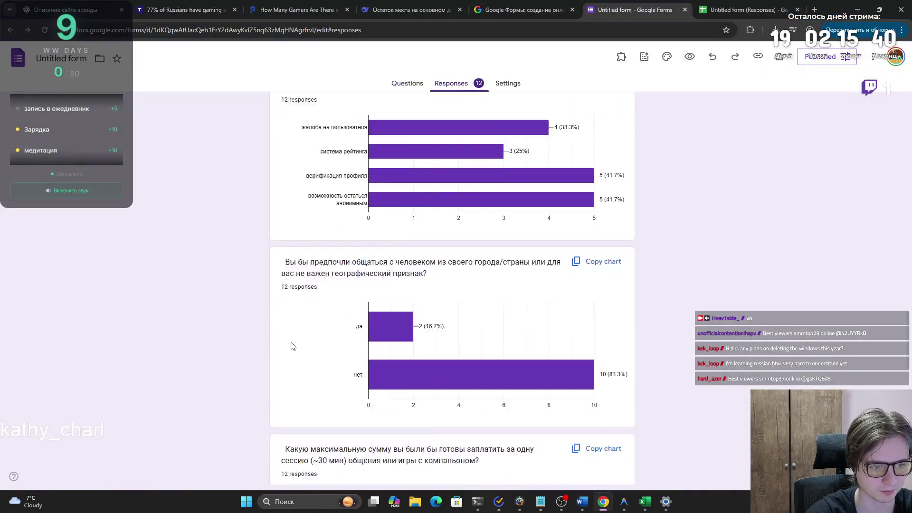
pyautogui.click(597, 309)
pyautogui.hotkey('alt', 'Tab')
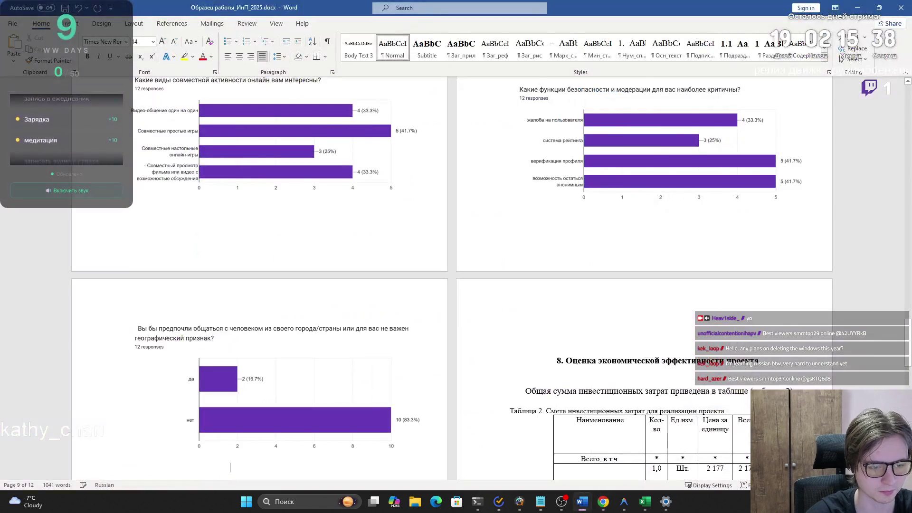
pyautogui.hotkey('ctrl', 'v')
# - Add the subscription option chart and the free-plus-paid model chart
pyautogui.hotkey('alt', 'Tab')
pyautogui.scroll(-5, 562, 311)
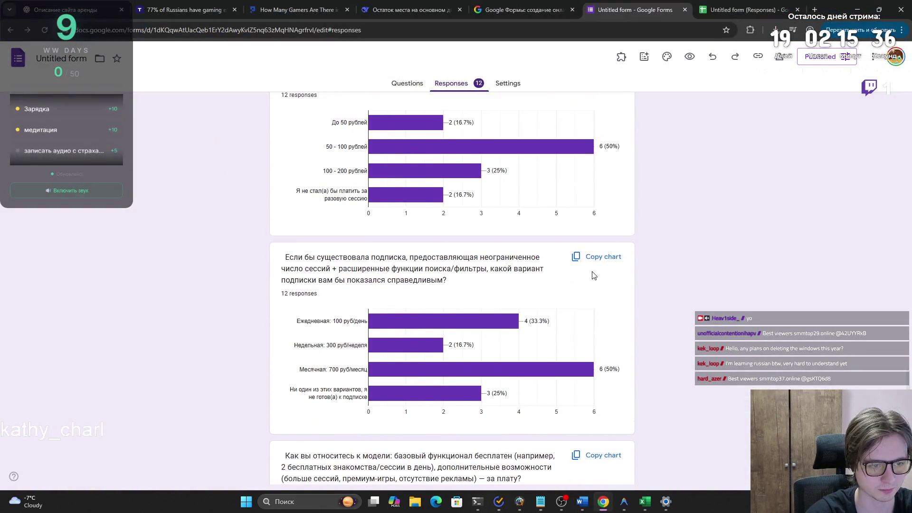
pyautogui.click(596, 257)
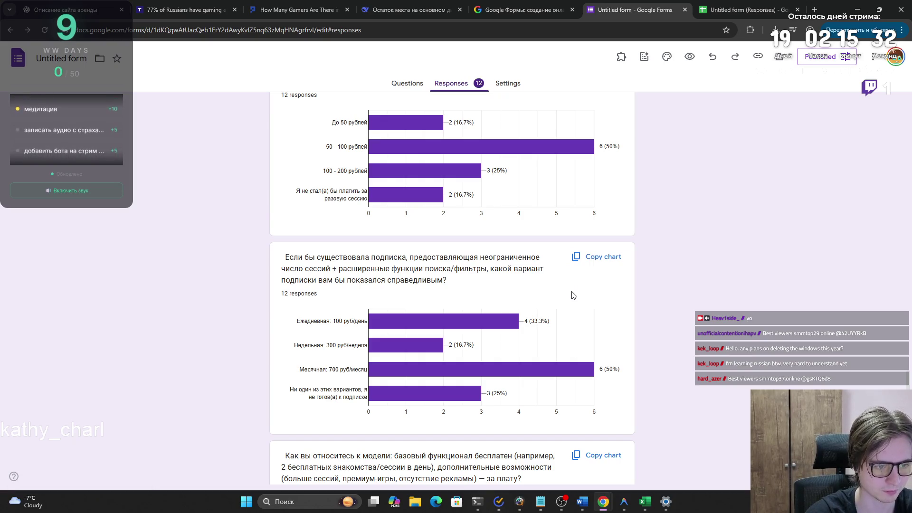
pyautogui.hotkey('alt', 'Tab')
pyautogui.hotkey('ctrl', 'v')
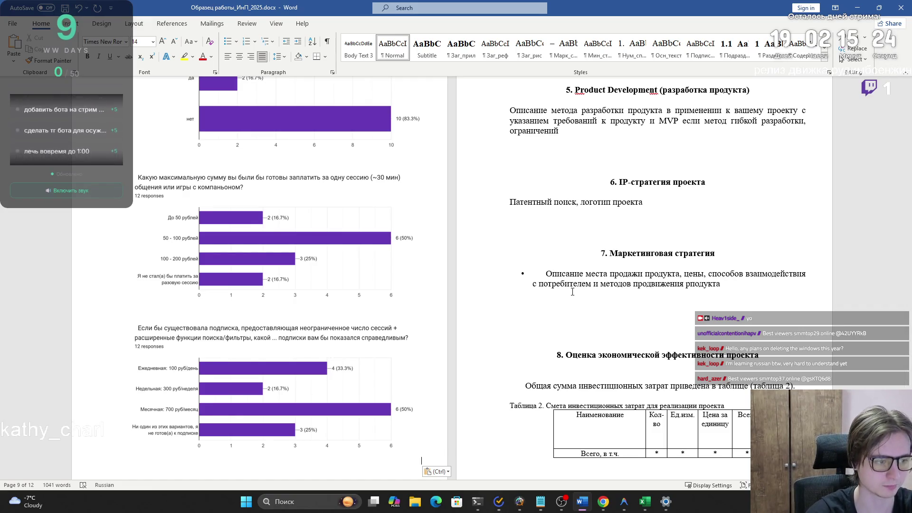
pyautogui.hotkey('alt', 'Tab')
pyautogui.scroll(-3, 467, 312)
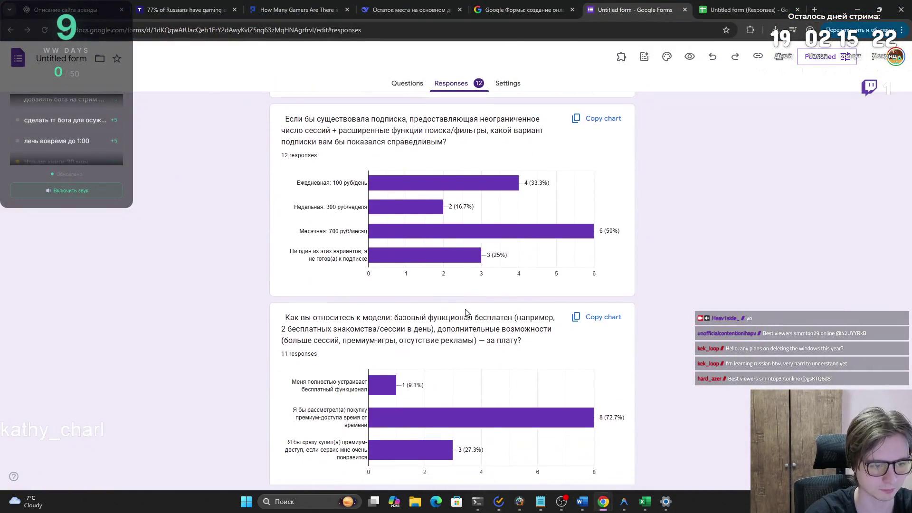
pyautogui.click(576, 321)
pyautogui.hotkey('alt', 'Tab')
pyautogui.hotkey('ctrl', 'v')
# - Add the preferred paid option chart as the last chart of section 4.2
pyautogui.hotkey('alt', 'Tab')
pyautogui.scroll(-4, 583, 379)
pyautogui.click(589, 370)
pyautogui.hotkey('alt', 'Tab')
pyautogui.hotkey('ctrl', 'v')
pyautogui.hotkey('alt', 'Tab')
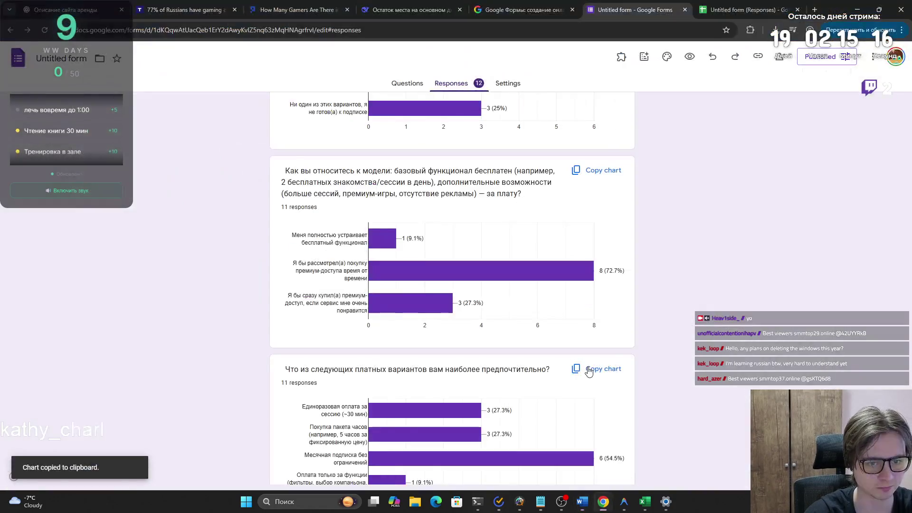
pyautogui.scroll(-2, 589, 370)
pyautogui.hotkey('alt', 'Tab')
pyautogui.hotkey('ctrl', 'v')
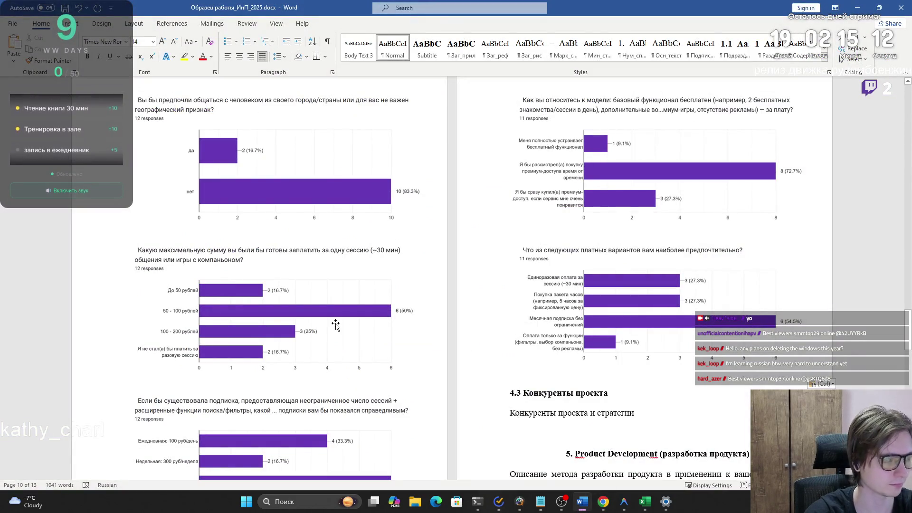
# - Scroll through section 4.2 to check the pasted charts sit above section 4.3
pyautogui.scroll(15, 497, 363)
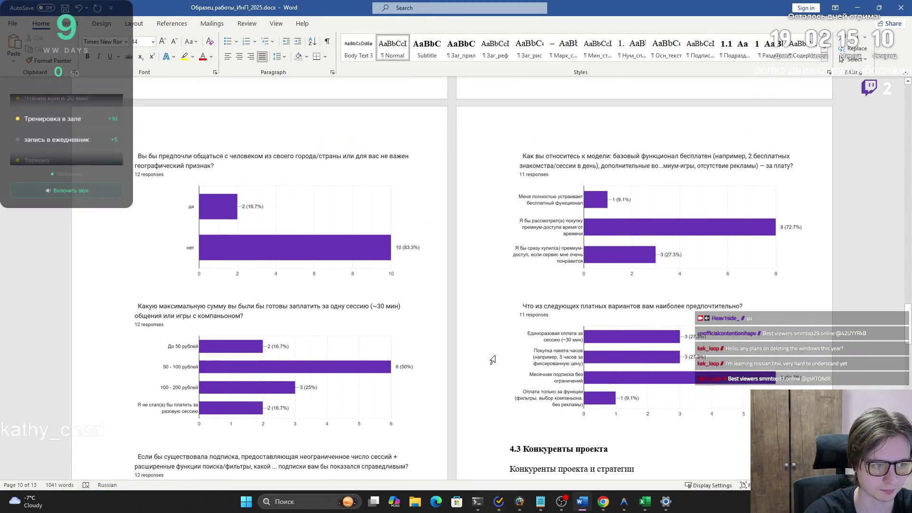
pyautogui.scroll(10, 480, 353)
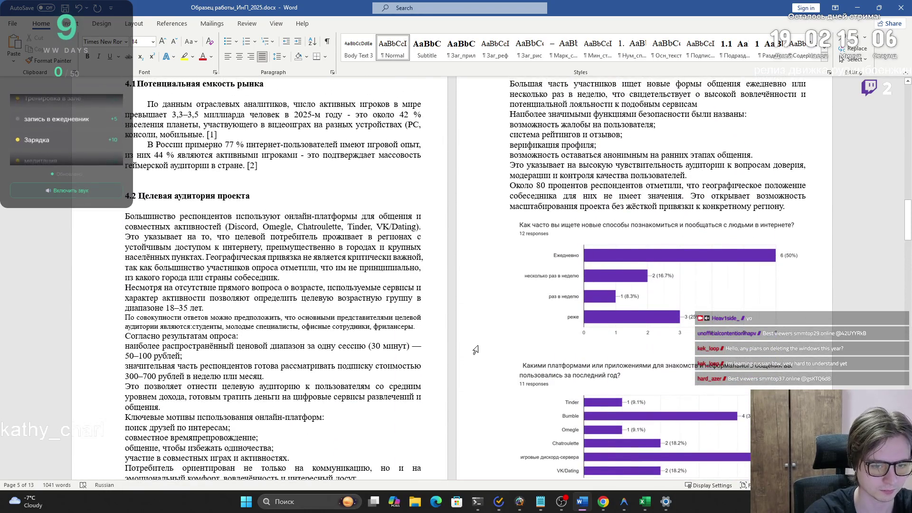
pyautogui.scroll(-15, 476, 350)
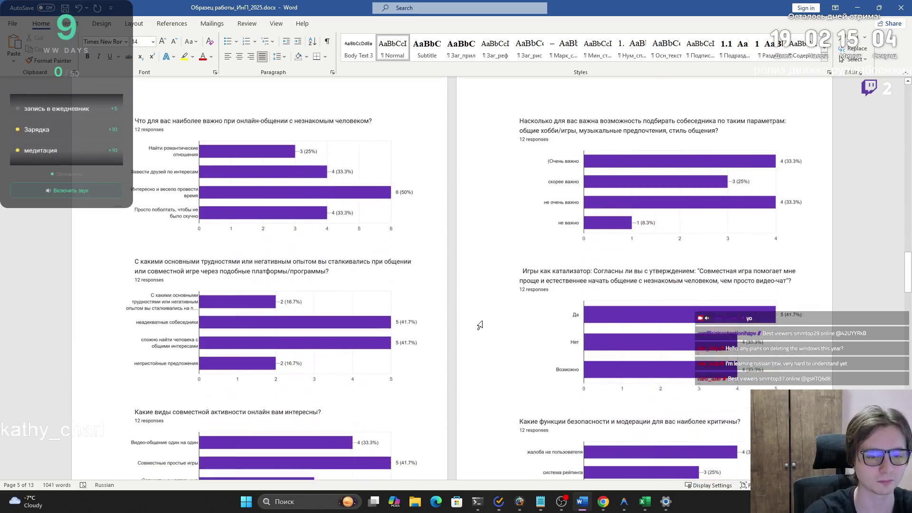
pyautogui.scroll(-15, 479, 325)
pyautogui.scroll(5, 479, 329)
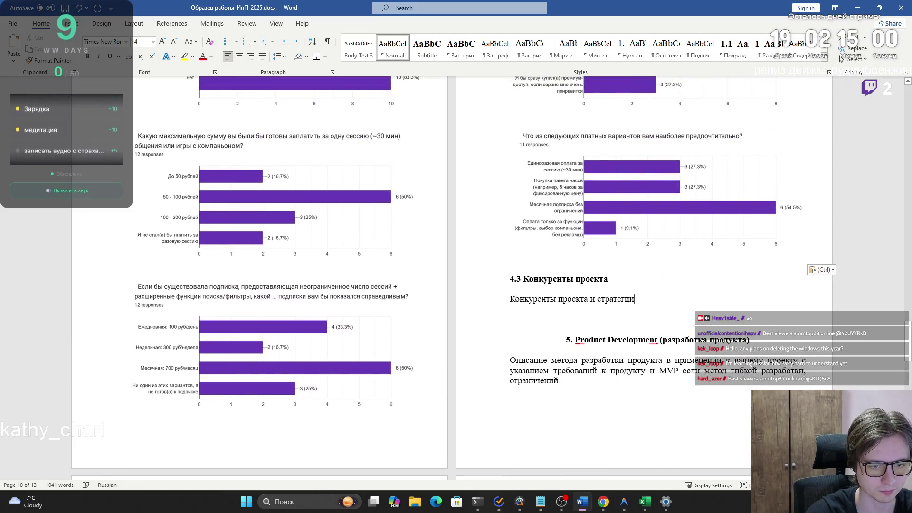
pyautogui.moveTo(907, 344)
pyautogui.mouseDown()
pyautogui.moveTo(906, 223)
pyautogui.moveTo(908, 356)
pyautogui.mouseUp()
pyautogui.hotkey('alt', 'Tab')
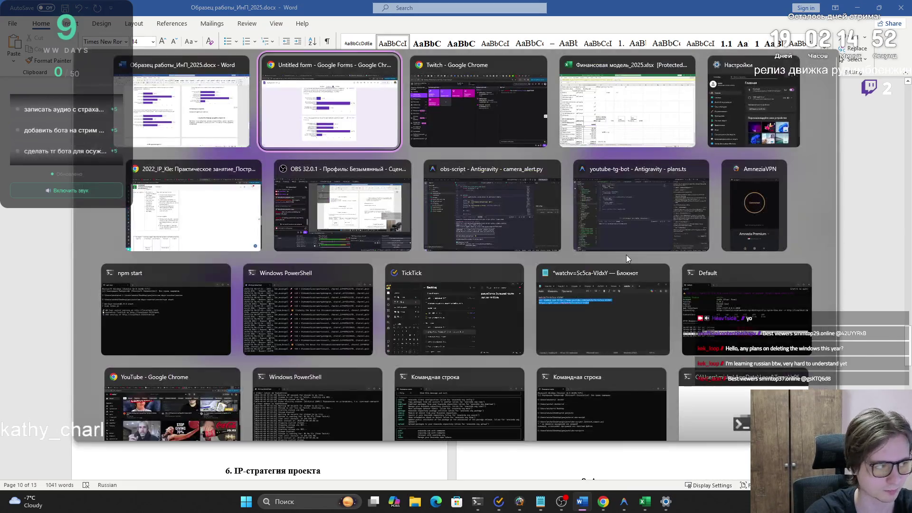
# - Copy the section 11 consumer-portrait paragraph from the ChatGPT answer, then return to Word
pyautogui.press('Escape')
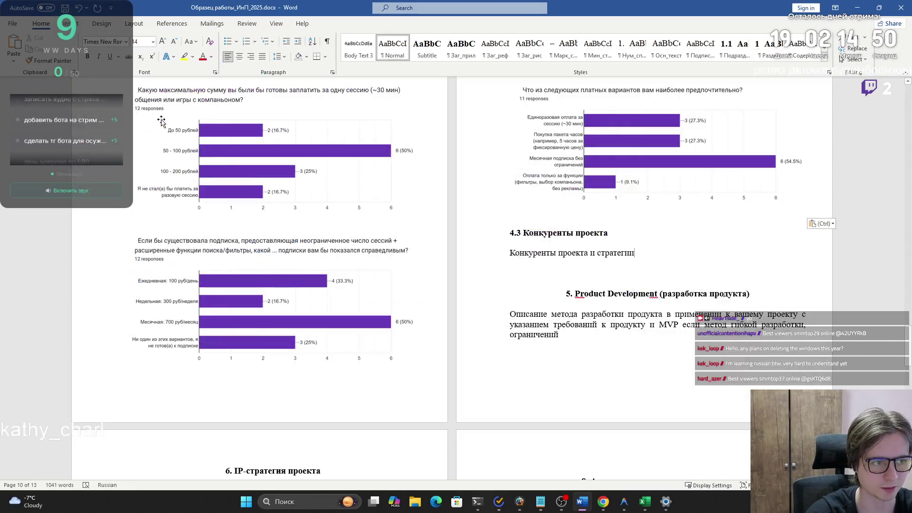
pyautogui.moveTo(603, 501)
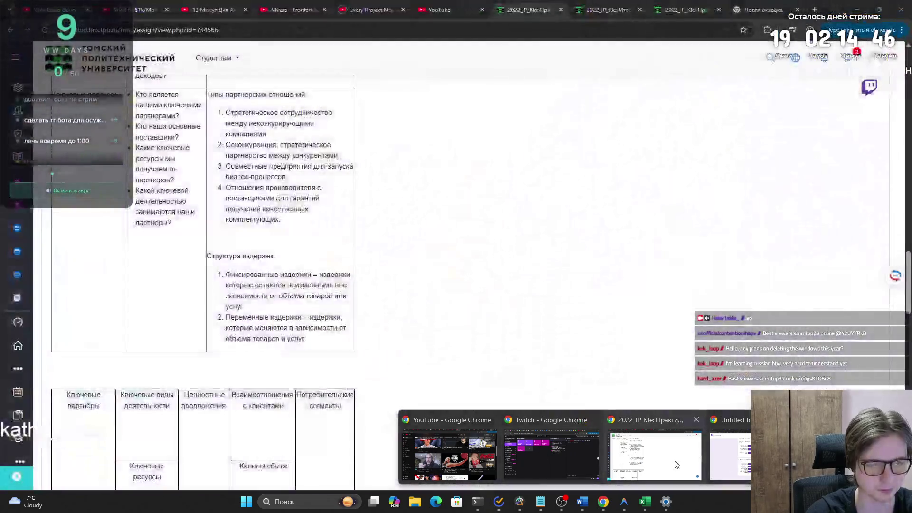
pyautogui.click(701, 463)
pyautogui.hotkey('alt', 'Tab')
pyautogui.press('Escape')
pyautogui.hotkey('alt', 'Tab')
pyautogui.moveTo(604, 501)
pyautogui.click(573, 462)
pyautogui.click(70, 3)
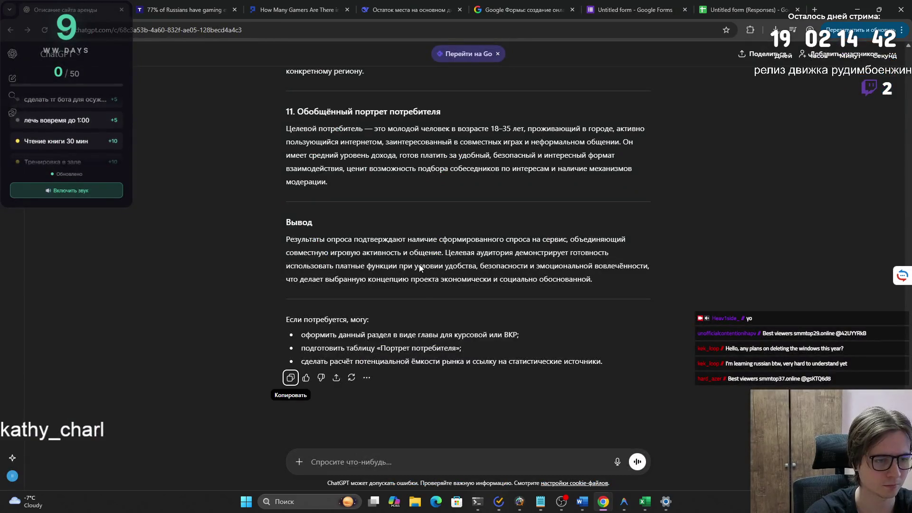
pyautogui.tripleClick(286, 128)
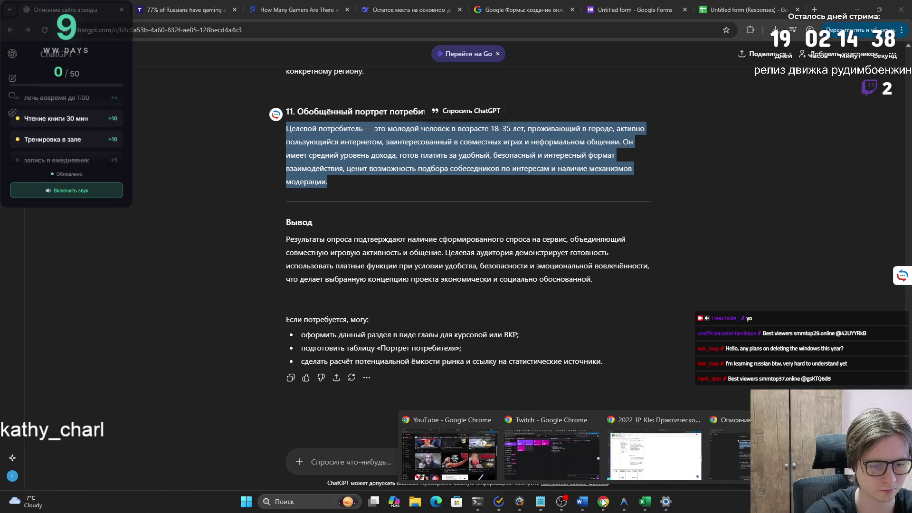
pyautogui.click(583, 502)
pyautogui.scroll(15, 574, 271)
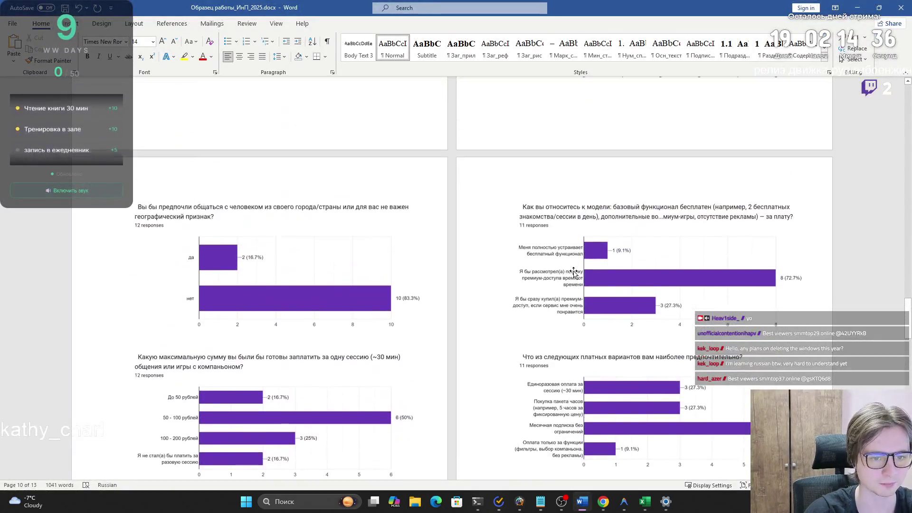
# - Paste the consumer-portrait paragraph after the 'конкретному региону' paragraph
pyautogui.scroll(15, 574, 271)
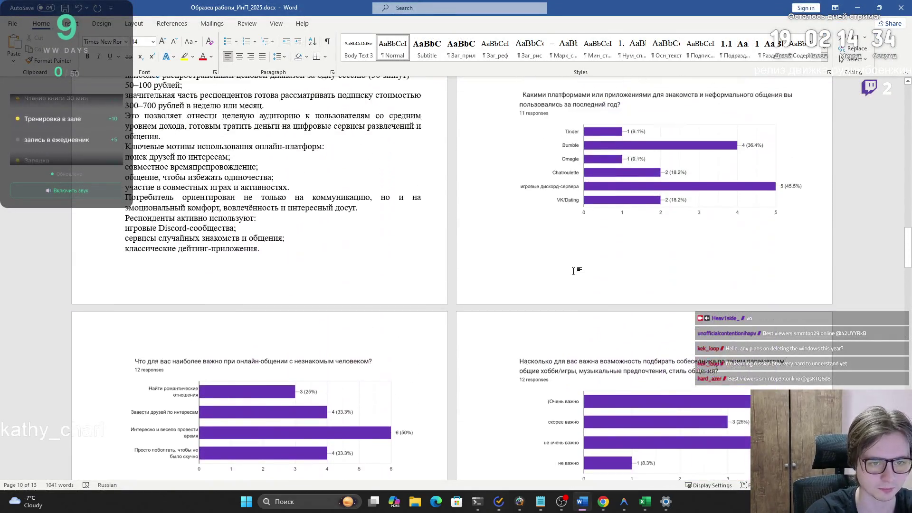
pyautogui.scroll(5, 574, 273)
pyautogui.click(813, 225)
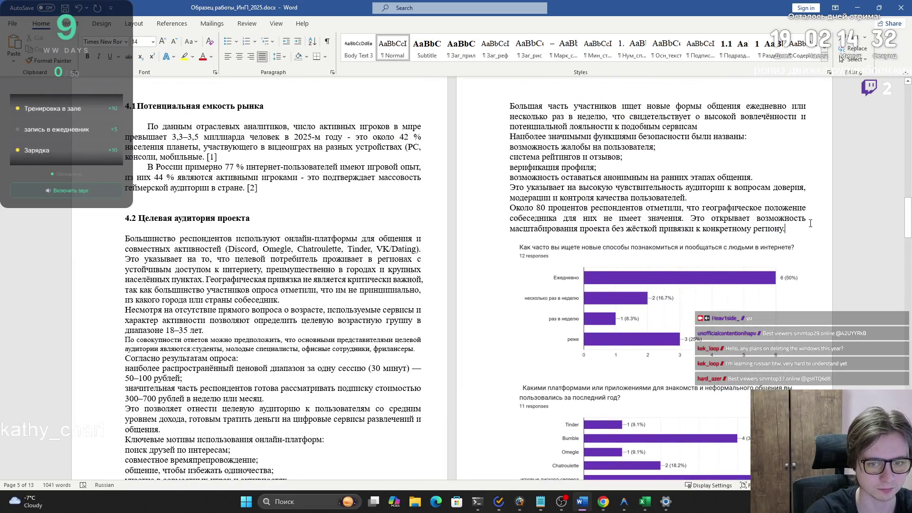
pyautogui.hotkey('ctrl', 'v')
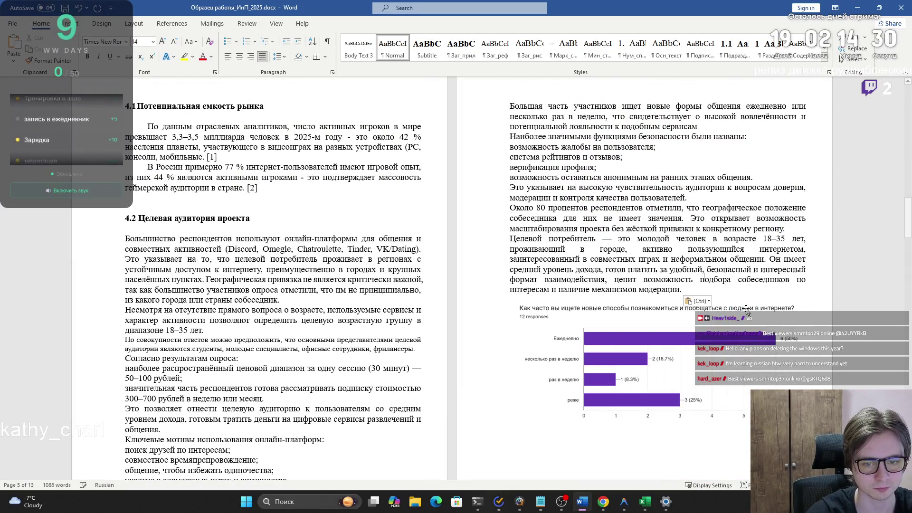
pyautogui.moveTo(509, 239)
pyautogui.mouseDown()
pyautogui.moveTo(692, 289)
pyautogui.moveTo(512, 239)
pyautogui.mouseUp()
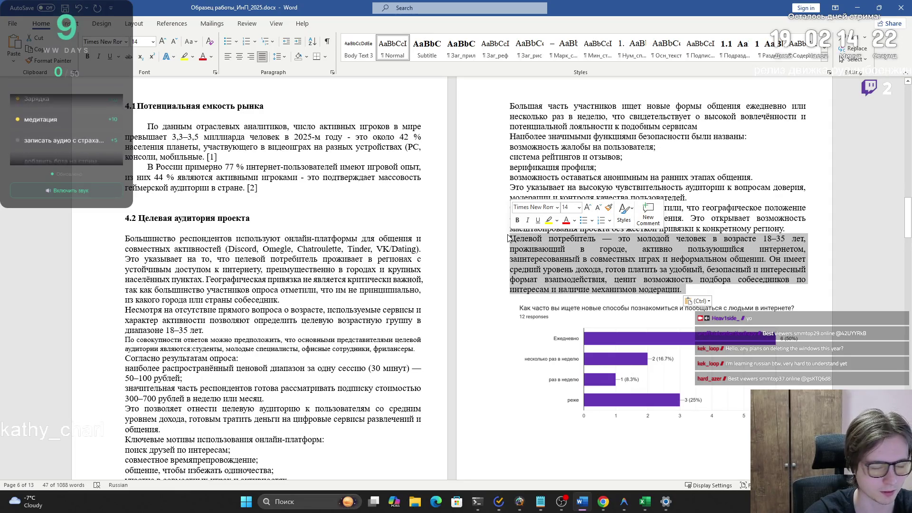
# - Review the section 4.2 text and chart, selecting the paragraph listing likely audience groups
pyautogui.click(638, 374)
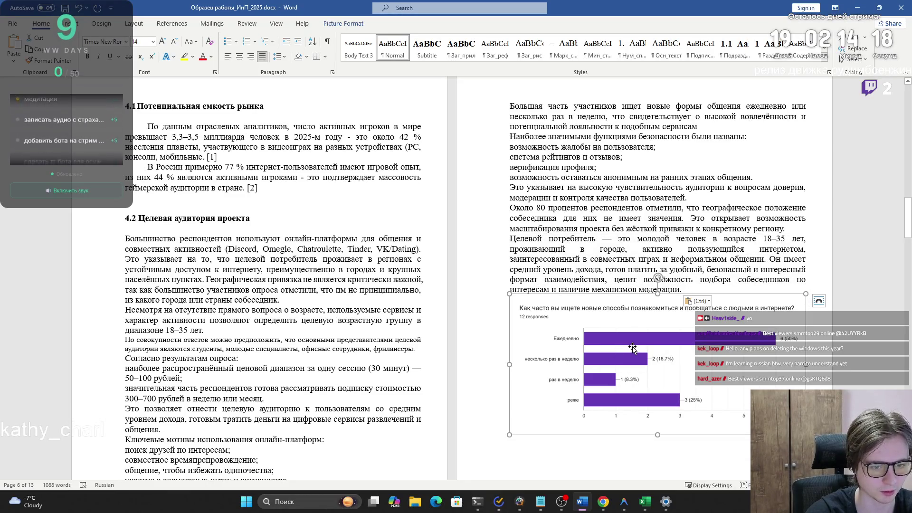
pyautogui.moveTo(283, 300); pyautogui.dragTo(147, 232)
pyautogui.click(160, 269)
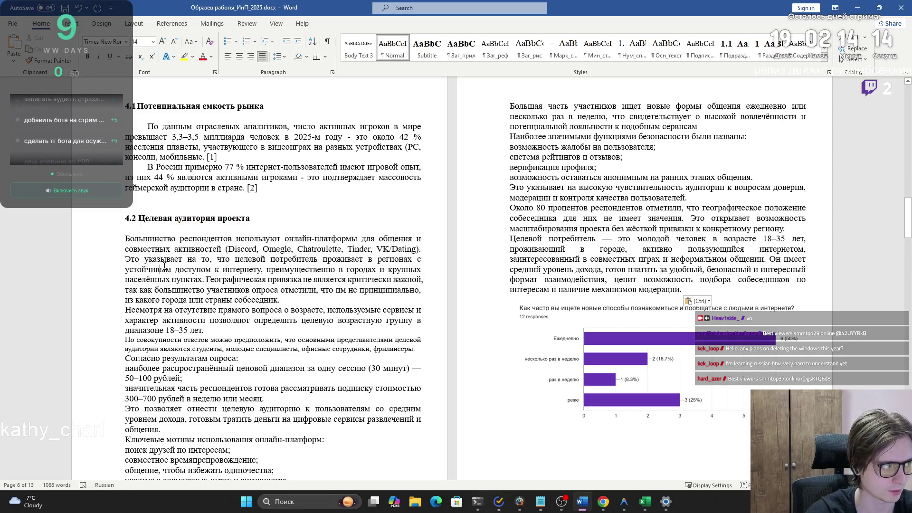
pyautogui.scroll(-3, 172, 247)
pyautogui.scroll(2, 172, 247)
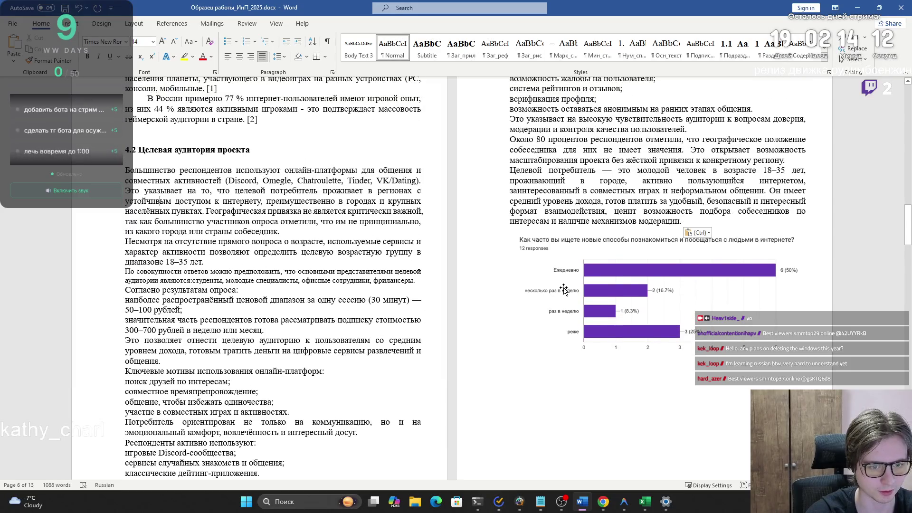
pyautogui.click(564, 287)
pyautogui.moveTo(283, 232); pyautogui.dragTo(125, 170)
pyautogui.click(181, 263)
pyautogui.moveTo(181, 263); pyautogui.dragTo(143, 211)
pyautogui.click(181, 262)
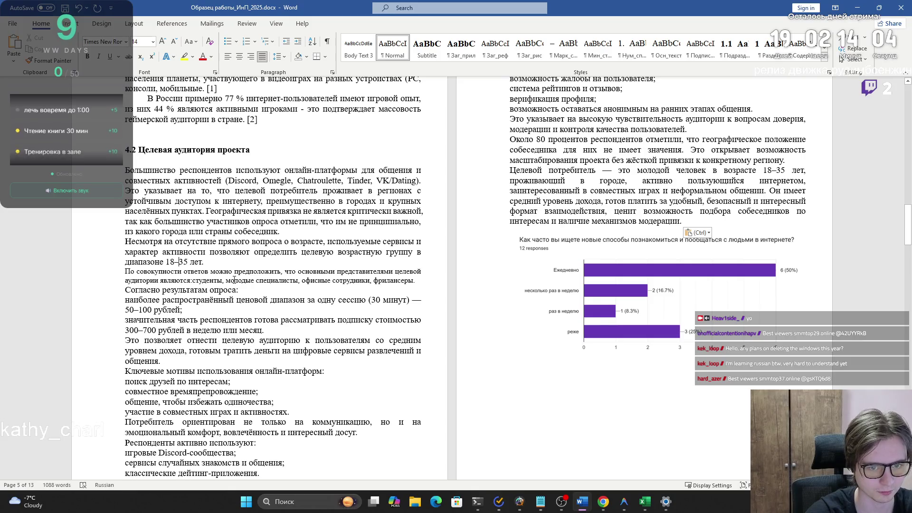
pyautogui.moveTo(127, 270)
pyautogui.mouseDown()
pyautogui.moveTo(240, 291)
pyautogui.moveTo(418, 283)
pyautogui.mouseUp()
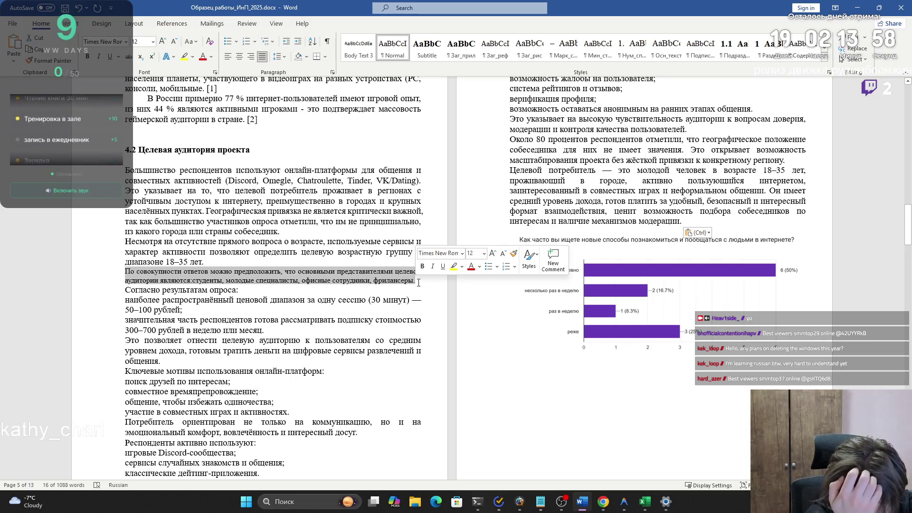
pyautogui.hotkey('alt', 'Tab')
pyautogui.hotkey('alt', 'Tab')
pyautogui.hotkey('alt', 'Tab')
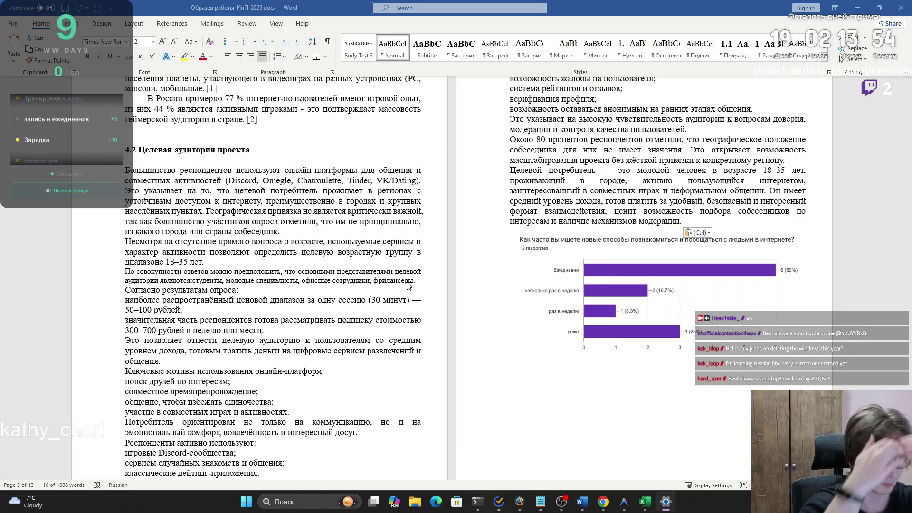
pyautogui.hotkey('alt', 'Tab')
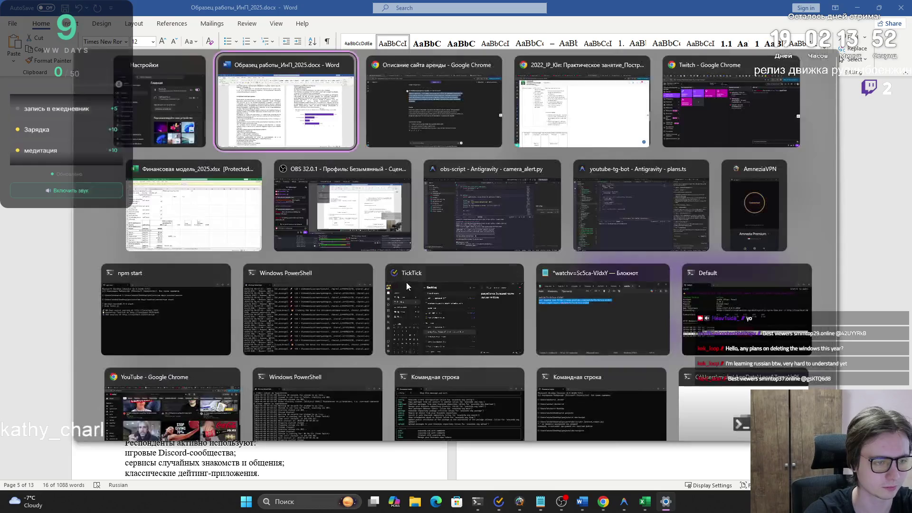
pyautogui.click(435, 144)
pyautogui.scroll(20, 449, 186)
pyautogui.scroll(4, 450, 186)
pyautogui.scroll(-5, 451, 186)
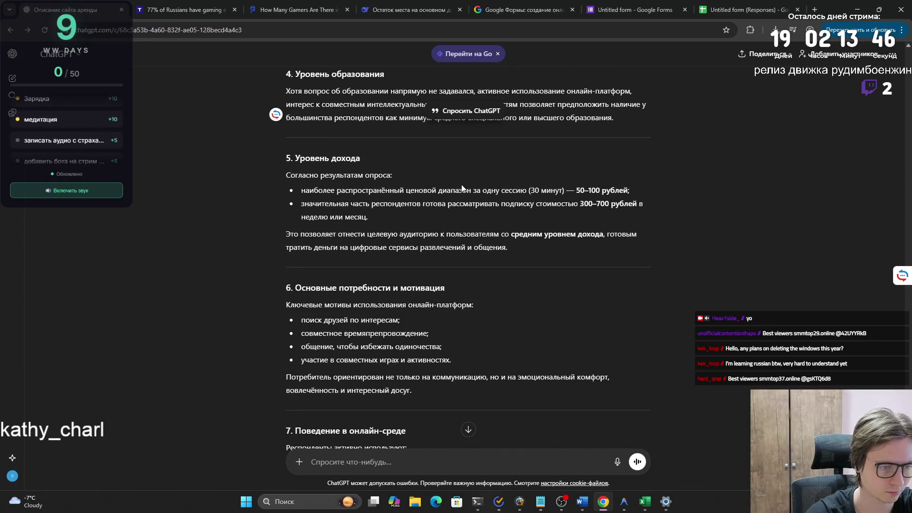
pyautogui.scroll(-6, 456, 186)
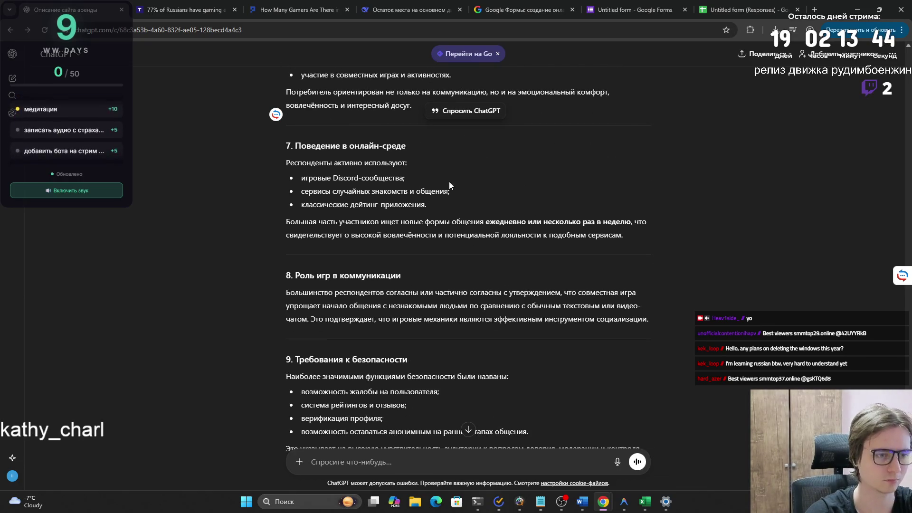
pyautogui.scroll(-1, 447, 184)
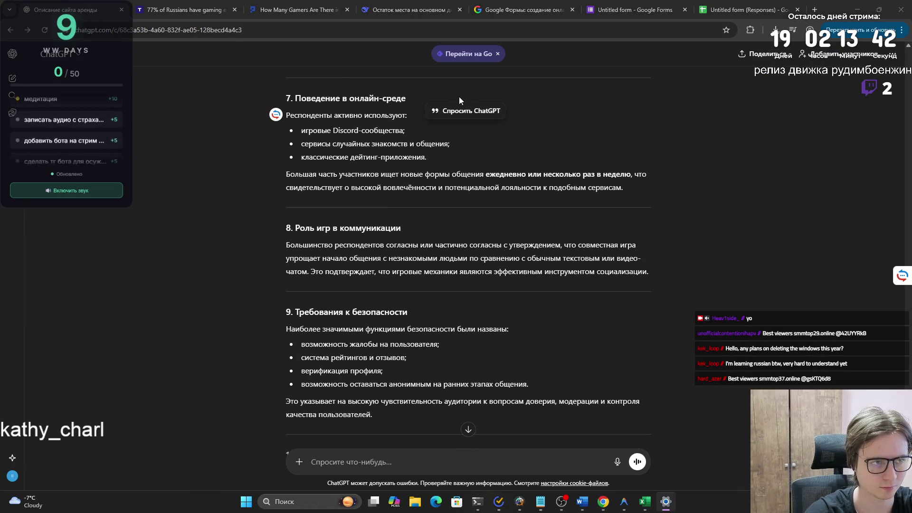
pyautogui.click(725, 10)
pyautogui.click(638, 10)
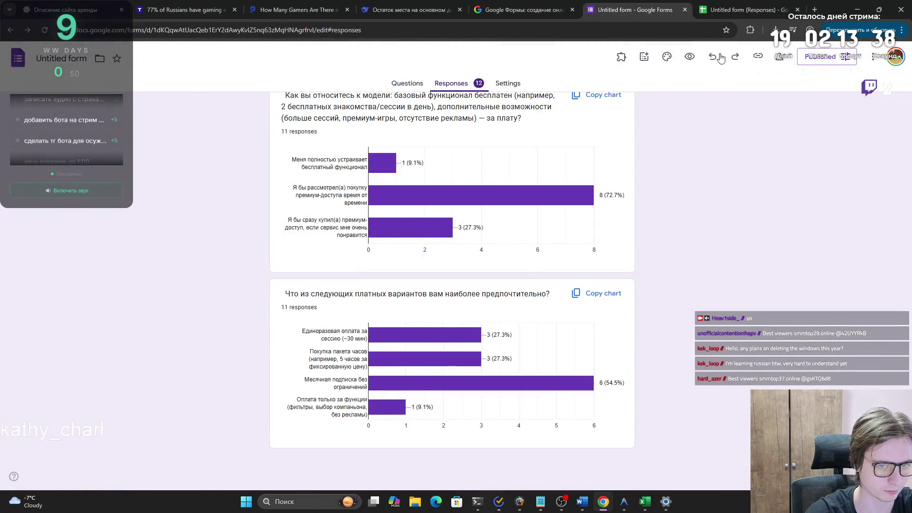
pyautogui.click(759, 8)
pyautogui.click(660, 10)
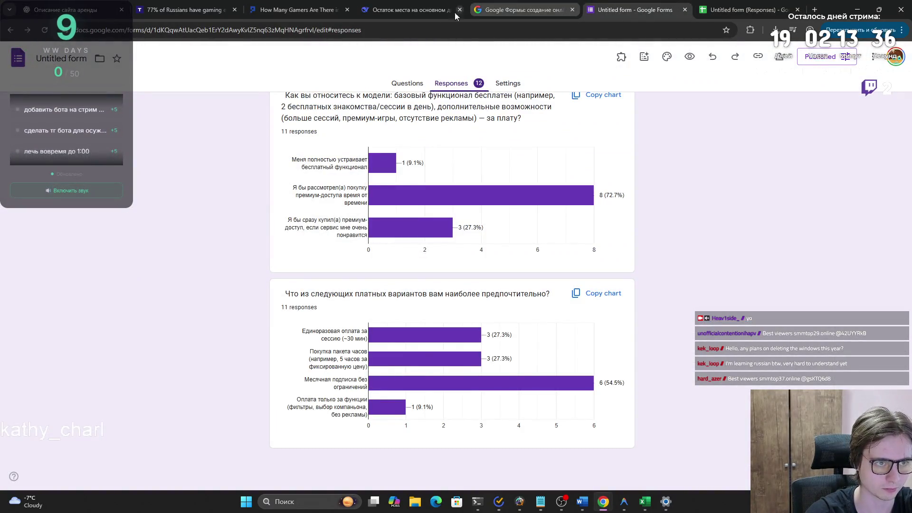
pyautogui.click(95, 5)
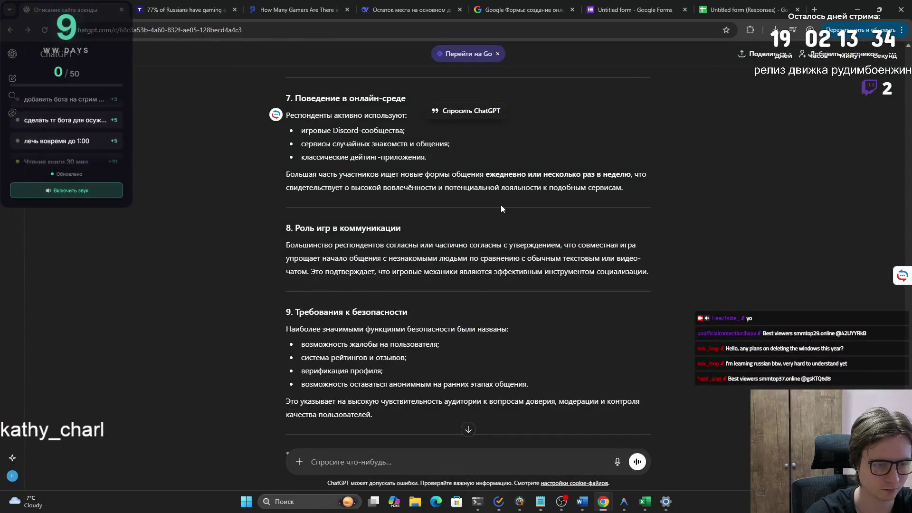
pyautogui.hotkey('alt', 'Tab')
pyautogui.scroll(-5, 578, 217)
pyautogui.scroll(-15, 578, 217)
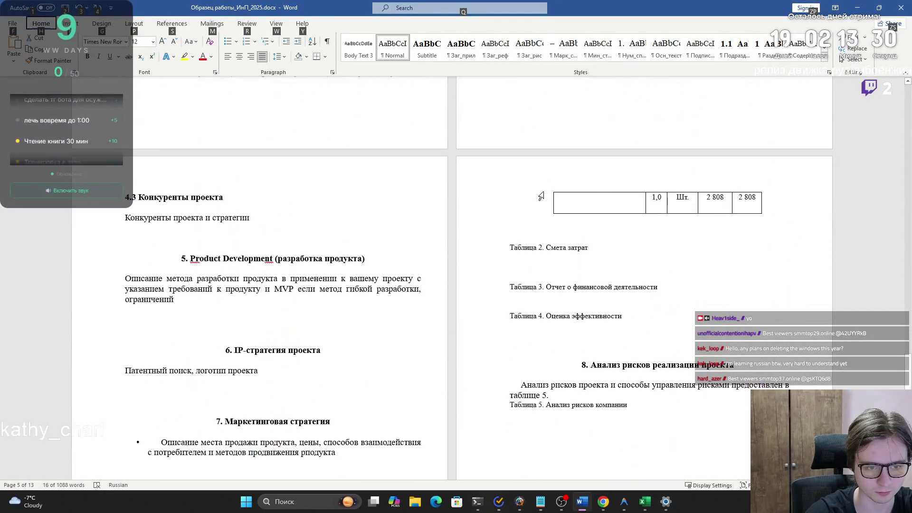
# - Move the online-contact frequency chart to a new line under the 4.2 heading
pyautogui.scroll(-15, 541, 196)
pyautogui.scroll(15, 506, 216)
pyautogui.click(597, 275)
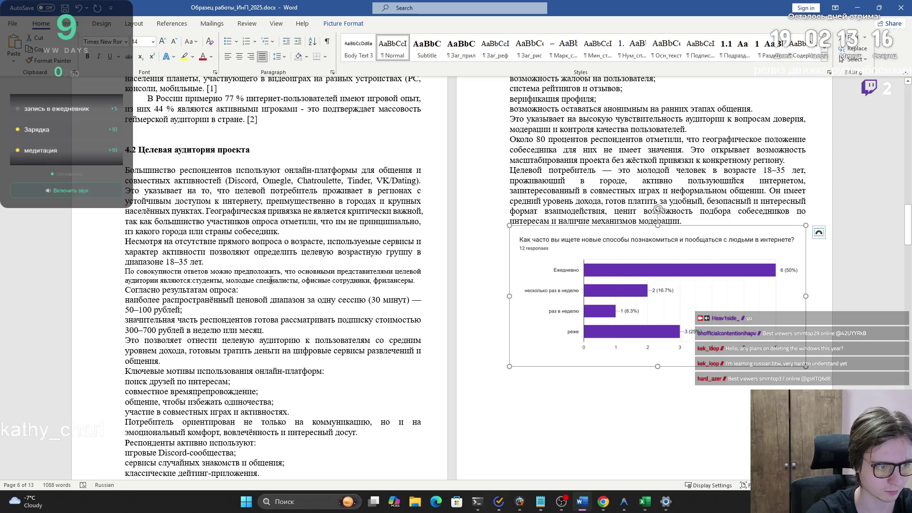
pyautogui.press('Delete')
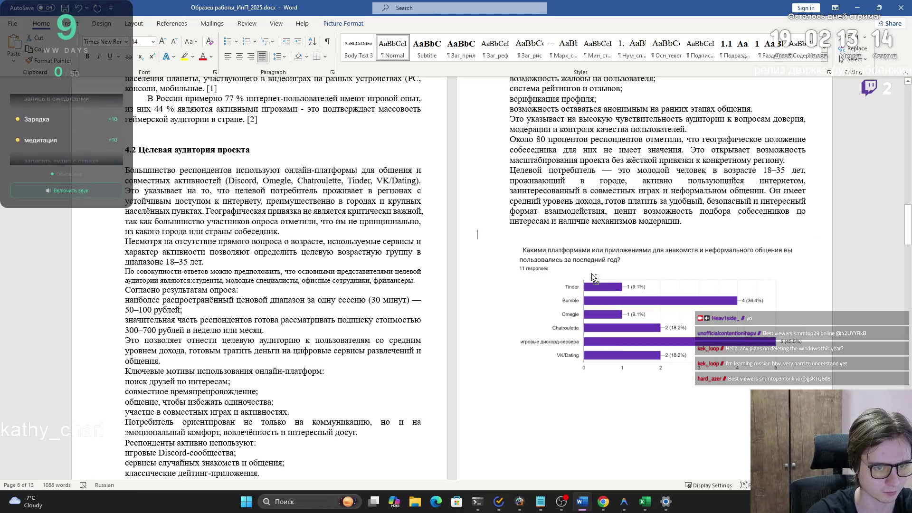
pyautogui.press('Return')
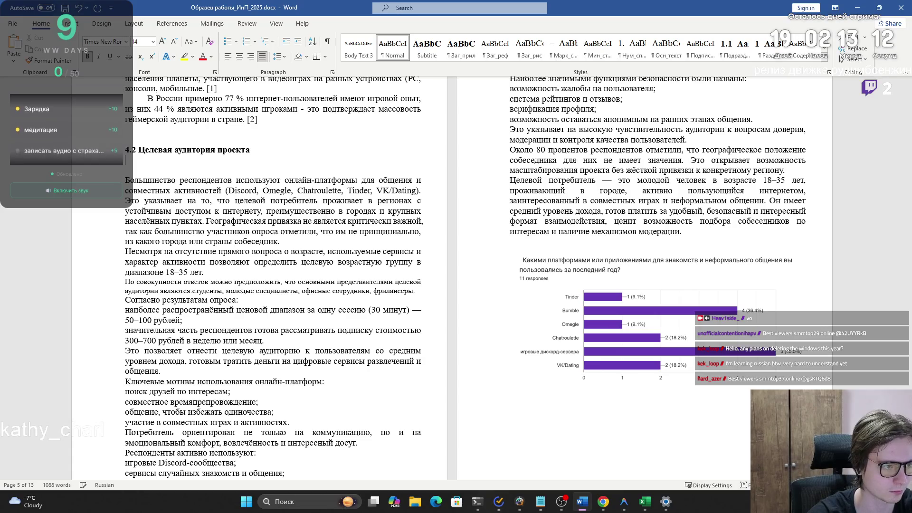
pyautogui.hotkey('ctrl', 'v')
# - Move the 'Большая часть участников' paragraph directly beneath the frequency chart
pyautogui.scroll(-3, 182, 312)
pyautogui.scroll(7, 322, 309)
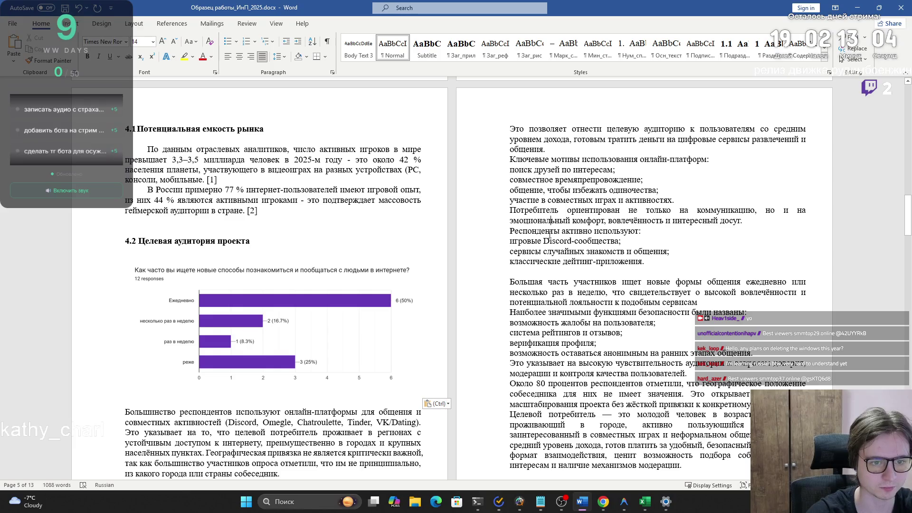
pyautogui.moveTo(520, 282)
pyautogui.mouseDown()
pyautogui.moveTo(689, 294)
pyautogui.moveTo(702, 314)
pyautogui.moveTo(713, 305)
pyautogui.moveTo(714, 313)
pyautogui.moveTo(738, 313)
pyautogui.moveTo(699, 303)
pyautogui.mouseUp()
pyautogui.hotkey('ctrl', 'c')
pyautogui.press('Delete')
pyautogui.click(403, 389)
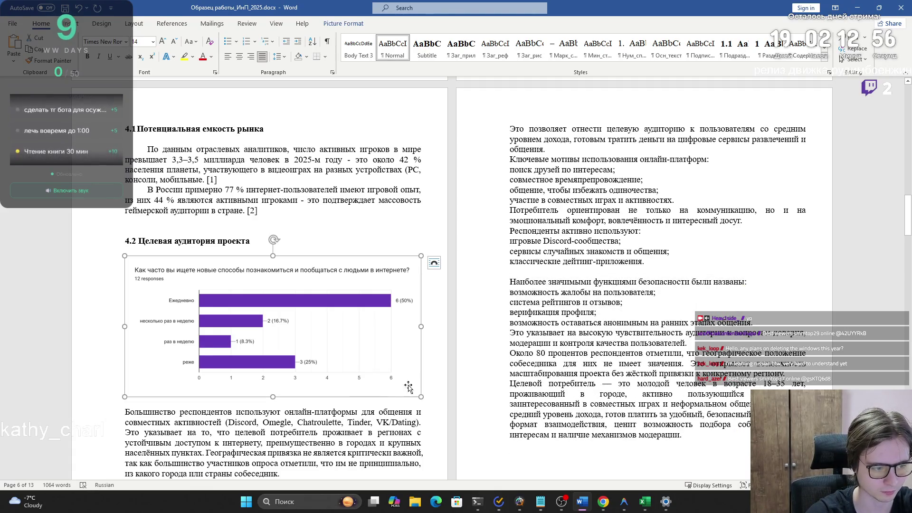
pyautogui.click(424, 381)
pyautogui.hotkey('ctrl', 'v')
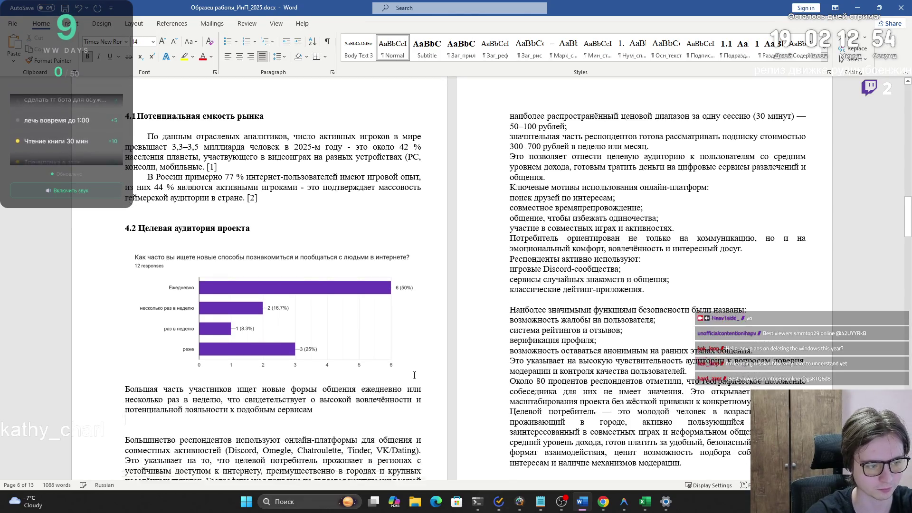
pyautogui.scroll(-10, 304, 333)
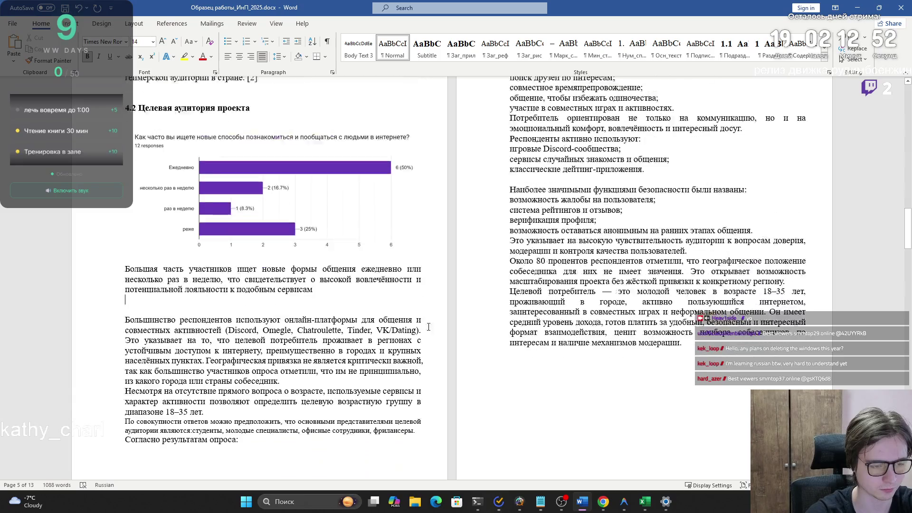
pyautogui.scroll(5, 269, 312)
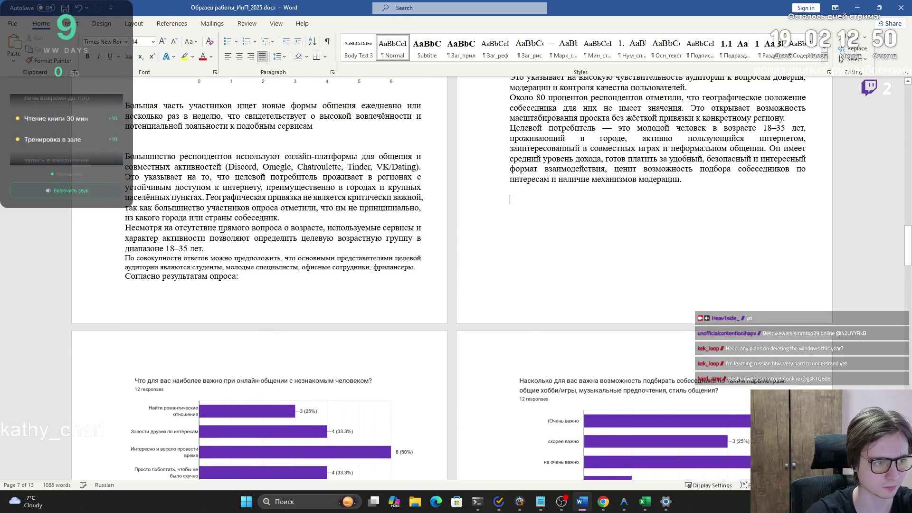
pyautogui.hotkey('ctrl', 'v')
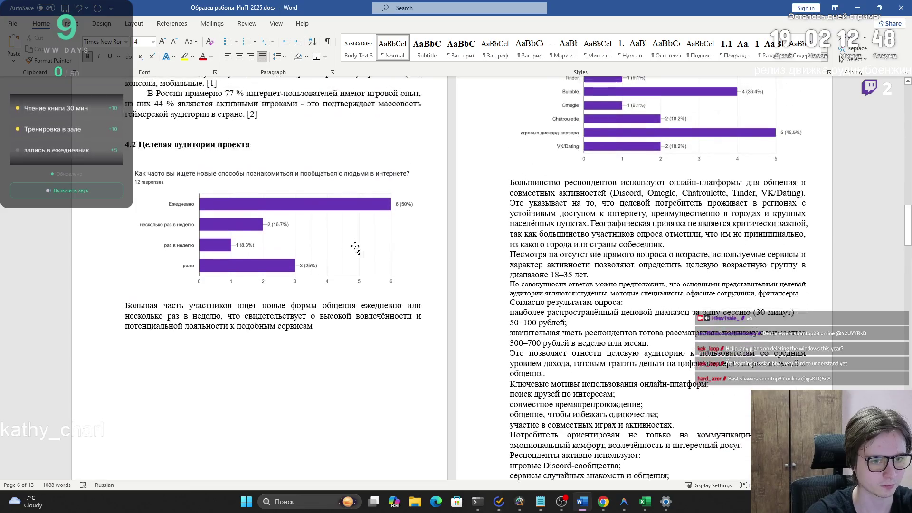
# - Split the paragraph before 'Географическая' and cut the yes/no geography preference chart
pyautogui.scroll(2, 609, 187)
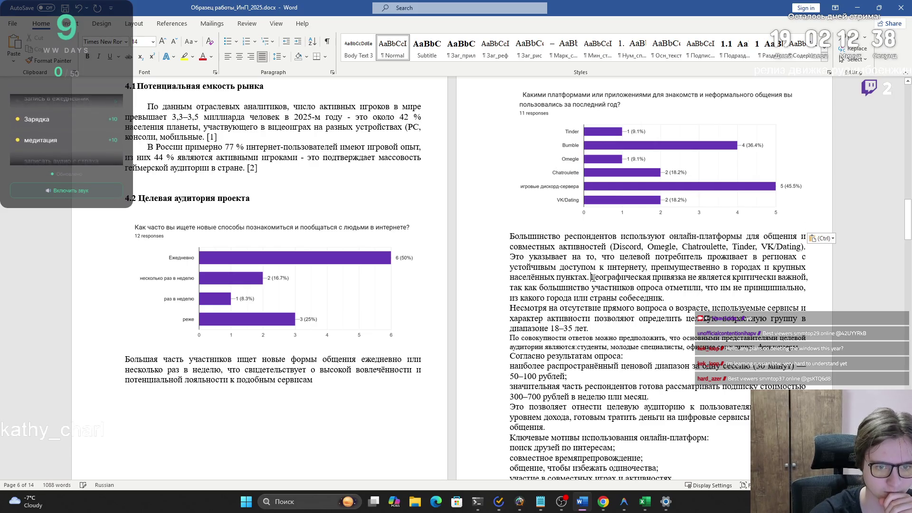
pyautogui.press('Return')
pyautogui.scroll(-10, 602, 275)
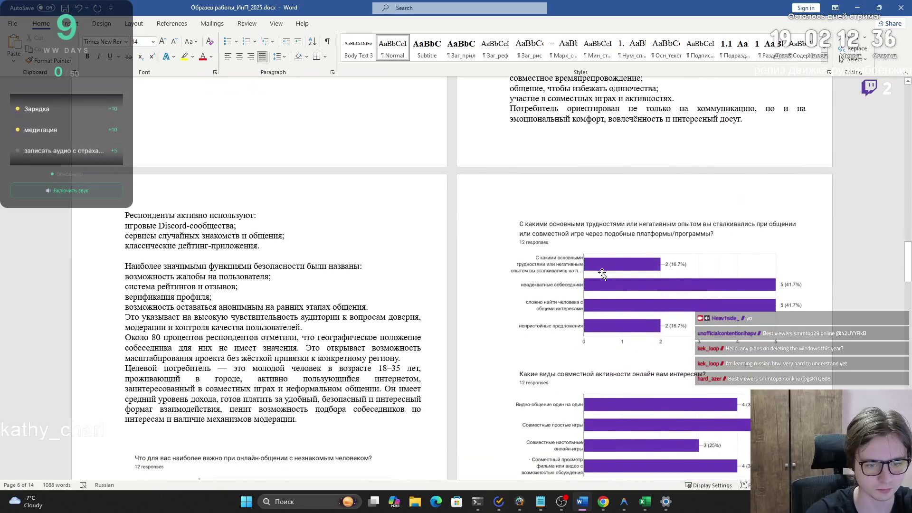
pyautogui.scroll(-10, 594, 268)
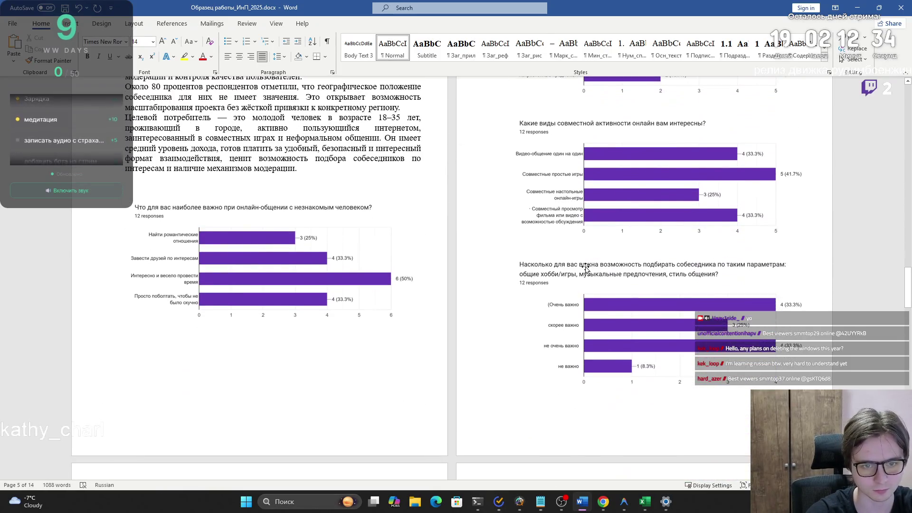
pyautogui.scroll(-11, 591, 269)
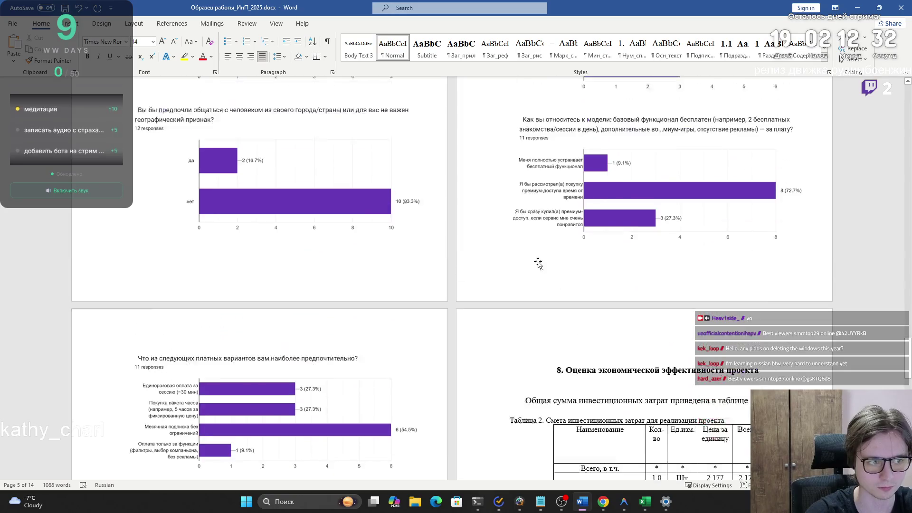
pyautogui.click(337, 246)
pyautogui.press('Delete')
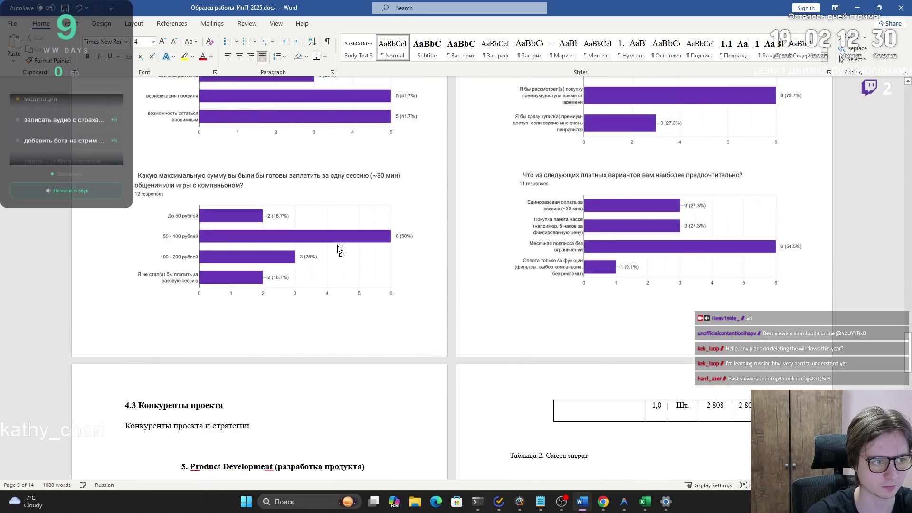
# - Add a blank line after the geography paragraph as the spot for the moved chart
pyautogui.scroll(20, 429, 247)
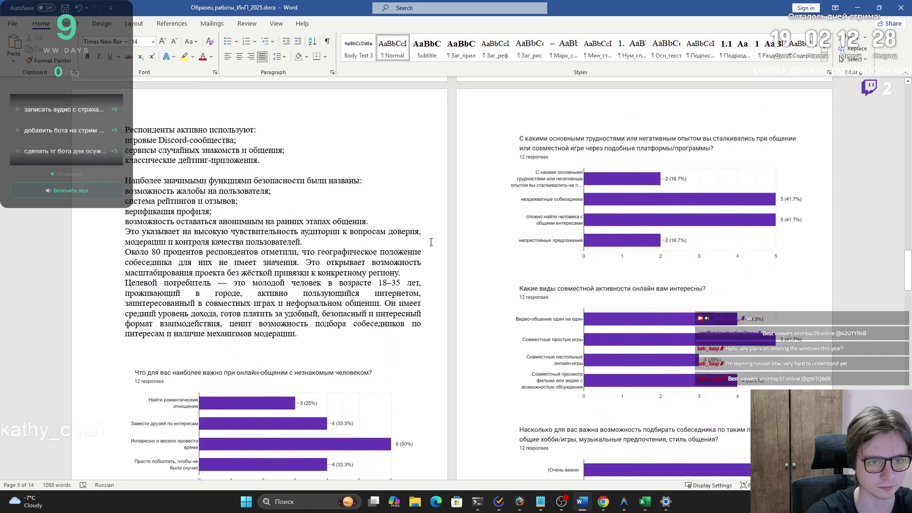
pyautogui.scroll(7, 532, 261)
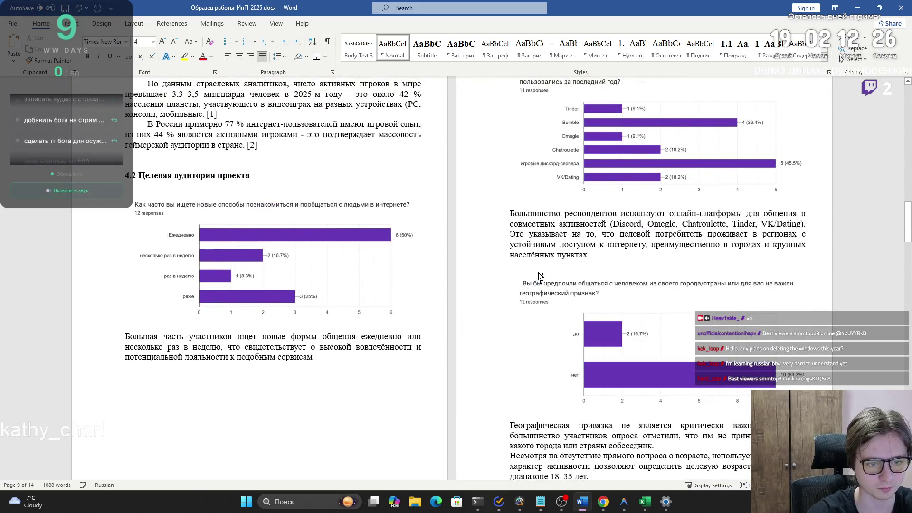
pyautogui.scroll(-7, 539, 264)
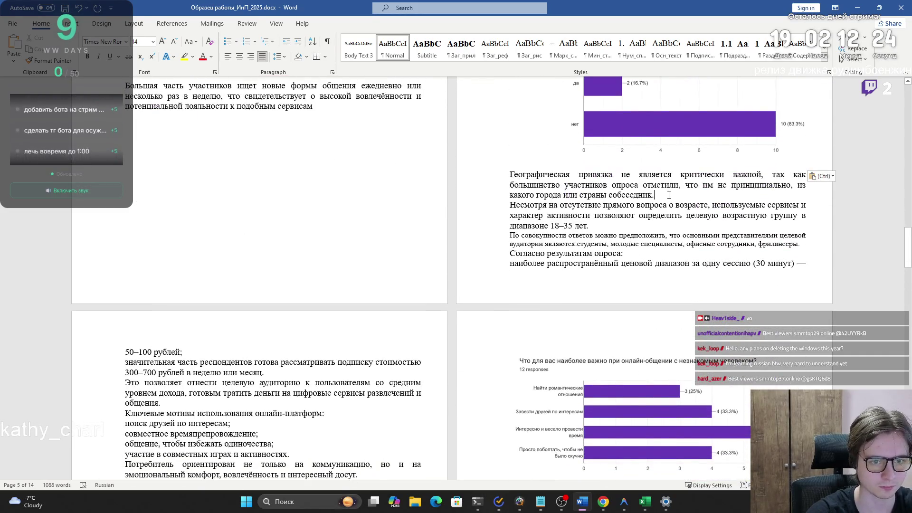
pyautogui.press('Return')
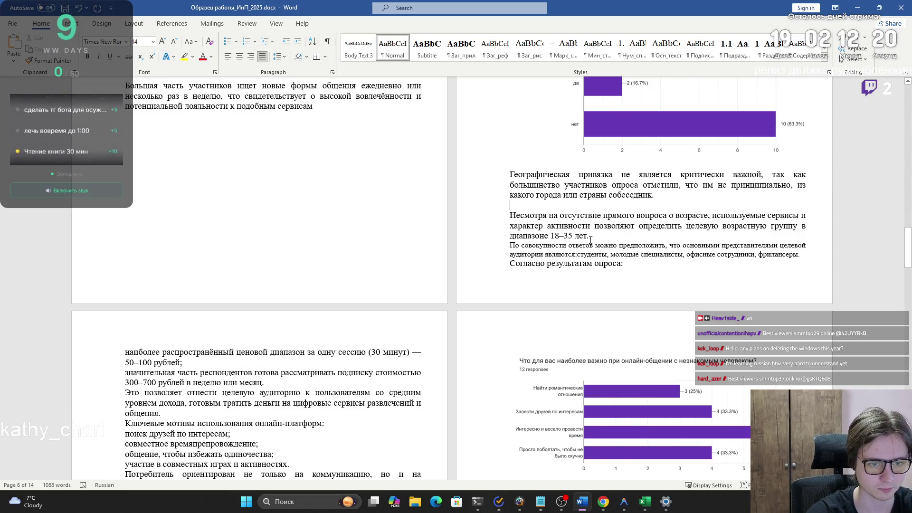
pyautogui.scroll(-5, 598, 245)
pyautogui.scroll(-7, 599, 244)
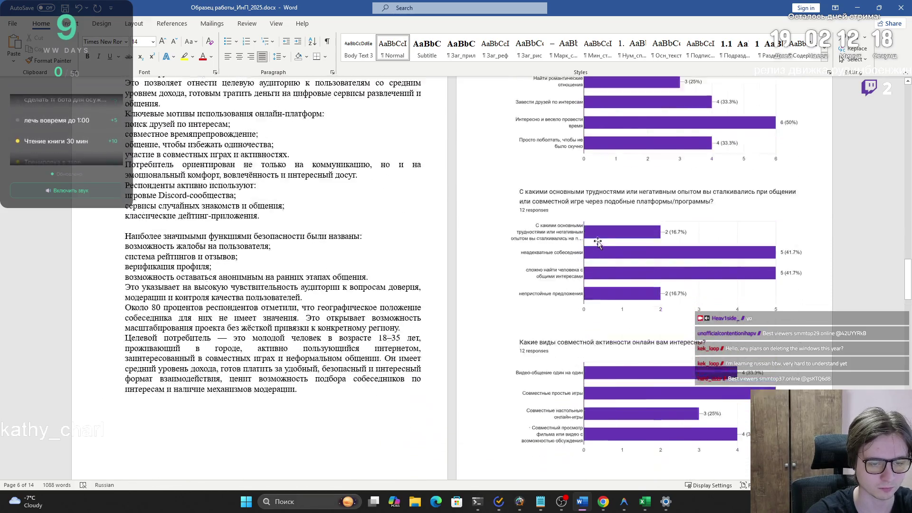
pyautogui.scroll(-5, 599, 241)
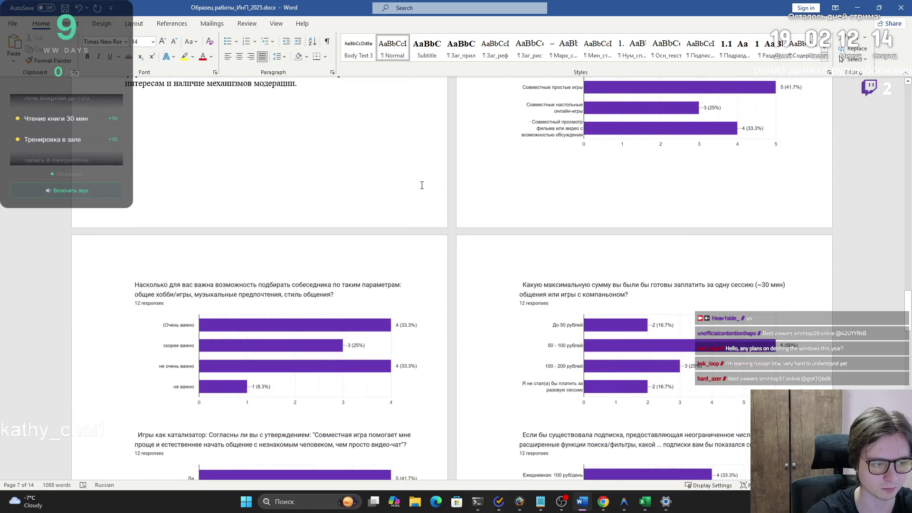
pyautogui.scroll(-4, 584, 347)
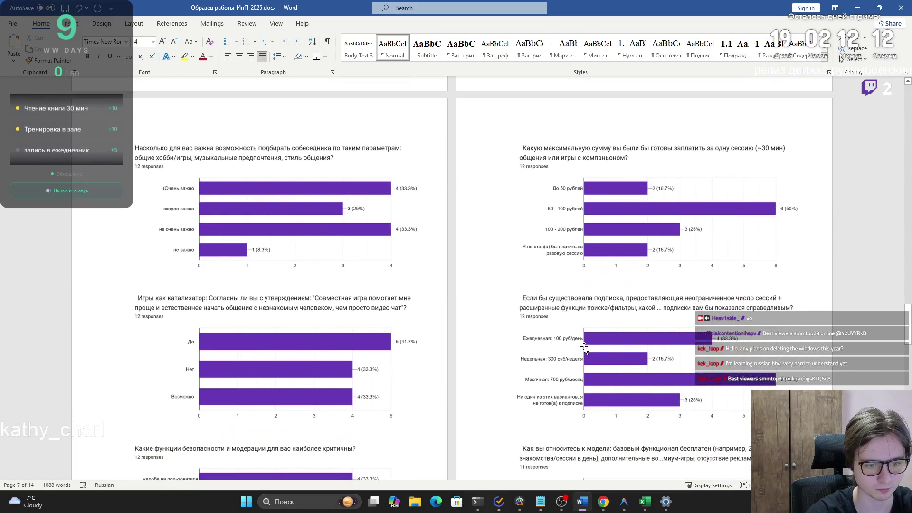
pyautogui.scroll(-4, 369, 338)
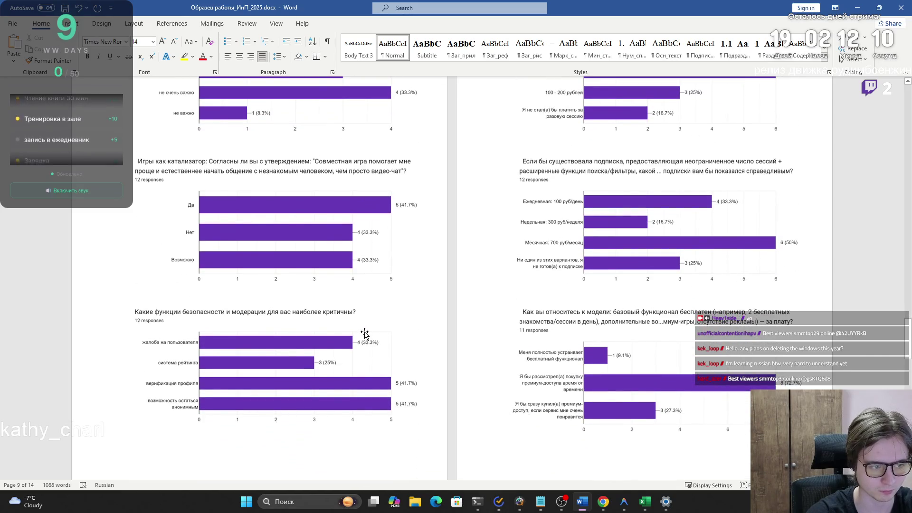
pyautogui.scroll(-8, 364, 333)
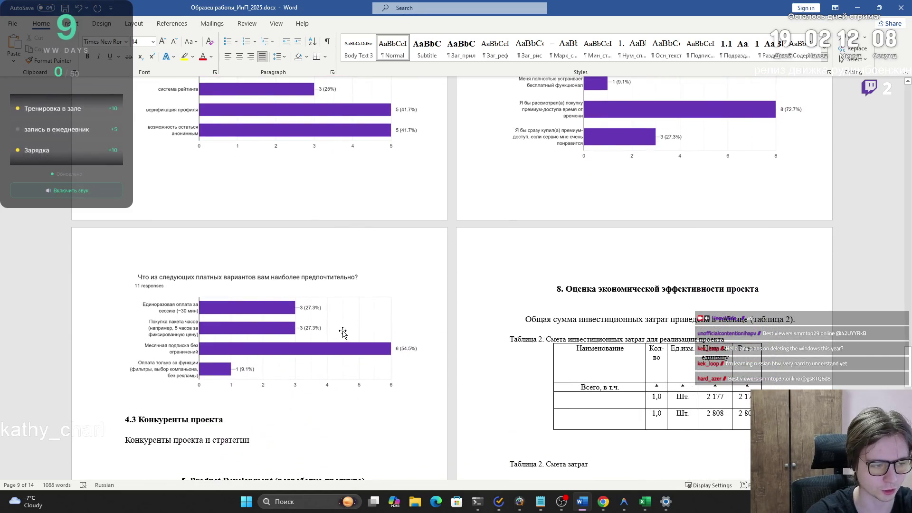
pyautogui.scroll(20, 353, 331)
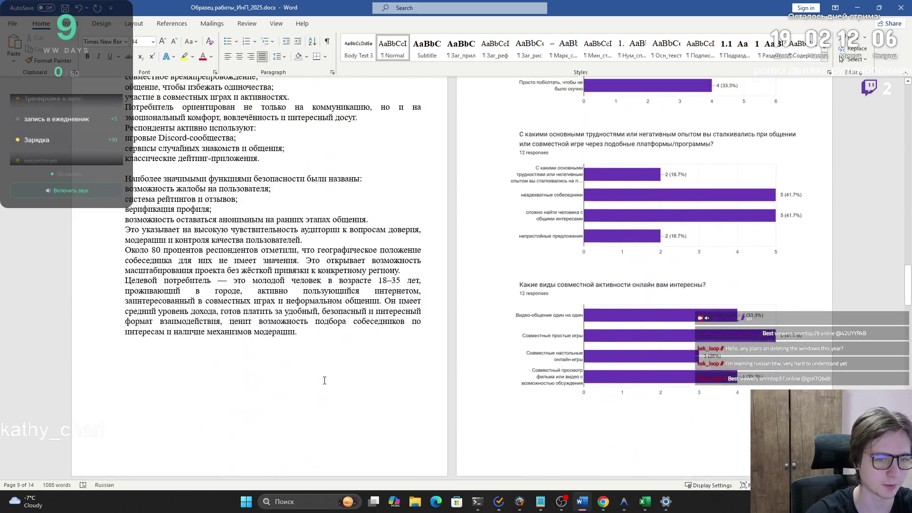
pyautogui.scroll(6, 325, 384)
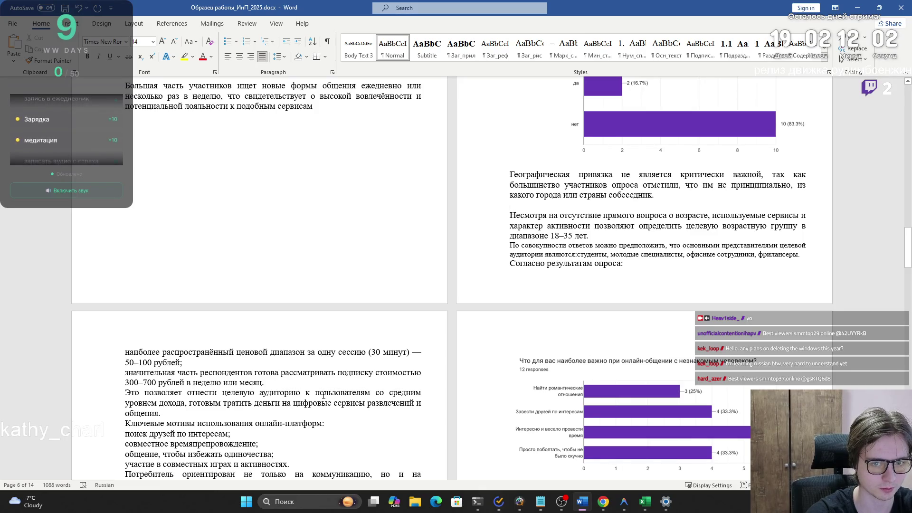
# - Check the audience-groups line and the chatting-priorities, difficulties and joint-activities charts
pyautogui.moveTo(518, 255)
pyautogui.mouseDown()
pyautogui.moveTo(722, 245)
pyautogui.moveTo(799, 254)
pyautogui.mouseUp()
pyautogui.scroll(-4, 693, 278)
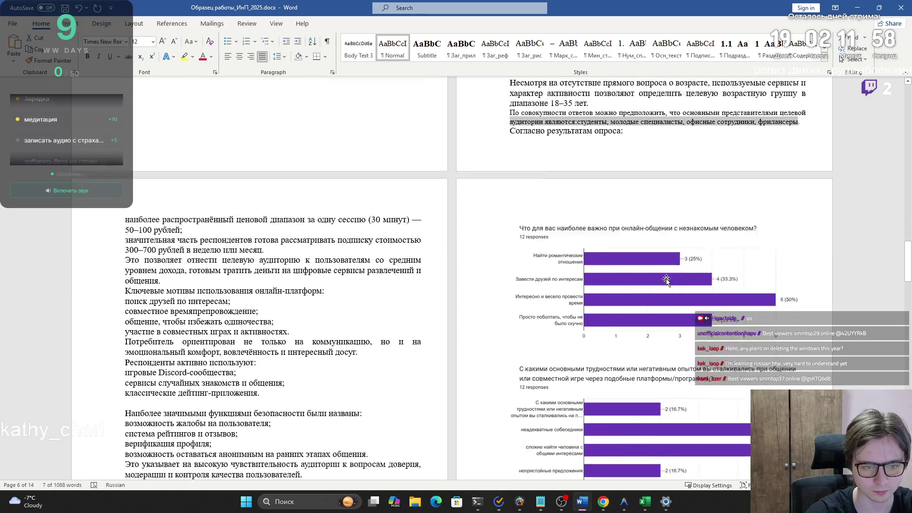
pyautogui.click(601, 266)
pyautogui.click(607, 358)
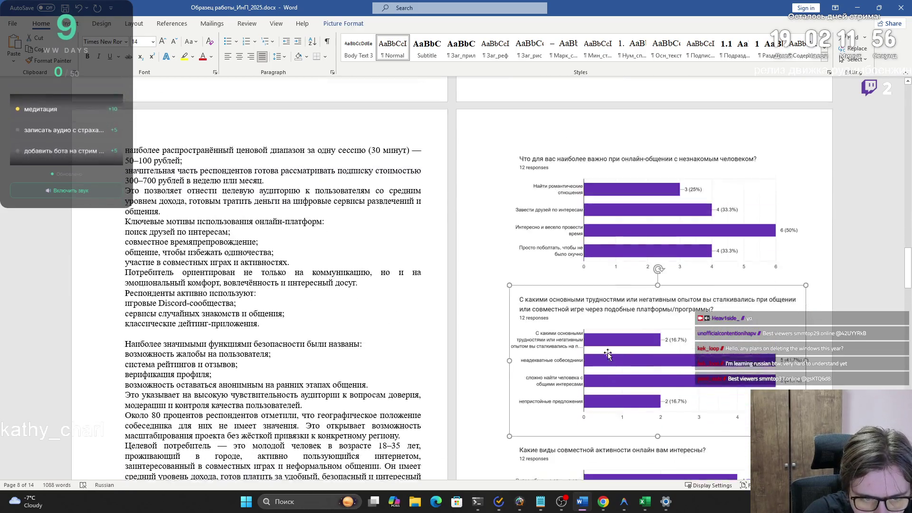
pyautogui.scroll(-5, 601, 292)
pyautogui.click(600, 291)
pyautogui.scroll(-5, 584, 291)
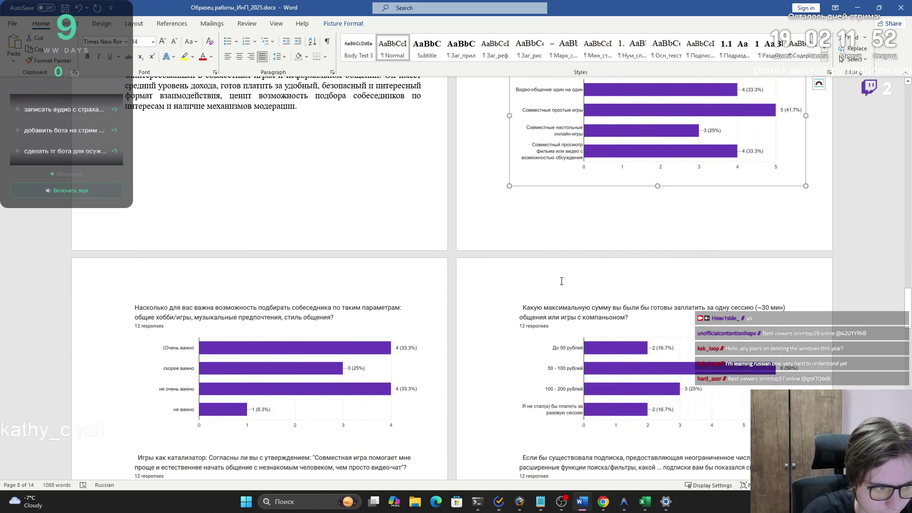
pyautogui.scroll(-3, 561, 275)
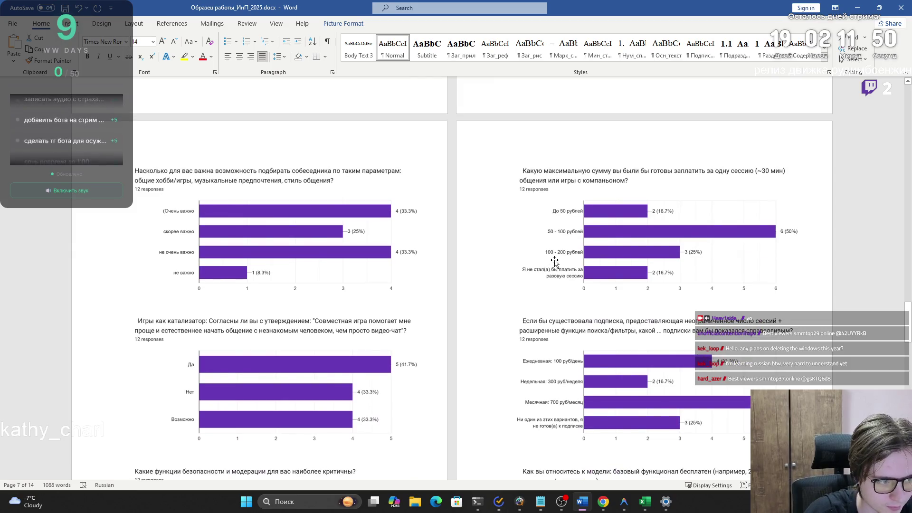
pyautogui.scroll(-3, 537, 256)
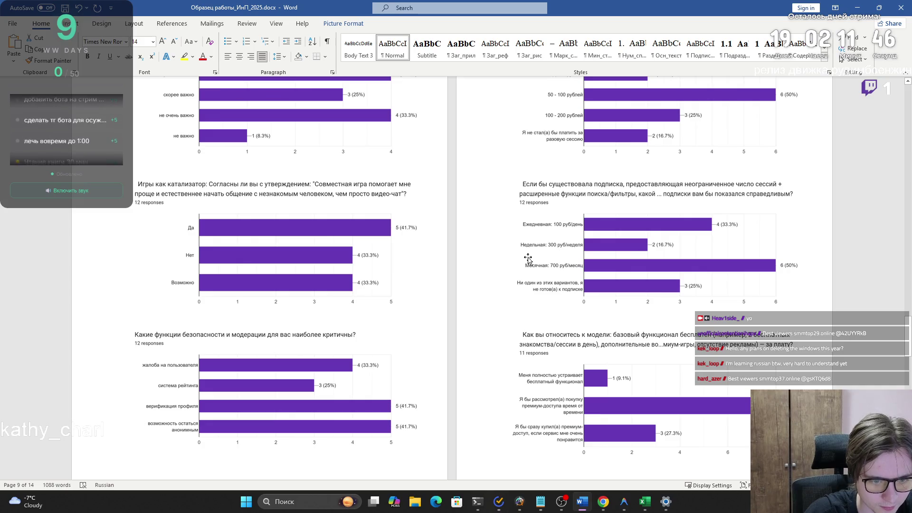
pyautogui.scroll(-1, 527, 258)
pyautogui.scroll(8, 525, 261)
pyautogui.scroll(20, 523, 264)
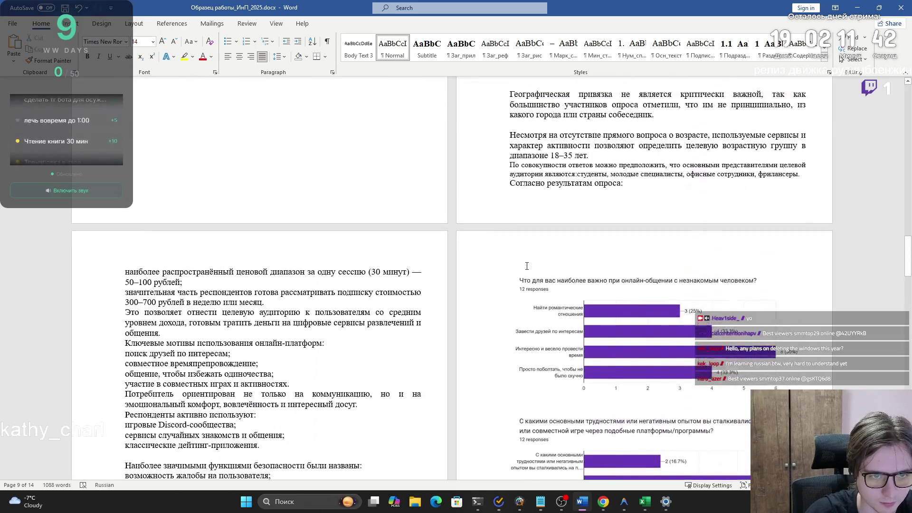
pyautogui.hotkey('ctrl', 'v')
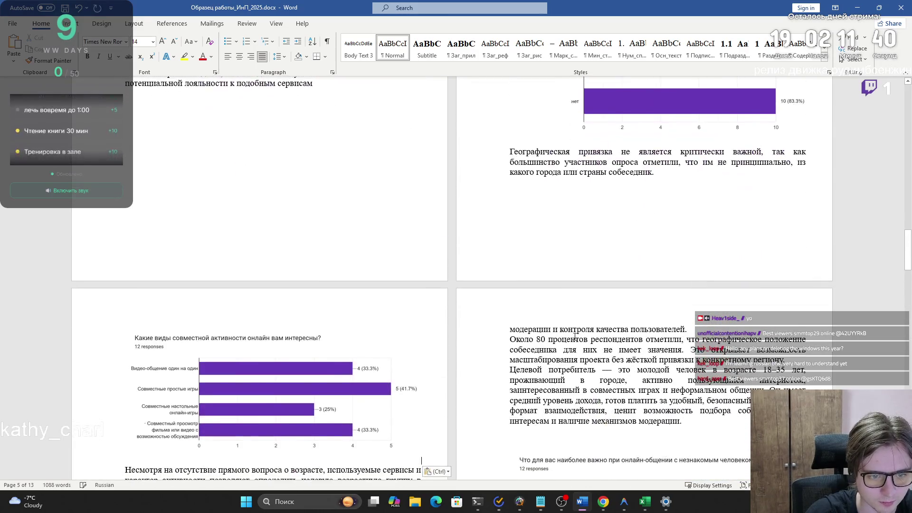
pyautogui.scroll(-4, 560, 334)
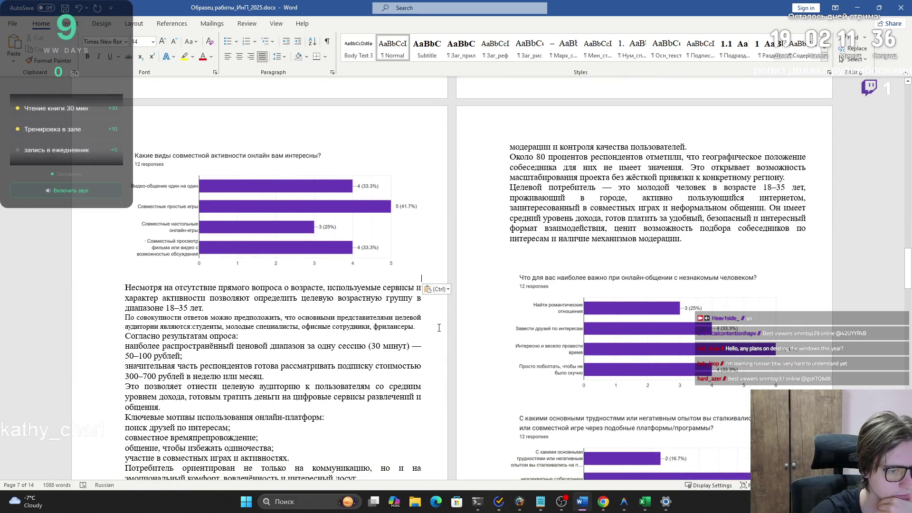
pyautogui.scroll(-8, 439, 328)
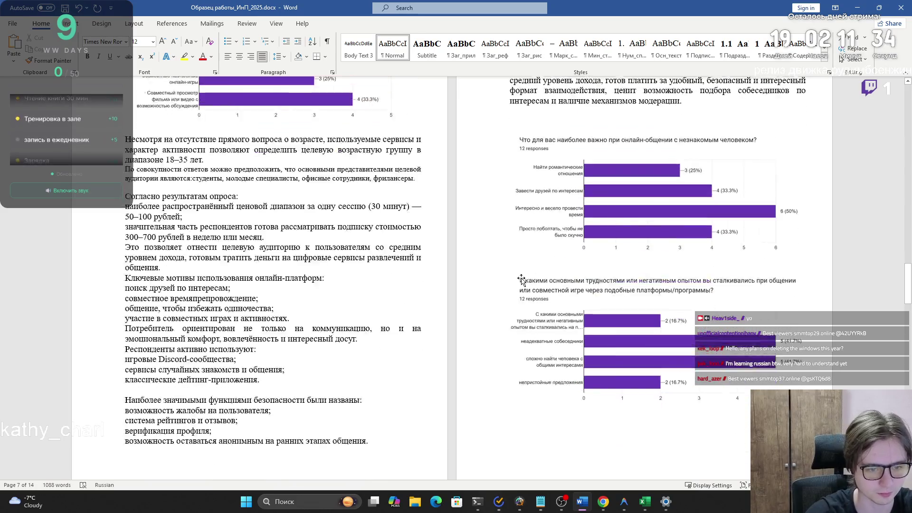
pyautogui.scroll(-5, 532, 274)
pyautogui.scroll(8, 194, 160)
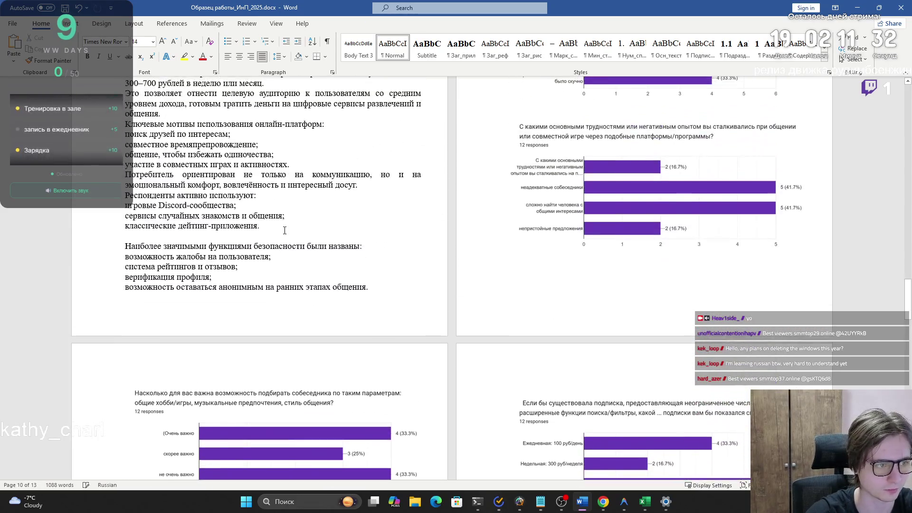
pyautogui.hotkey('ctrl', 'v')
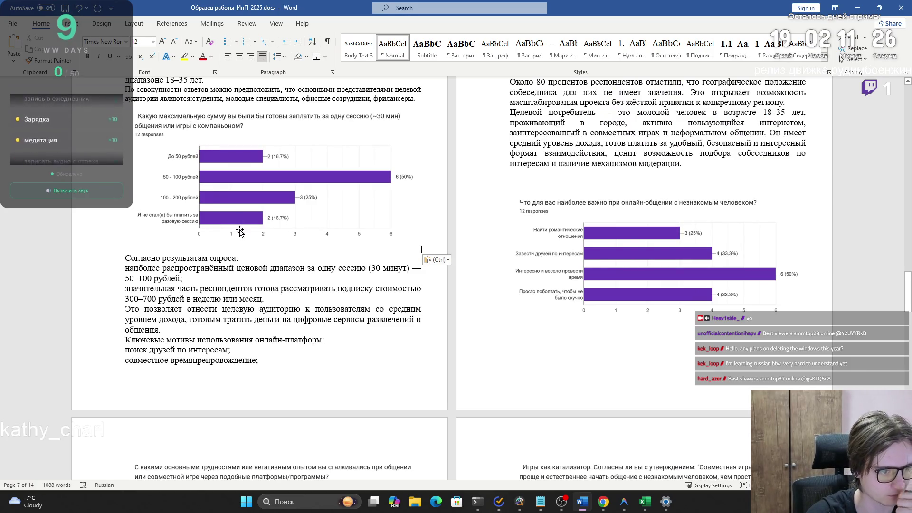
pyautogui.scroll(-3, 244, 245)
pyautogui.press('Return')
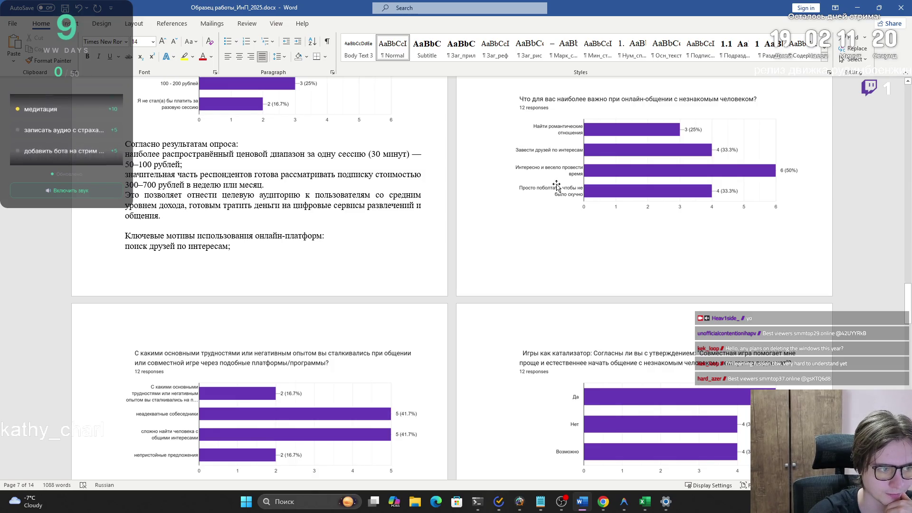
pyautogui.scroll(10, 556, 185)
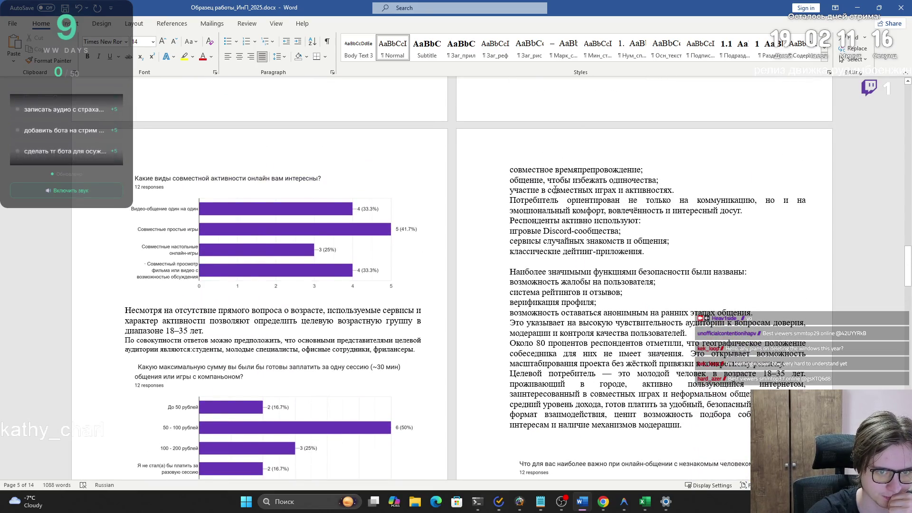
pyautogui.scroll(-5, 555, 189)
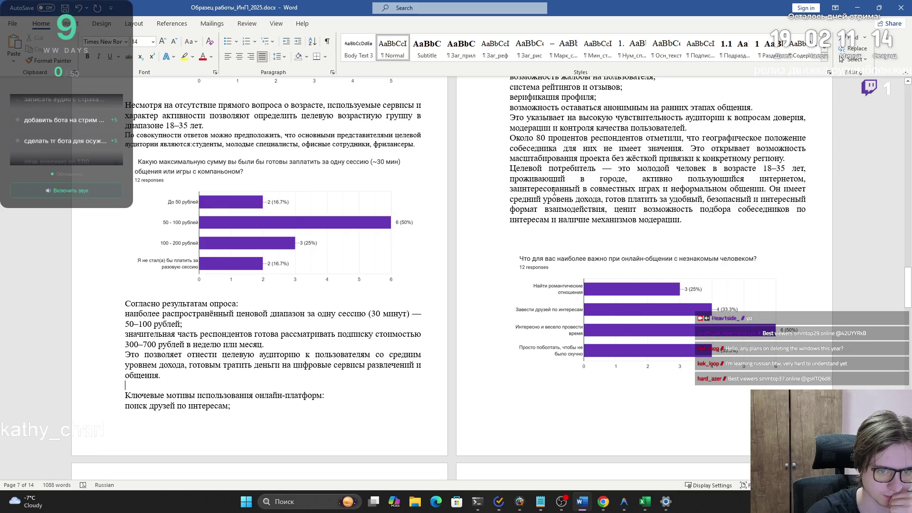
pyautogui.scroll(-5, 554, 192)
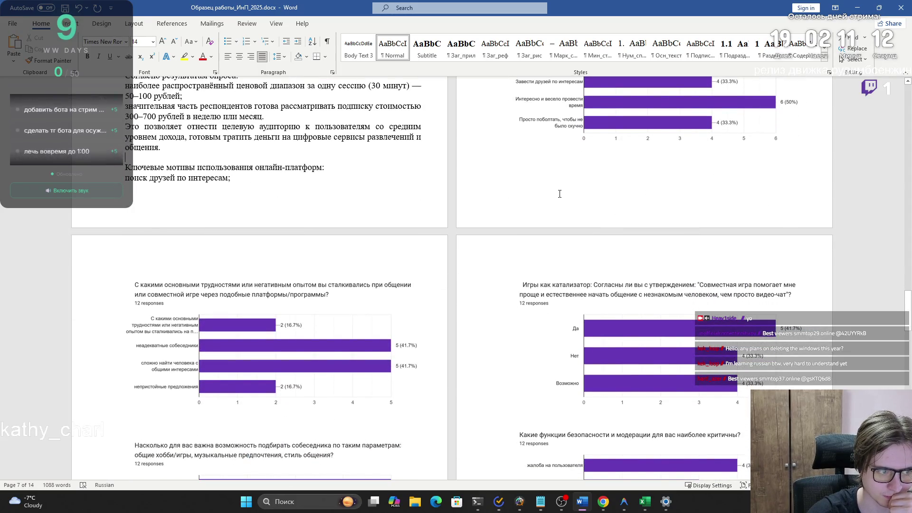
pyautogui.scroll(-3, 559, 194)
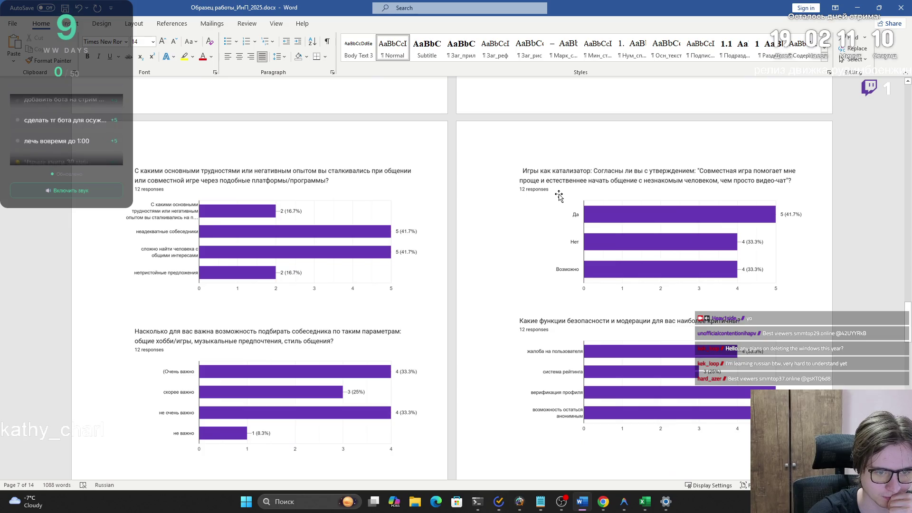
pyautogui.scroll(-2, 558, 195)
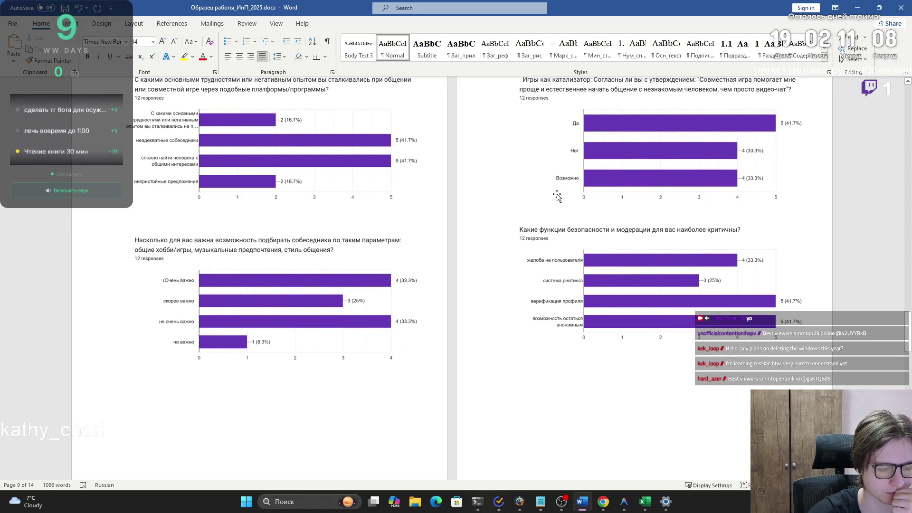
pyautogui.scroll(-10, 556, 196)
pyautogui.scroll(-4, 509, 197)
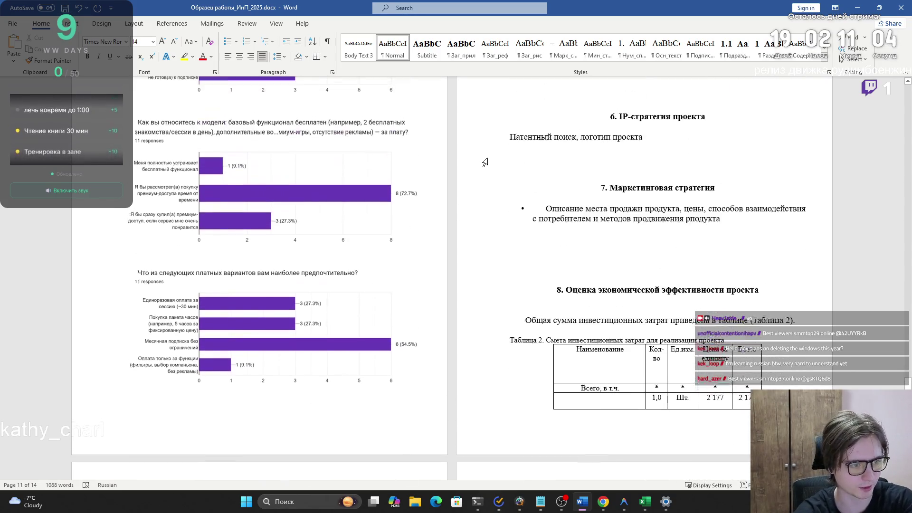
pyautogui.scroll(2, 484, 161)
pyautogui.scroll(15, 489, 123)
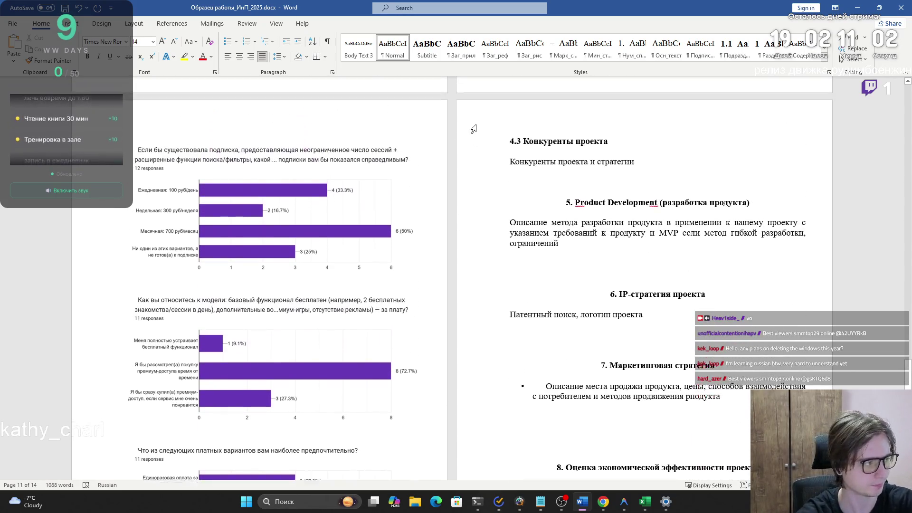
pyautogui.scroll(7, 399, 162)
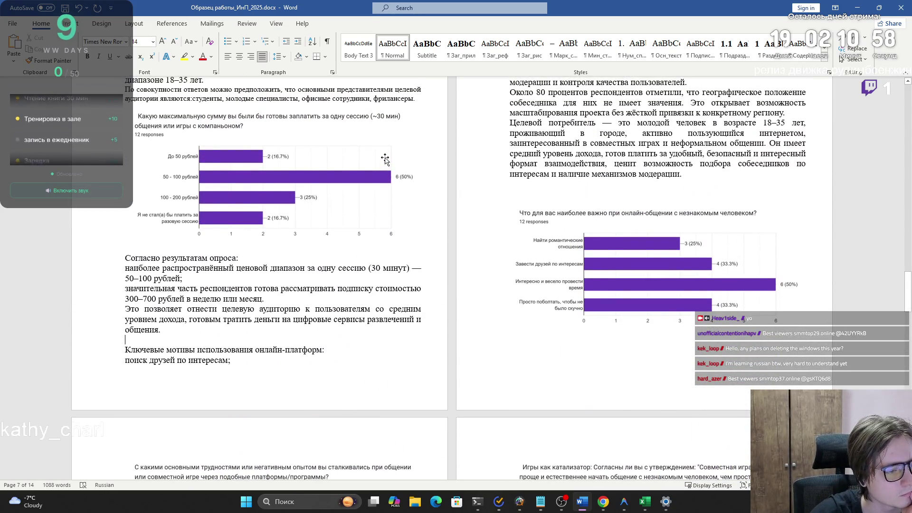
pyautogui.click(669, 265)
pyautogui.scroll(3, 595, 298)
pyautogui.press('Delete')
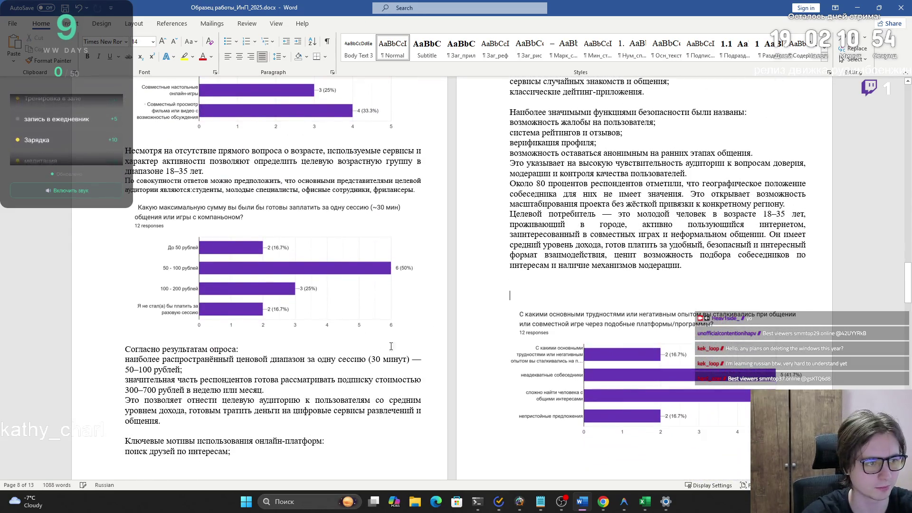
pyautogui.scroll(3, 324, 365)
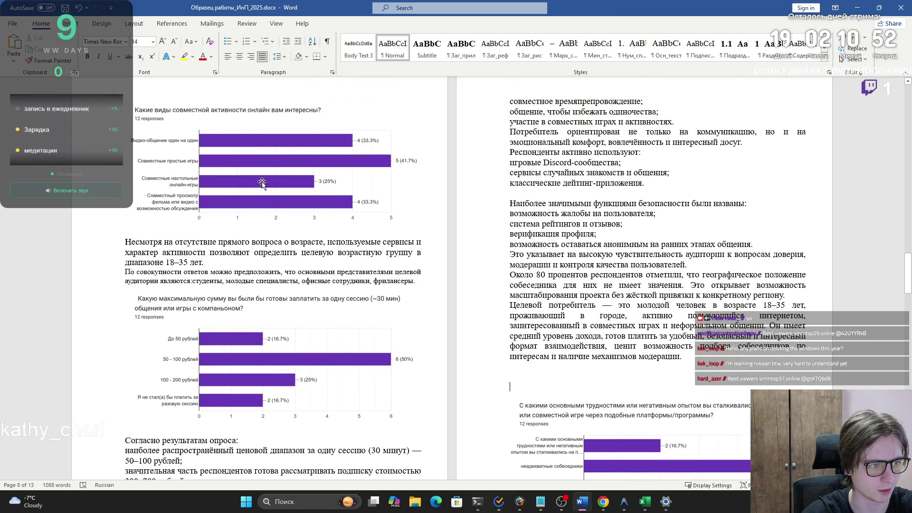
pyautogui.scroll(-4, 261, 183)
pyautogui.hotkey('ctrl', 'z')
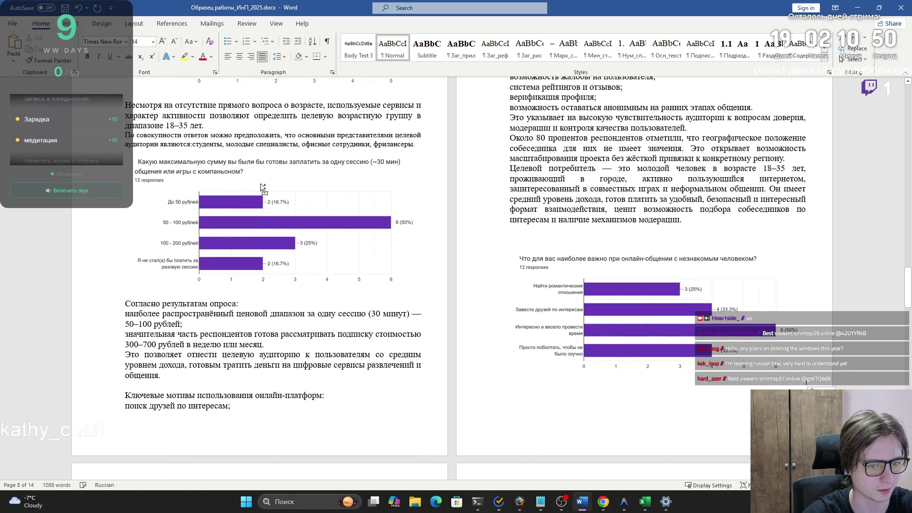
# - Move the joint-activities chart below the pricing survey conclusions
pyautogui.scroll(3, 261, 185)
pyautogui.click(261, 183)
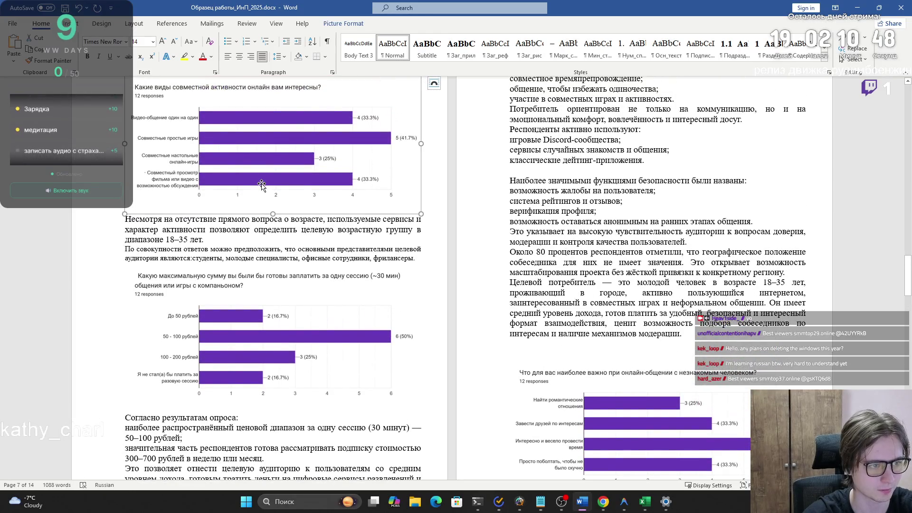
pyautogui.press('Delete')
pyautogui.scroll(-3, 204, 367)
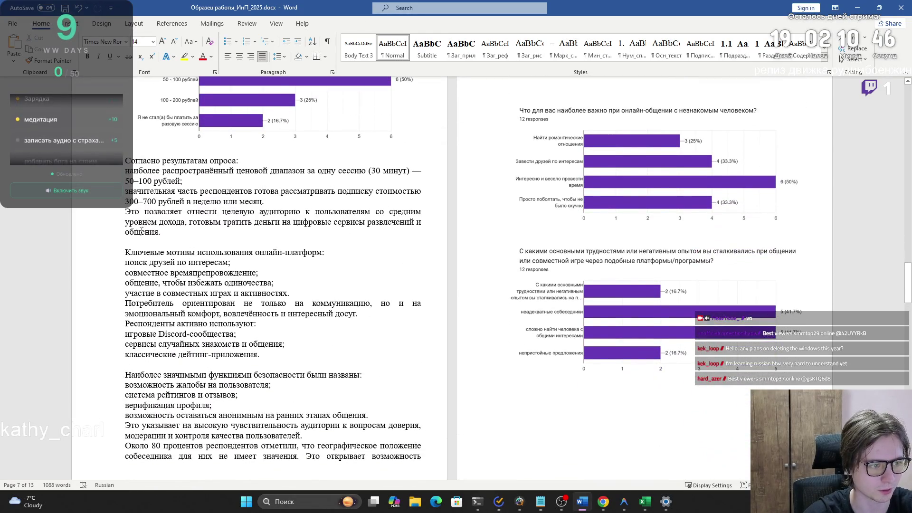
pyautogui.hotkey('ctrl', 'v')
# - Cut the online-communication priorities chart and place it after the joint-activities chart
pyautogui.click(568, 275)
pyautogui.press('Delete')
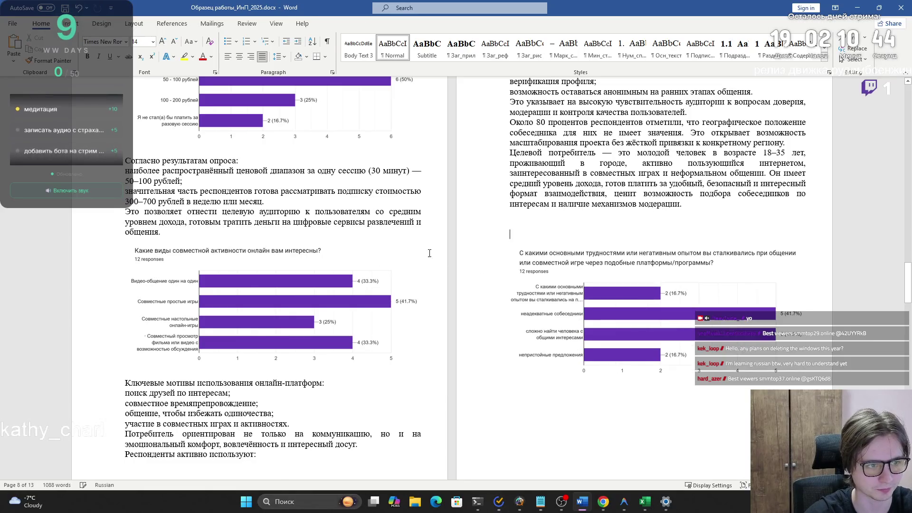
pyautogui.scroll(-2, 291, 283)
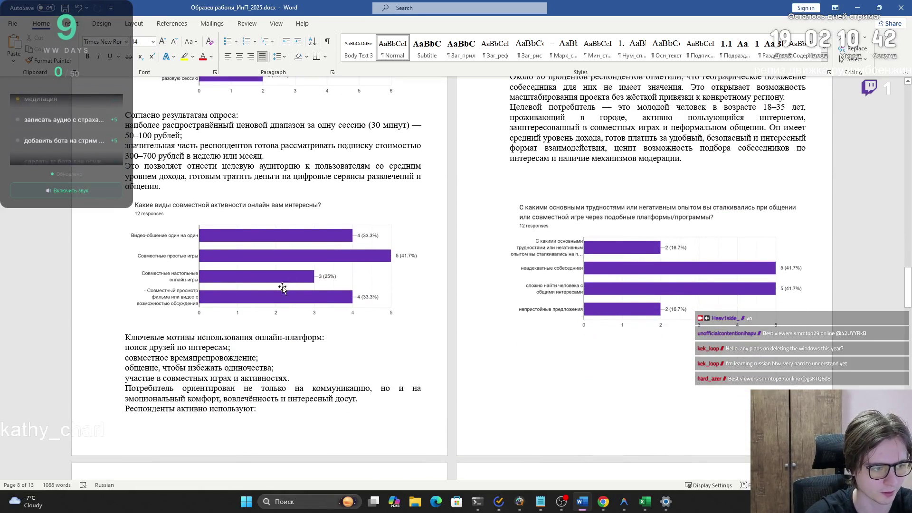
pyautogui.click(406, 296)
pyautogui.hotkey('ctrl', 'z')
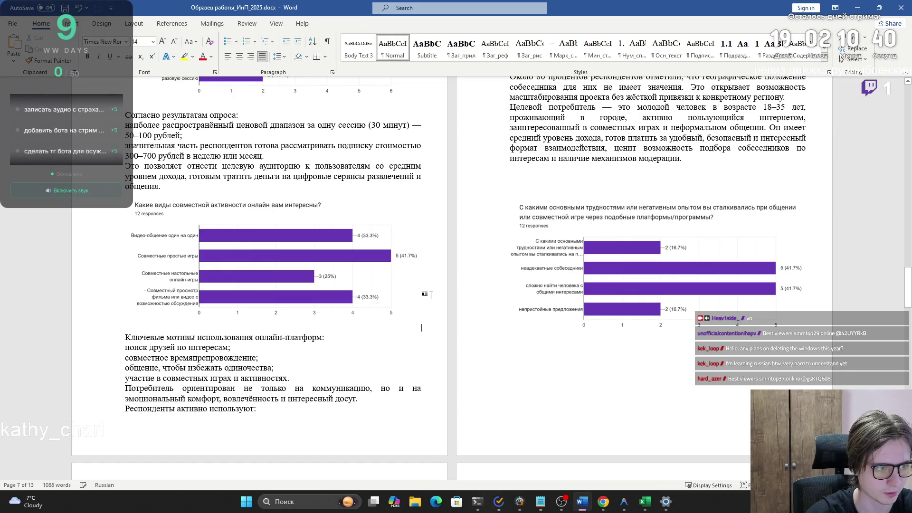
pyautogui.scroll(4, 466, 277)
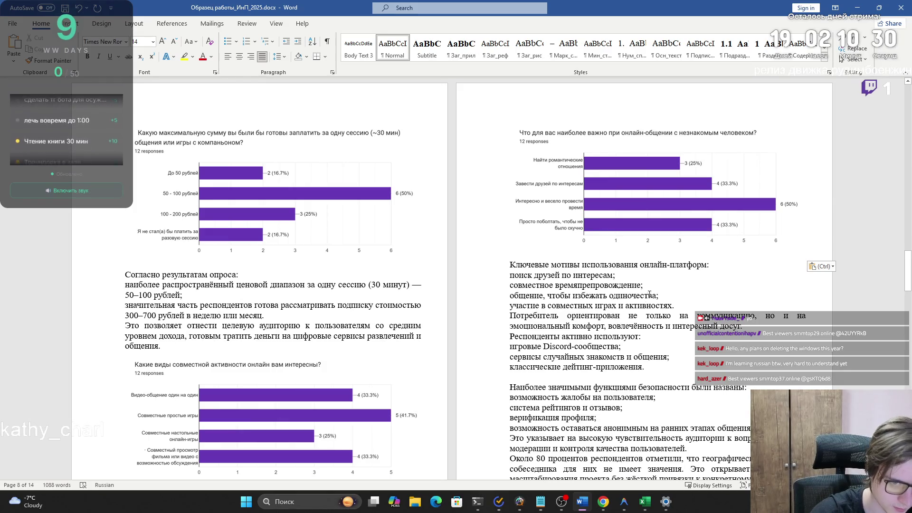
# - Move the priorities chart again, above 'Респонденты активно используют'
pyautogui.click(624, 218)
pyautogui.press('Delete')
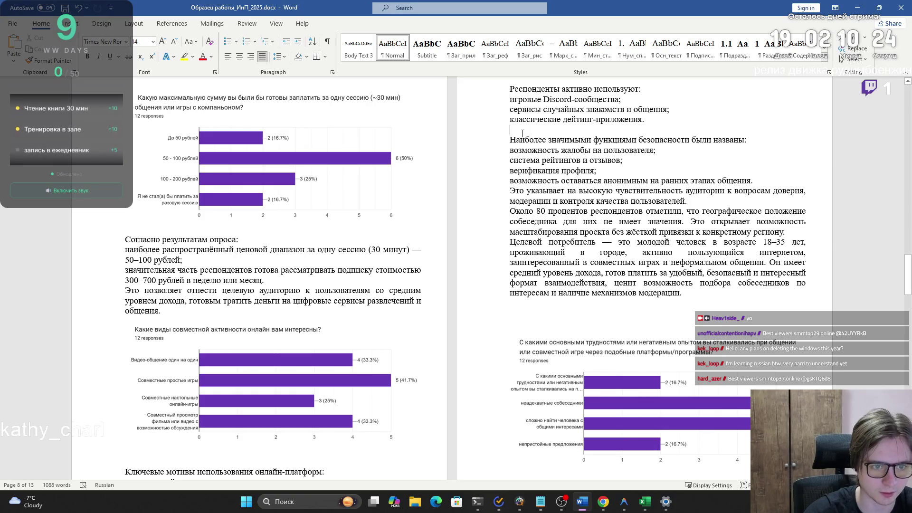
pyautogui.moveTo(743, 185); pyautogui.dragTo(532, 181)
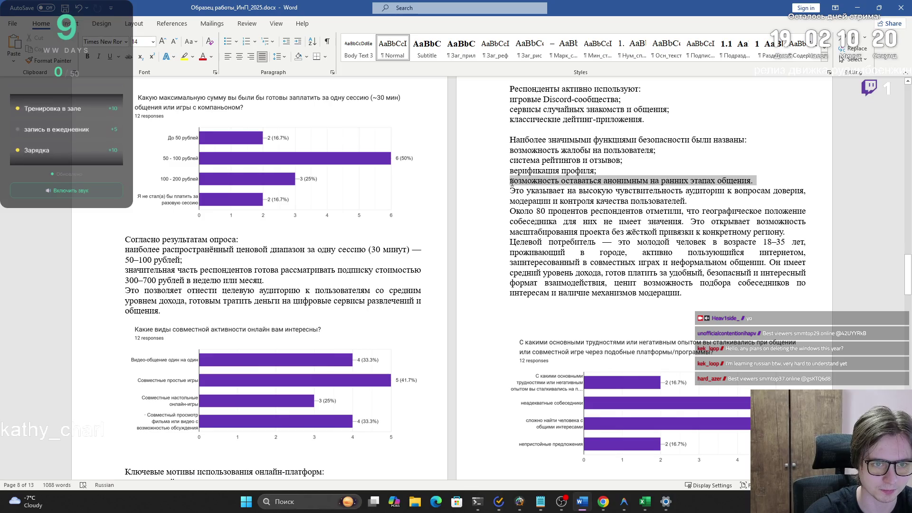
pyautogui.scroll(2, 517, 156)
pyautogui.click(514, 132)
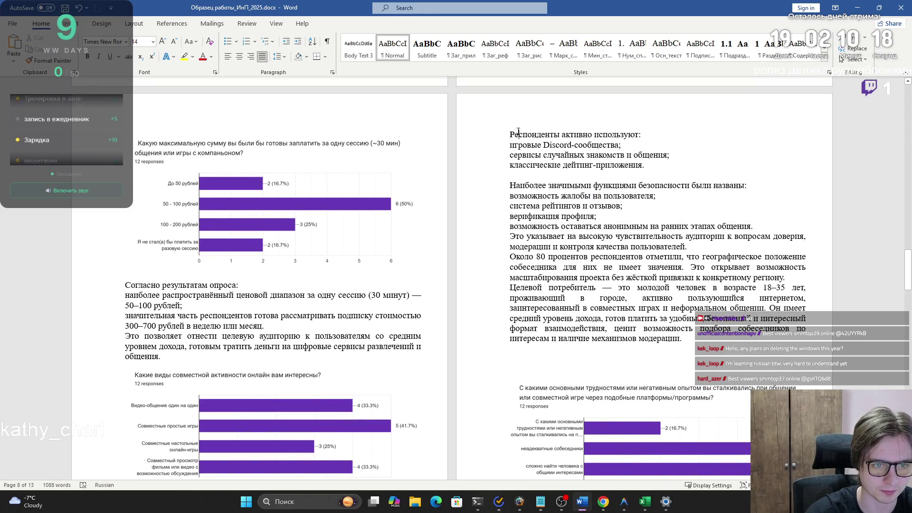
pyautogui.scroll(-5, 319, 253)
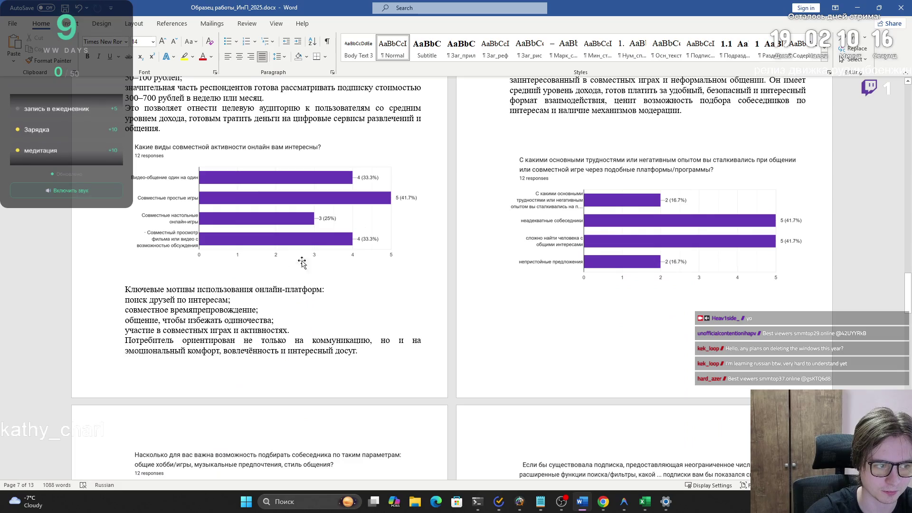
pyautogui.scroll(6, 393, 303)
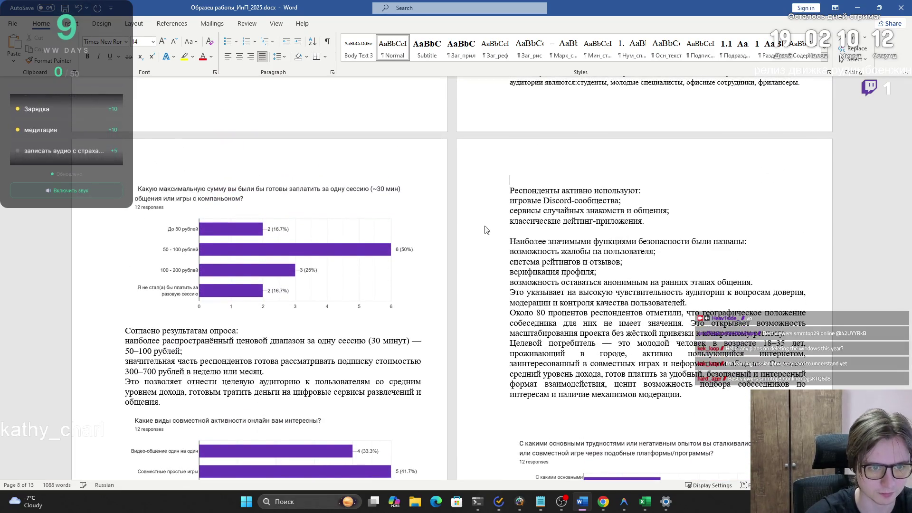
pyautogui.hotkey('ctrl', 'v')
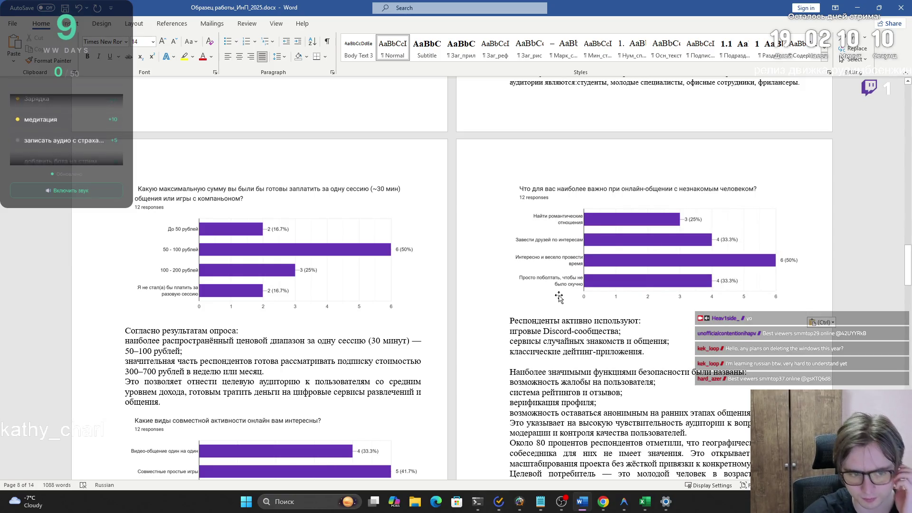
# - Paste the subscription and paid-option charts right below the session-price chart
pyautogui.click(596, 268)
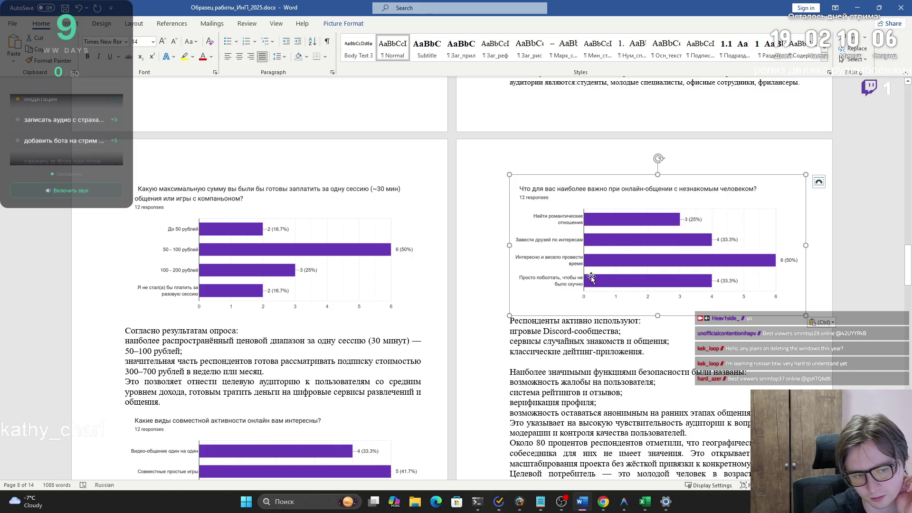
pyautogui.scroll(-5, 589, 285)
pyautogui.scroll(-5, 587, 293)
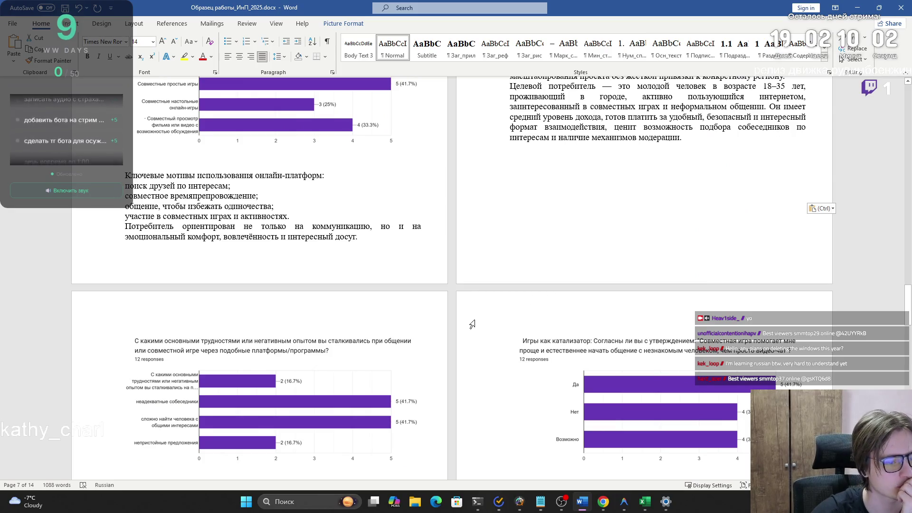
pyautogui.scroll(7, 381, 376)
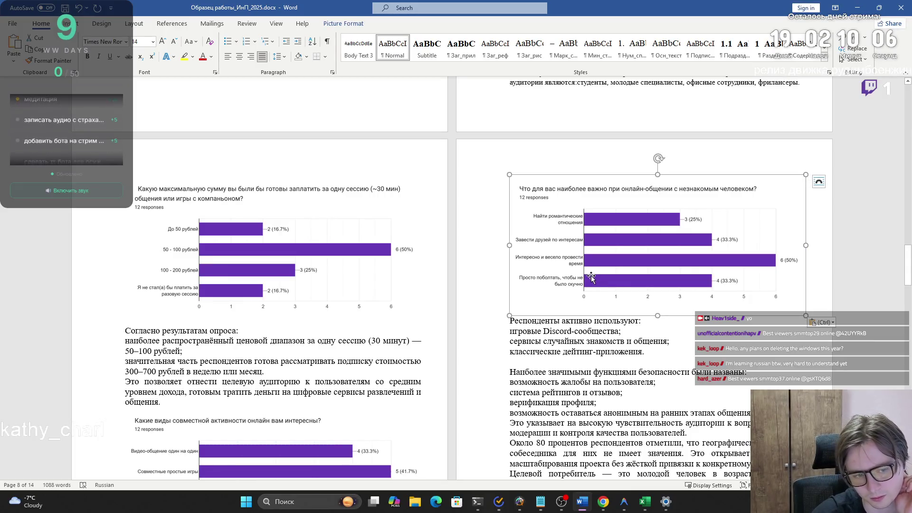
pyautogui.scroll(-6, 587, 293)
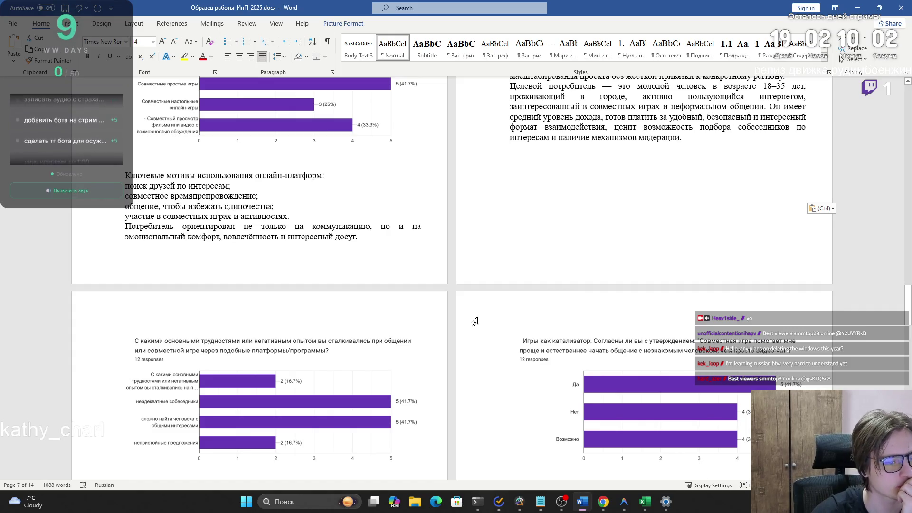
pyautogui.scroll(6, 386, 376)
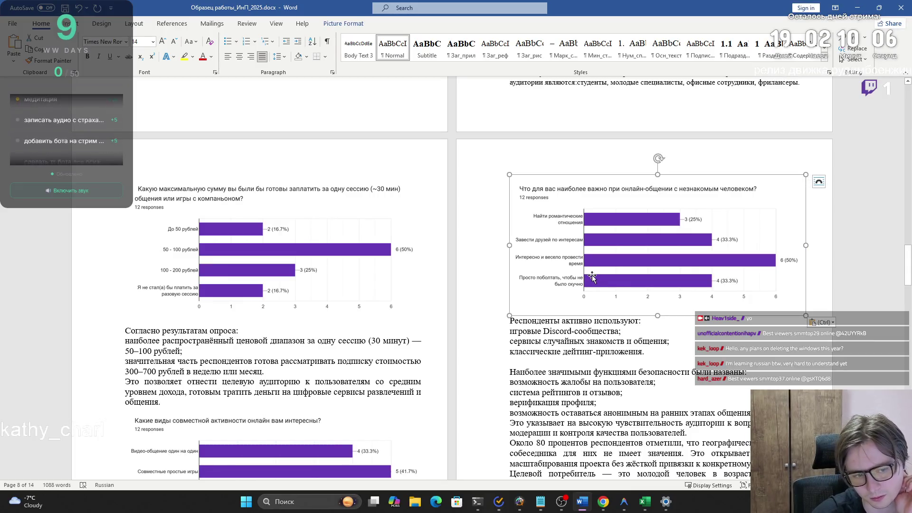
pyautogui.scroll(-6, 587, 293)
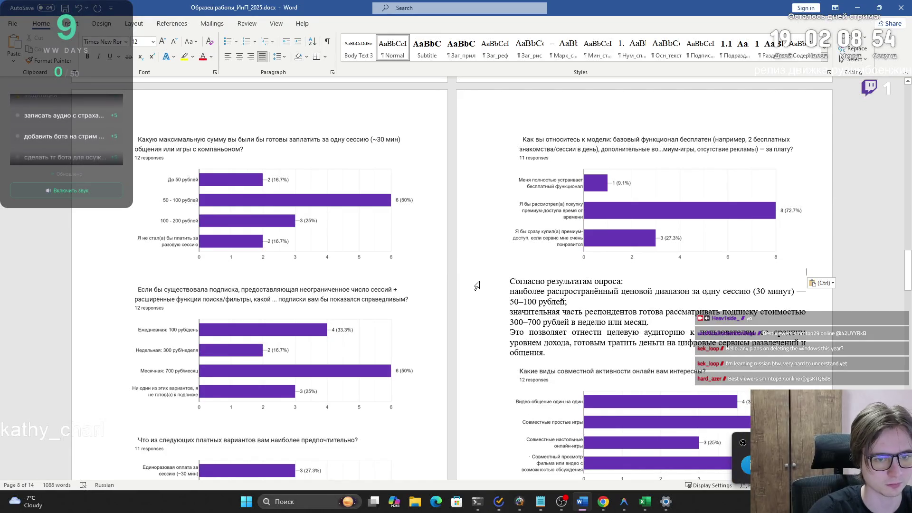
pyautogui.hotkey('ctrl', 'v')
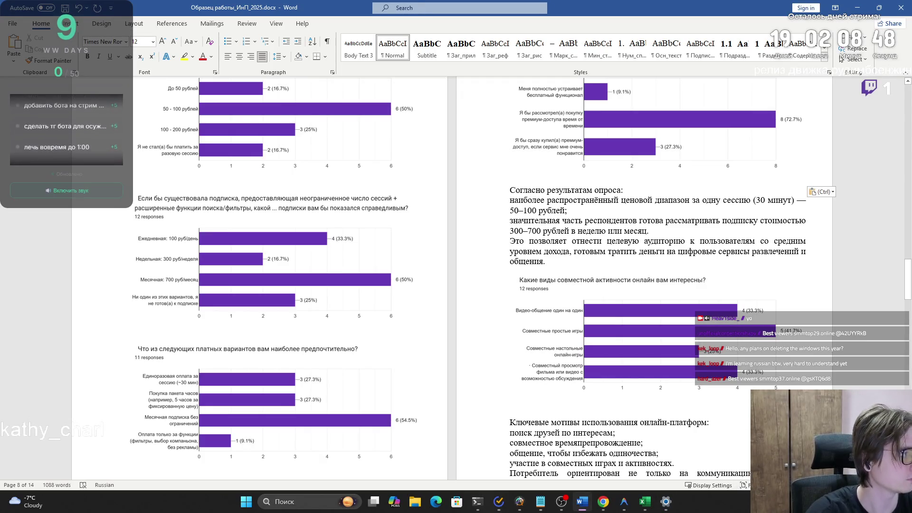
pyautogui.hotkey('alt', 'Tab')
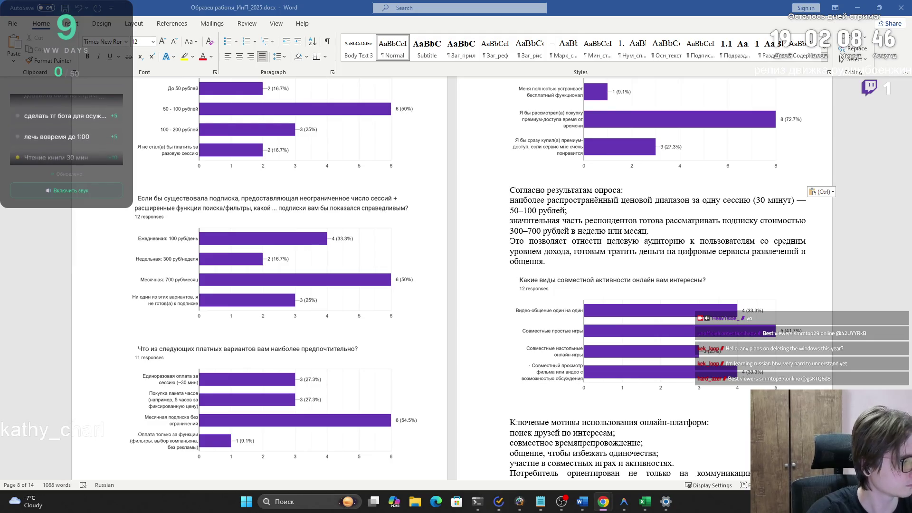
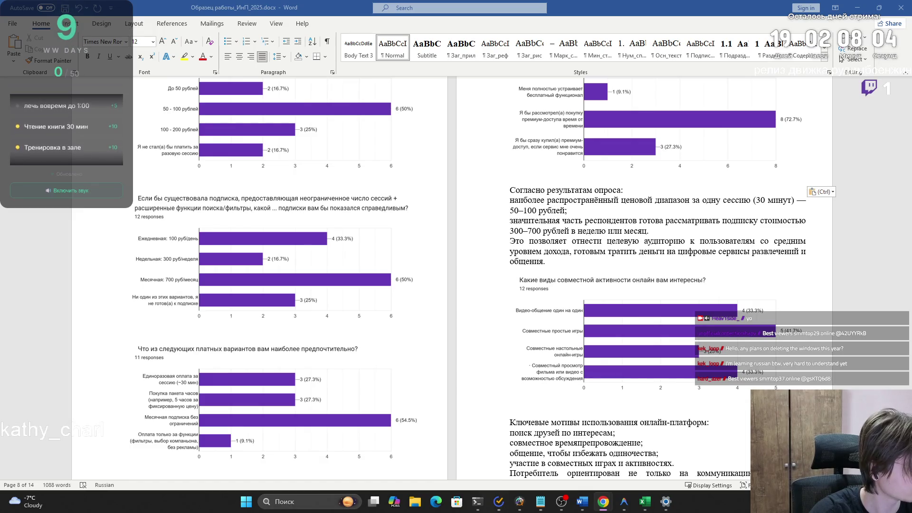
# - Cut the two survey charts and paste them after 'конкретному региону.', before Целевой потребитель
pyautogui.scroll(-4, 424, 182)
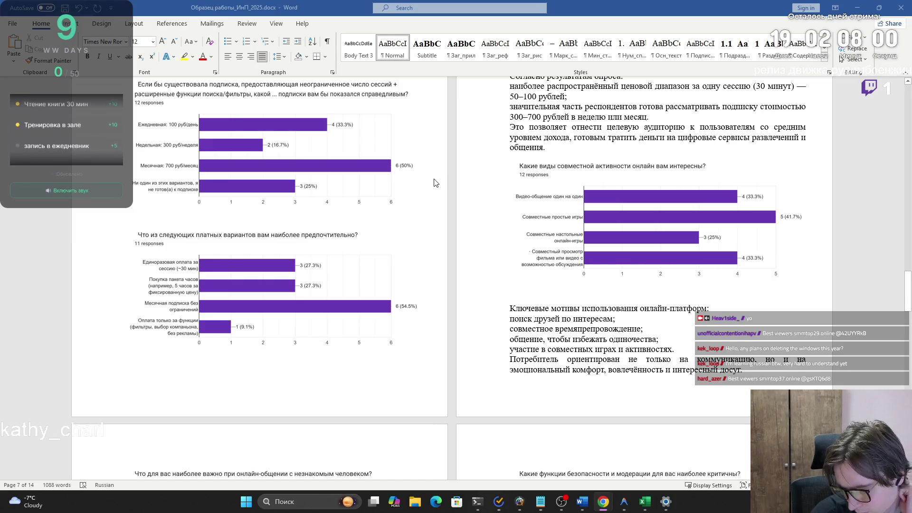
pyautogui.scroll(-5, 442, 193)
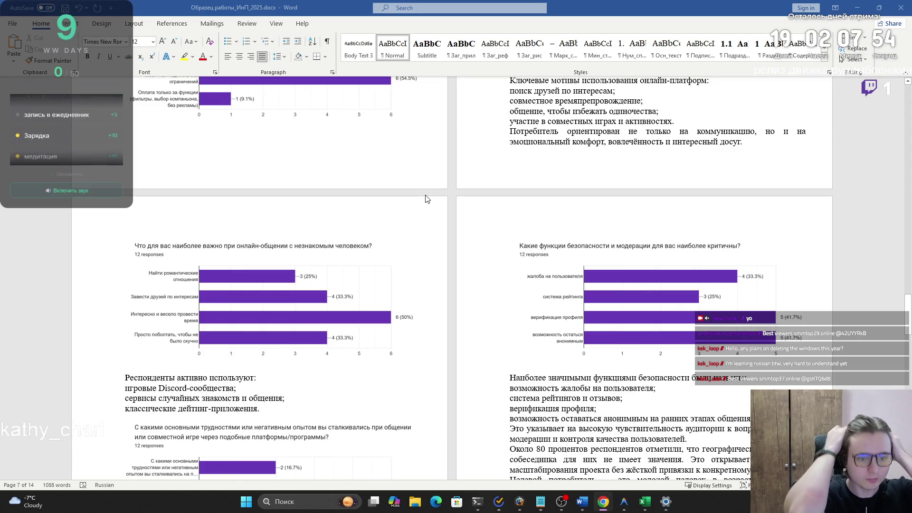
pyautogui.scroll(-1, 606, 230)
pyautogui.scroll(-5, 603, 223)
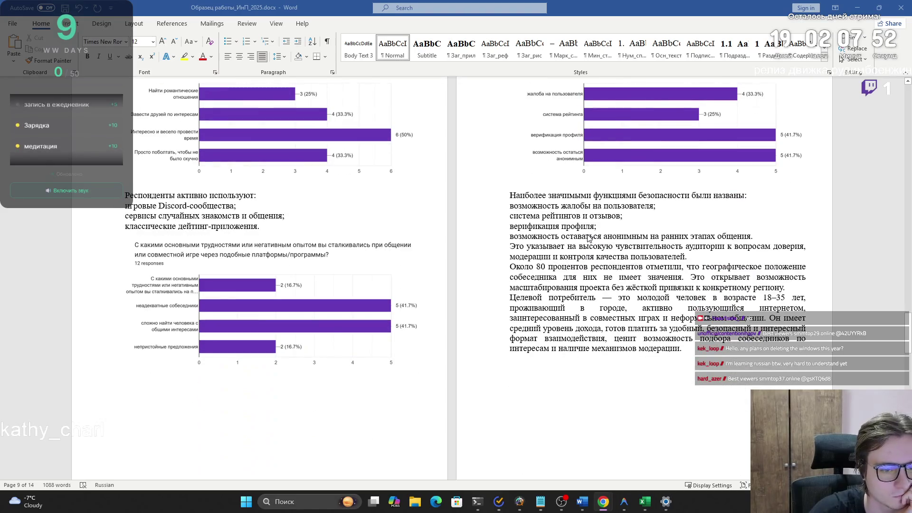
pyautogui.scroll(-7, 583, 240)
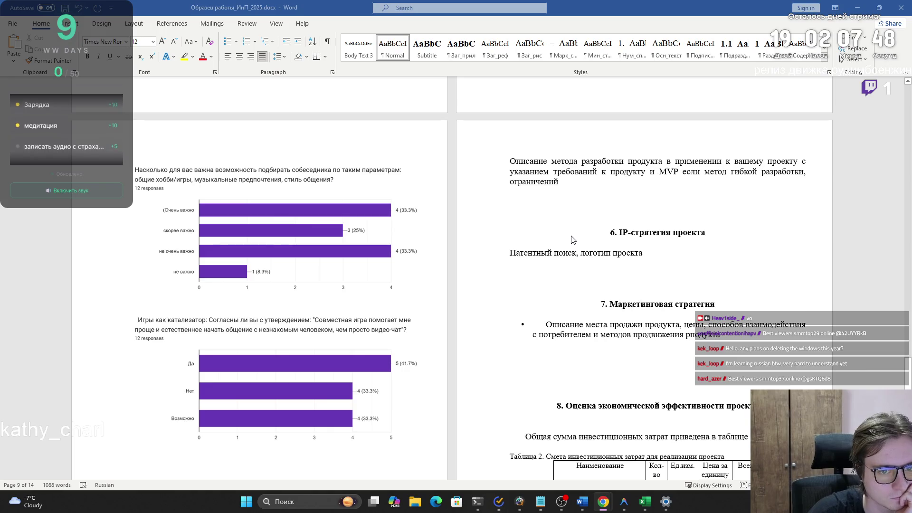
pyautogui.scroll(-2, 574, 240)
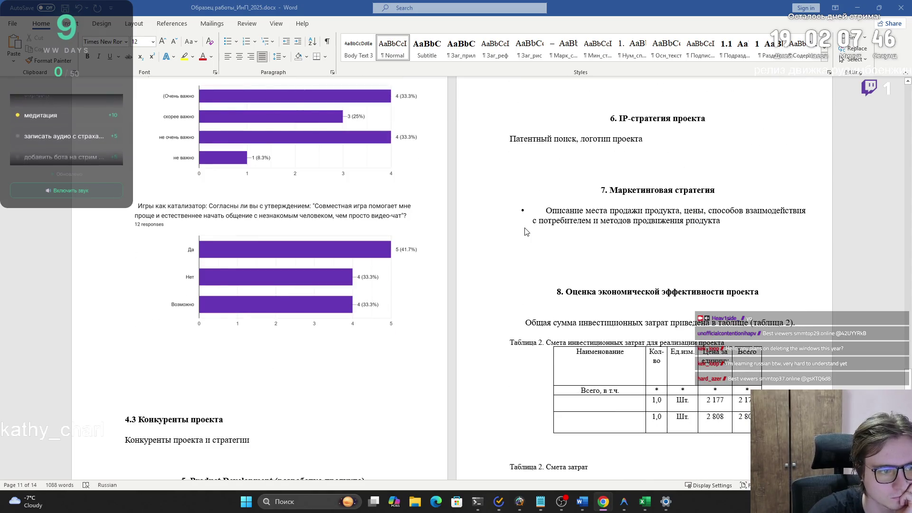
pyautogui.scroll(9, 525, 232)
pyautogui.scroll(-7, 514, 219)
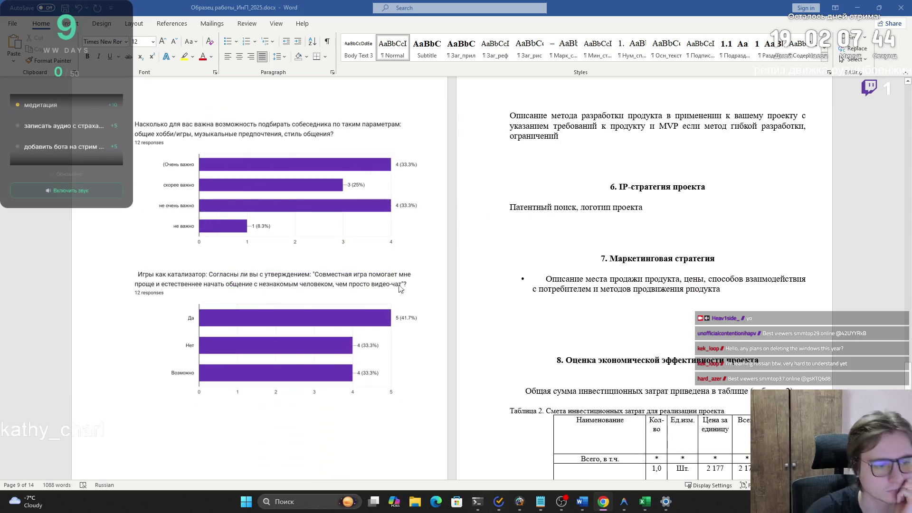
pyautogui.click(300, 204)
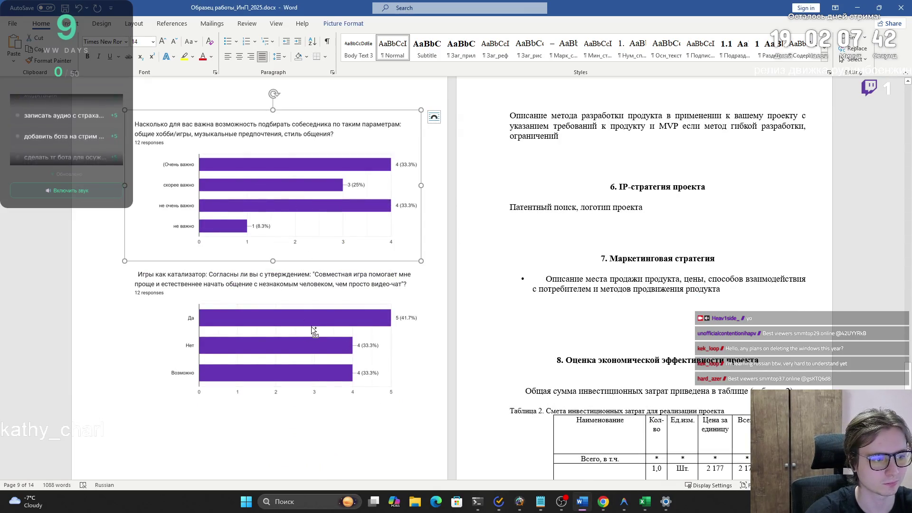
pyautogui.click(334, 271)
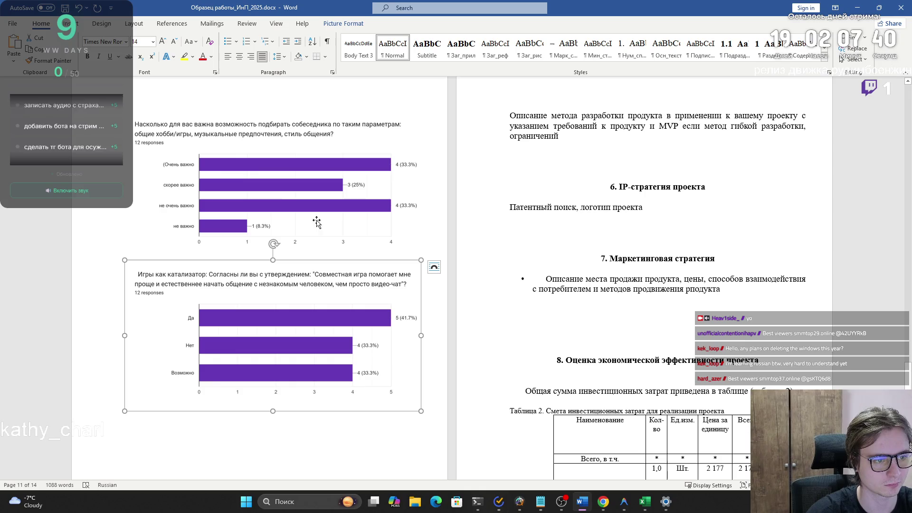
pyautogui.press('BackSpace')
pyautogui.press('BackSpace')
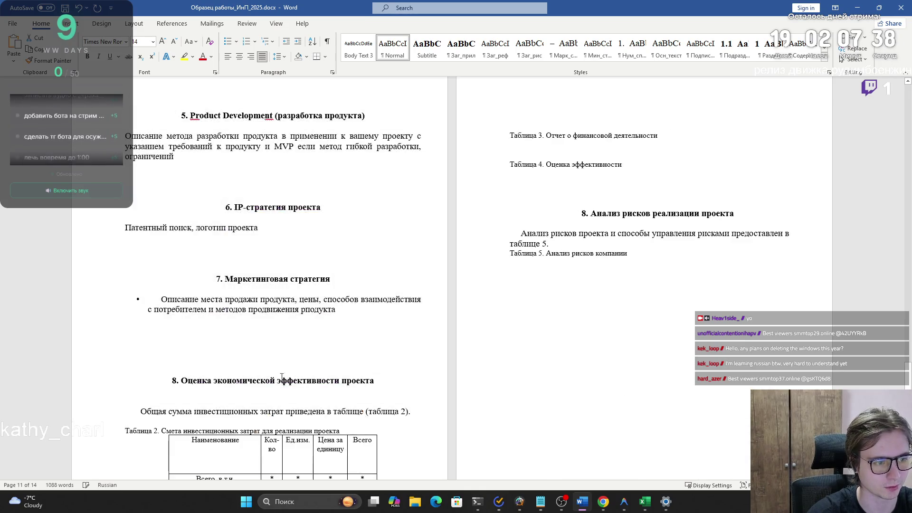
pyautogui.scroll(7, 383, 232)
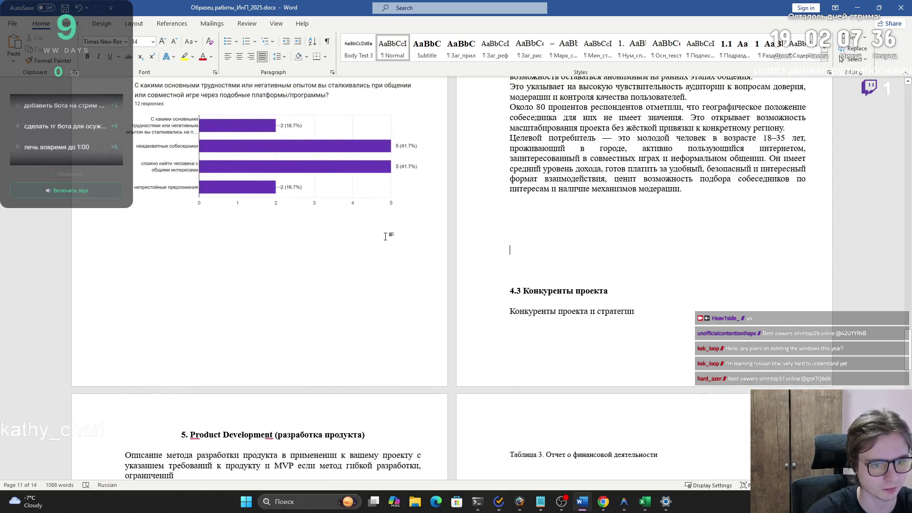
pyautogui.scroll(3, 385, 236)
pyautogui.click(795, 268)
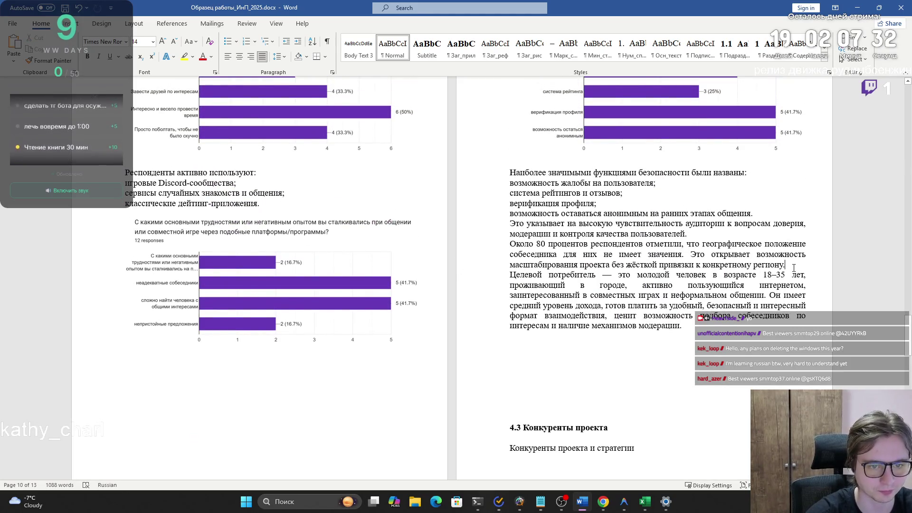
pyautogui.press('Return')
pyautogui.hotkey('ctrl', 'v')
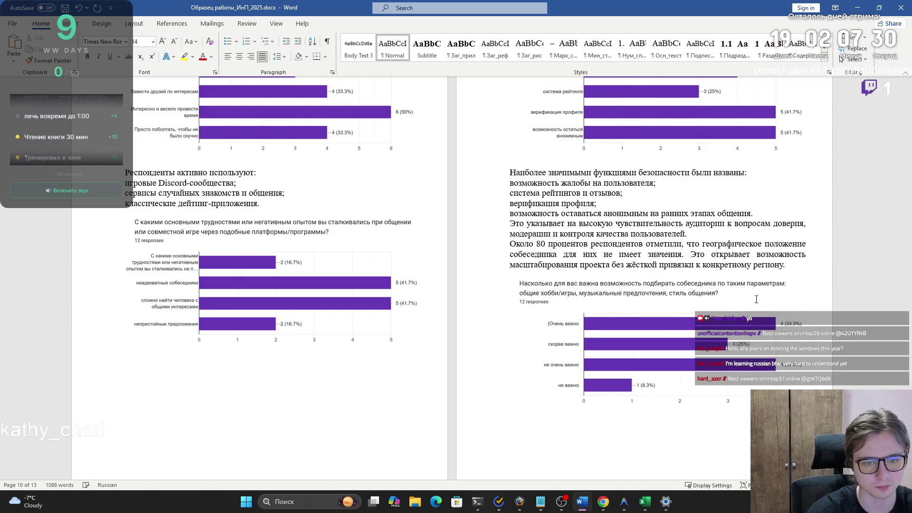
pyautogui.hotkey('ctrl', 'v')
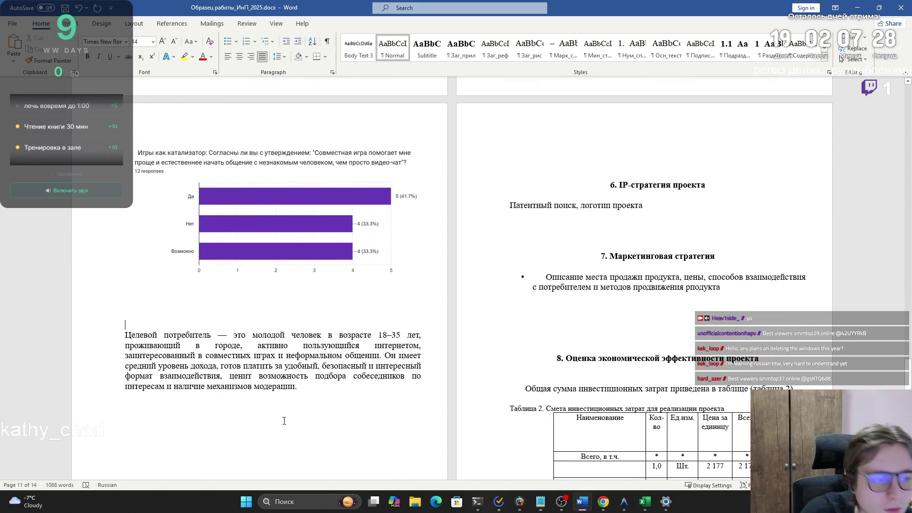
# - Select the 'Конкуренты проекта и стратегии' line and bring up the course page in Chrome
pyautogui.scroll(-3, 284, 420)
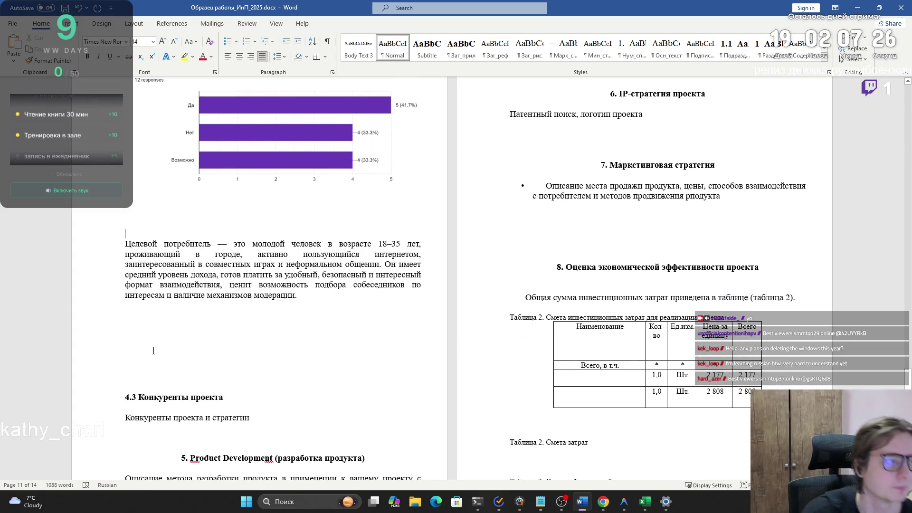
pyautogui.scroll(-1, 216, 312)
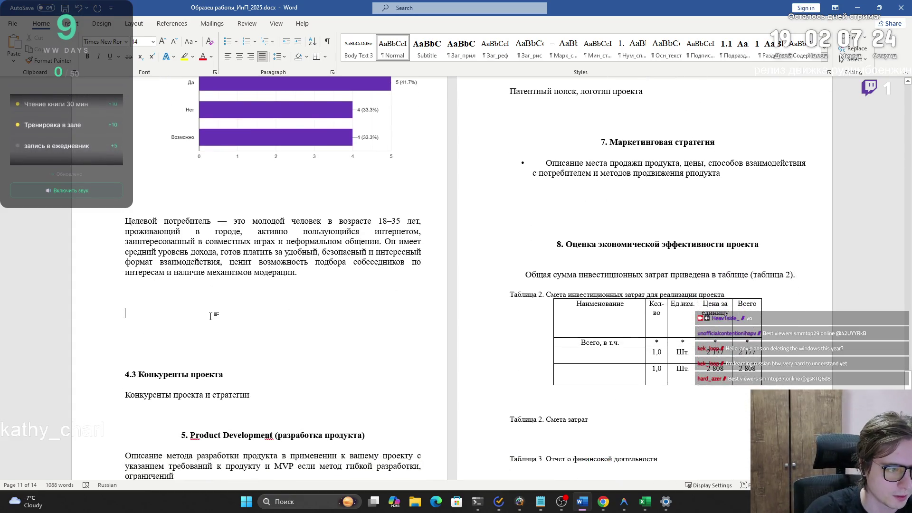
pyautogui.scroll(2, 210, 316)
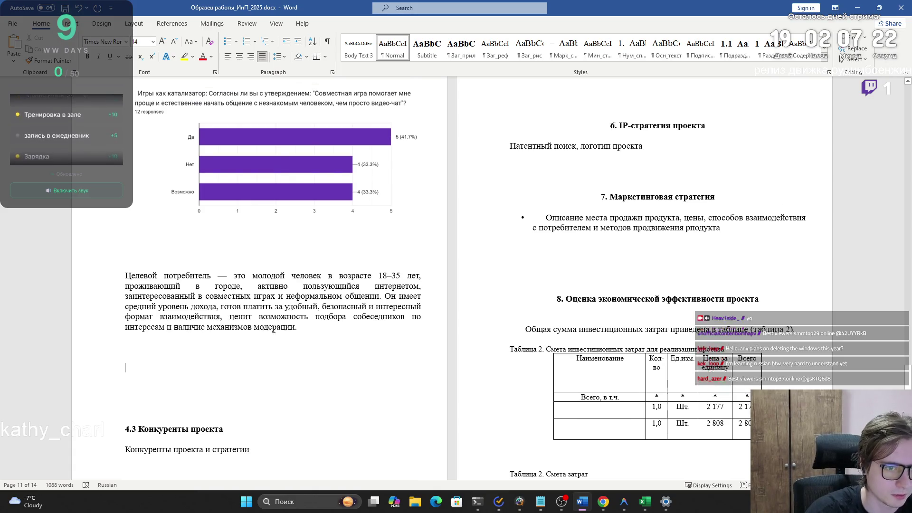
pyautogui.scroll(-5, 198, 302)
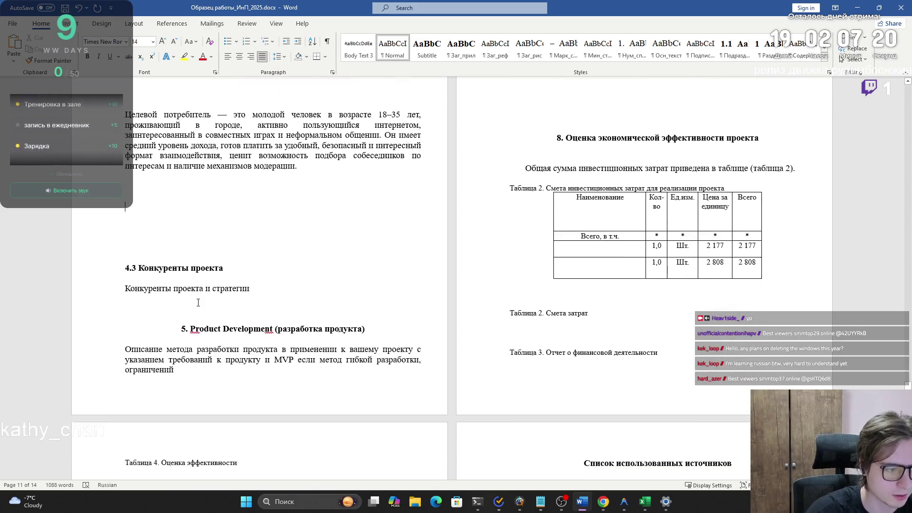
pyautogui.moveTo(125, 281); pyautogui.dragTo(250, 281)
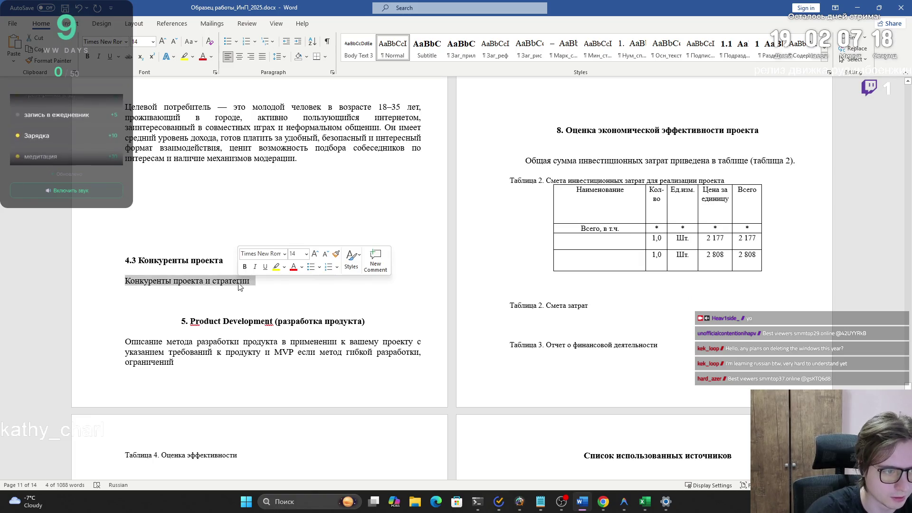
pyautogui.moveTo(603, 501)
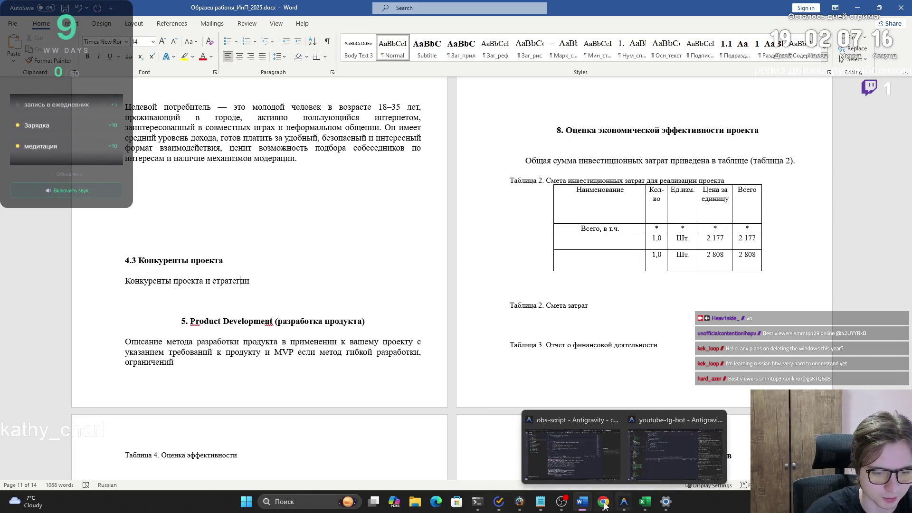
pyautogui.click(625, 470)
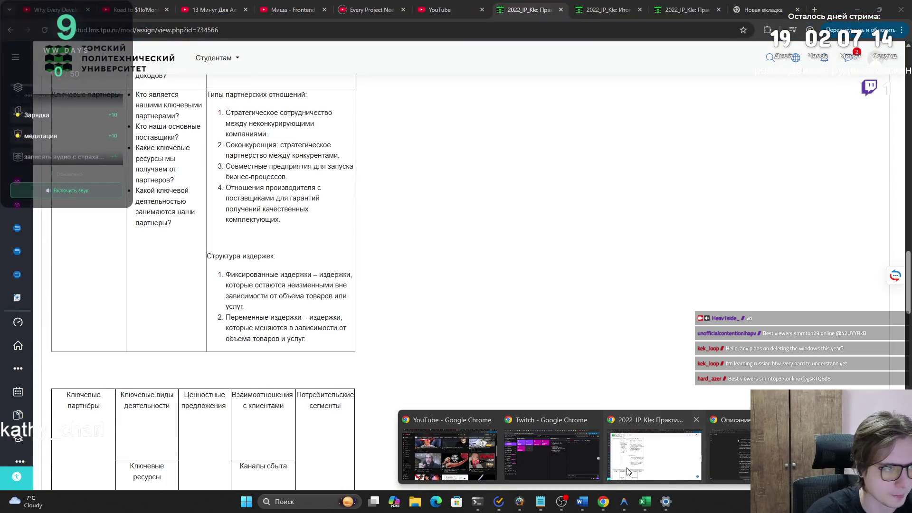
# - Go to mail.tpu.ru in the empty new tab
pyautogui.hotkey('ctrl', '9')
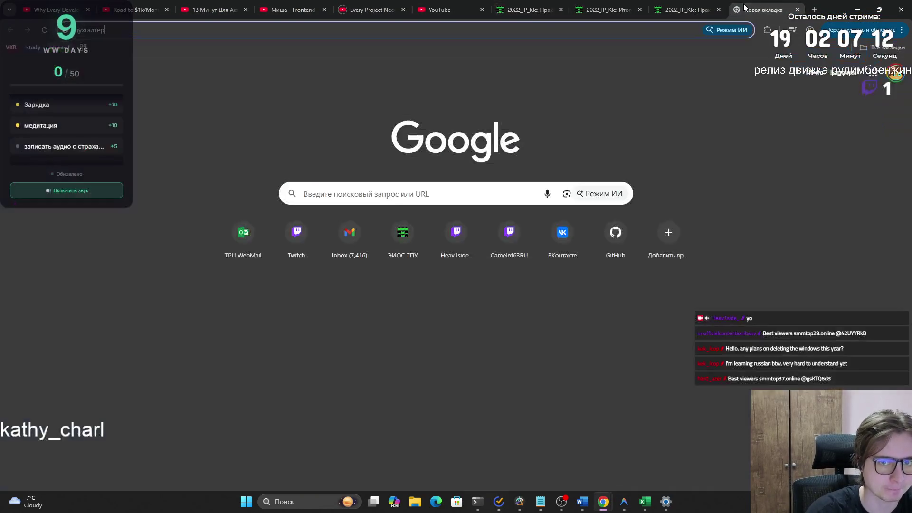
pyautogui.write('mail.tpu.ru')
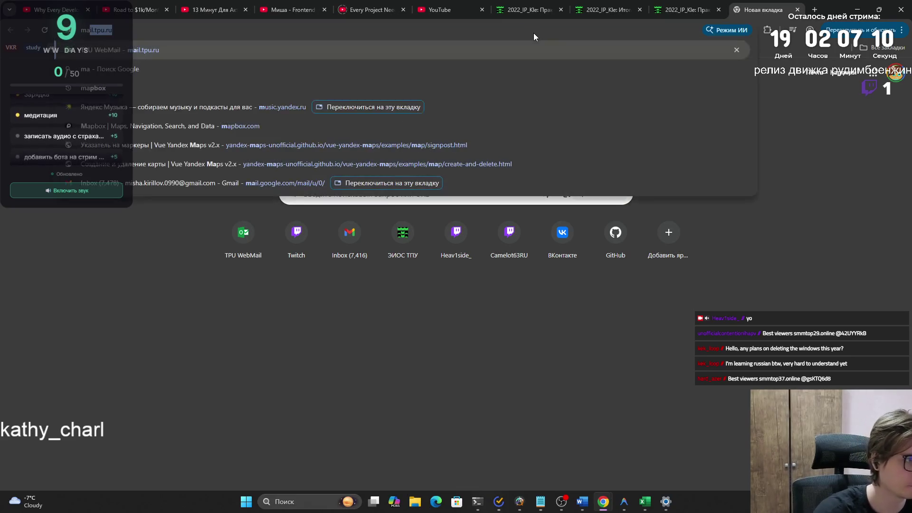
pyautogui.press('Return')
# - Submit the mail account username and retry loading the unreachable ex2.tpu.ru server page
pyautogui.click(433, 199)
pyautogui.write('myk14')
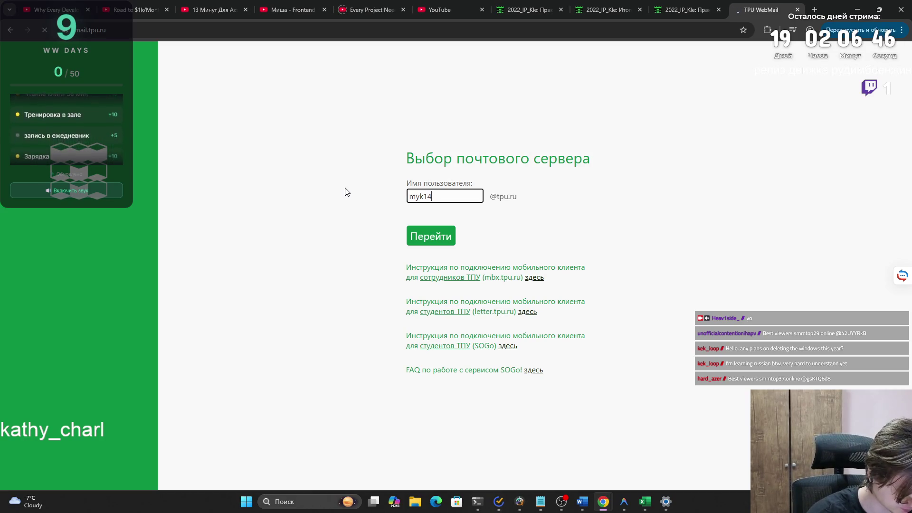
pyautogui.press('F5')
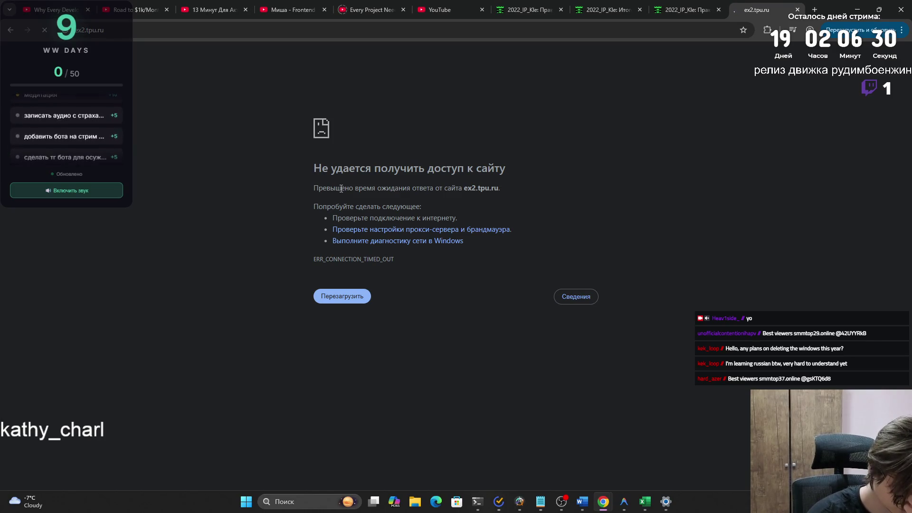
pyautogui.click(350, 300)
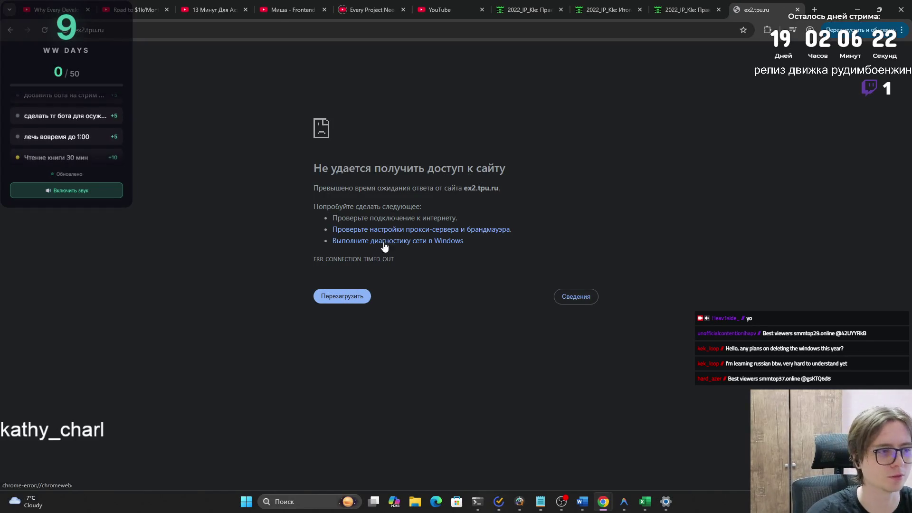
pyautogui.click(624, 504)
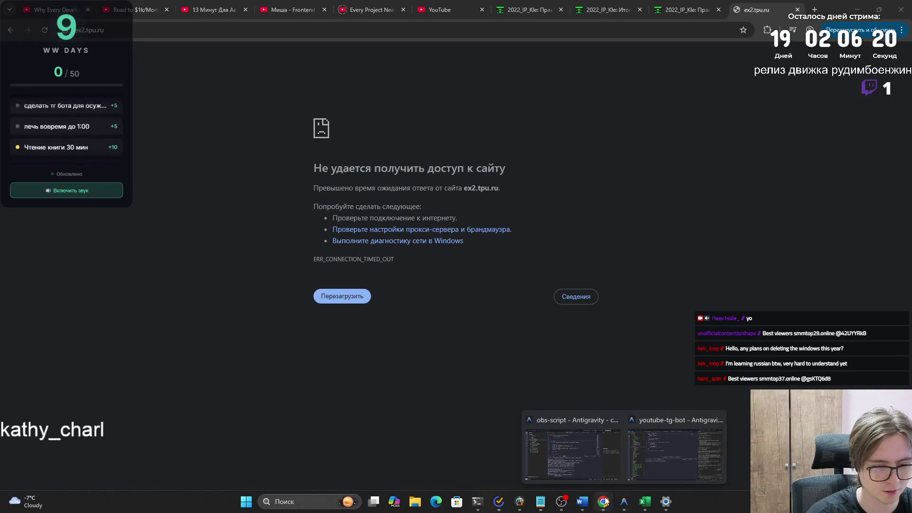
pyautogui.click(515, 507)
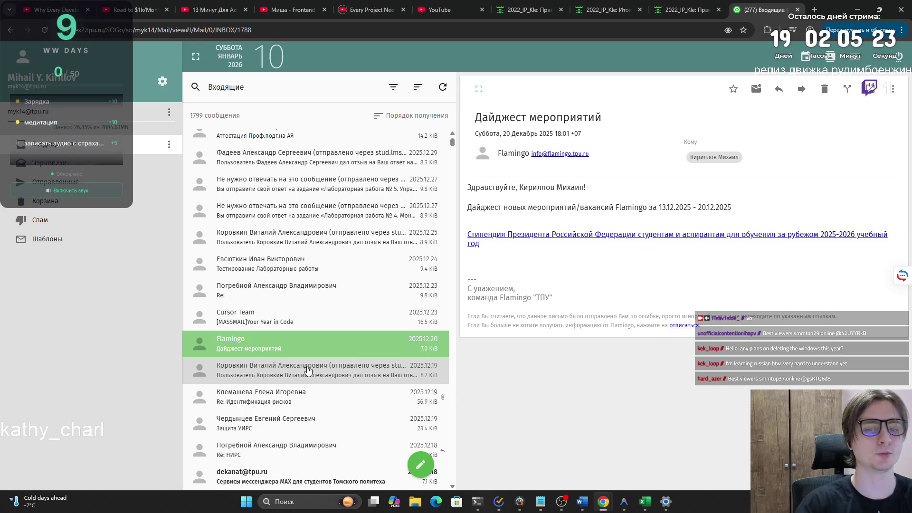
# - Open the 19 December feedback message and view its Идентификация_рисков_проект attachment
pyautogui.click(309, 371)
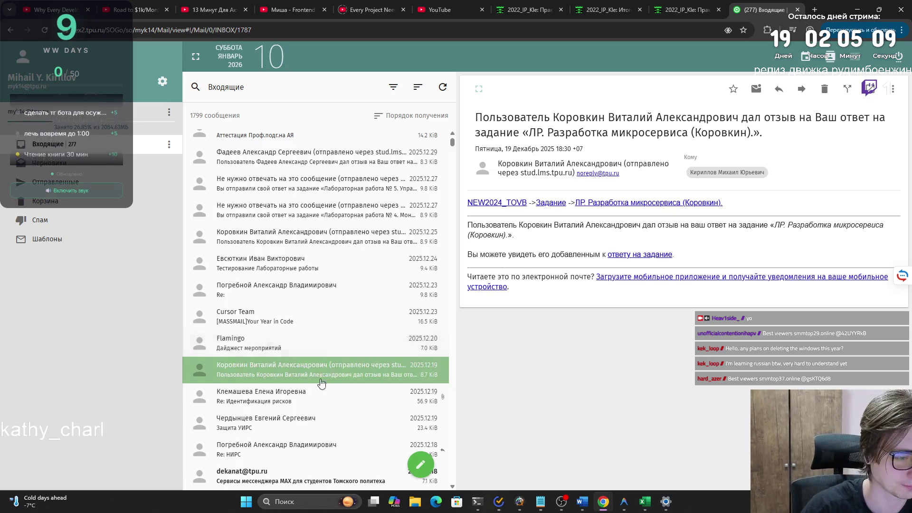
pyautogui.scroll(-2, 311, 364)
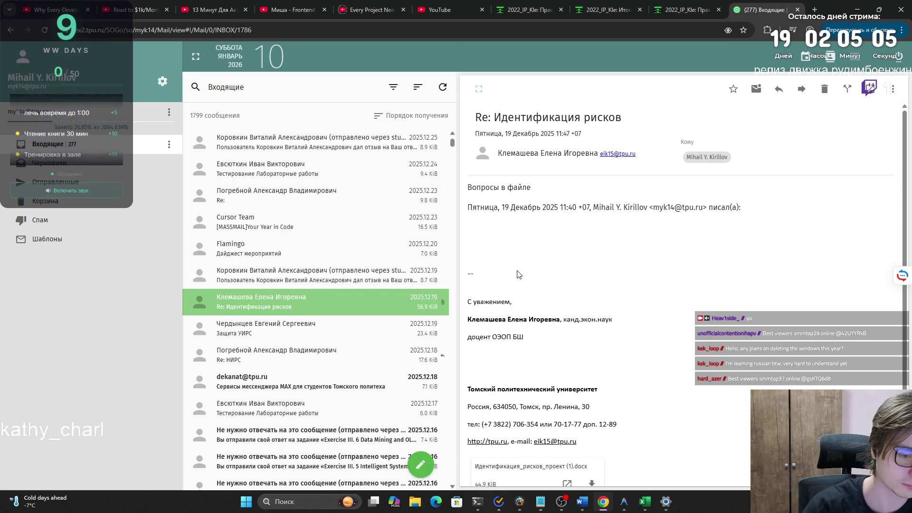
pyautogui.click(591, 482)
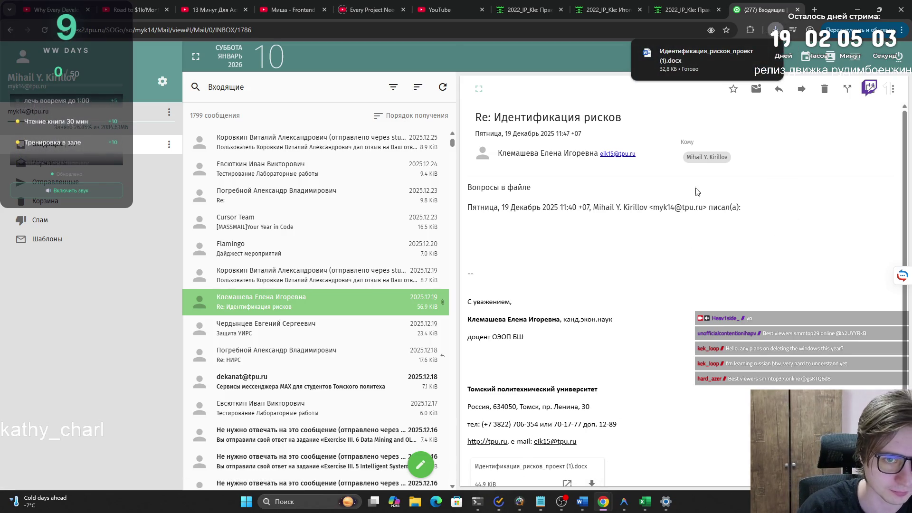
pyautogui.click(677, 55)
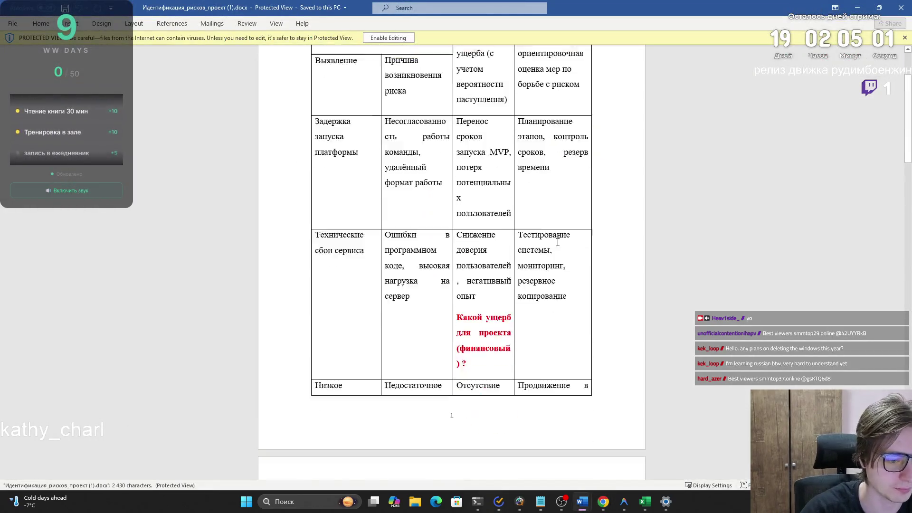
pyautogui.scroll(-8, 558, 243)
pyautogui.scroll(-10, 907, 174)
pyautogui.click(857, 8)
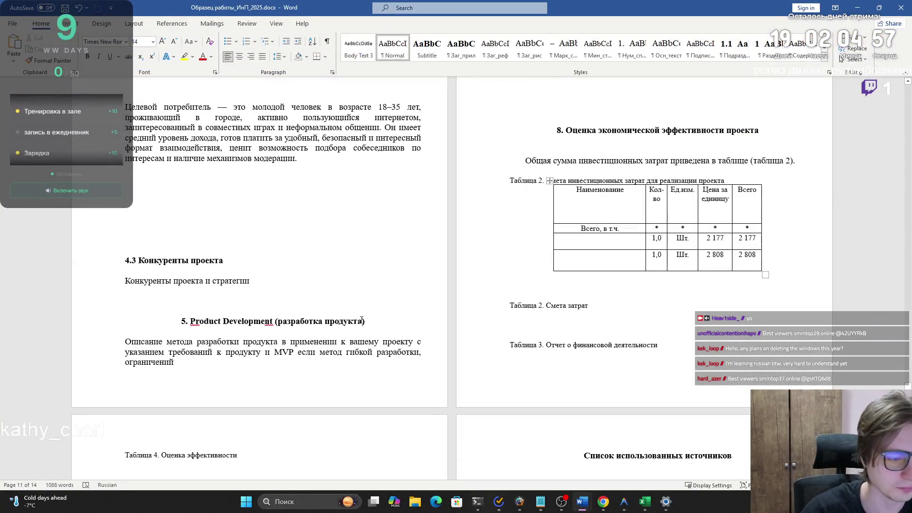
# - Back in the webmail inbox, step through messages down to the Exercise III.4 submission notice
pyautogui.moveTo(602, 502)
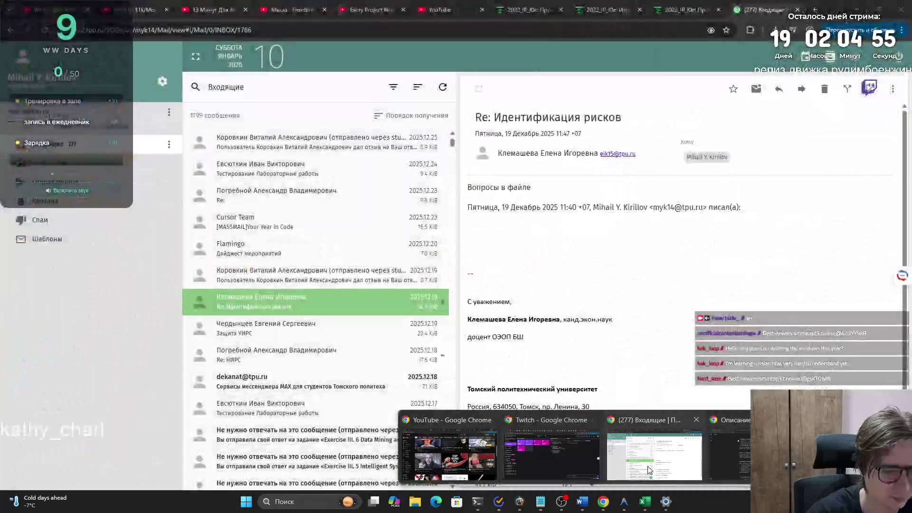
pyautogui.click(679, 451)
pyautogui.press('Down')
pyautogui.press('Down')
pyautogui.press('Down')
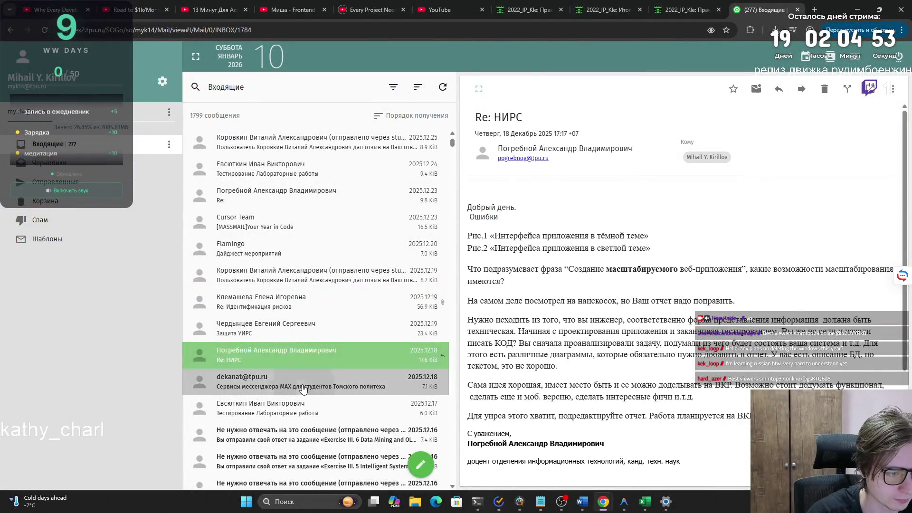
pyautogui.click(302, 367)
pyautogui.press('Down')
pyautogui.click(302, 354)
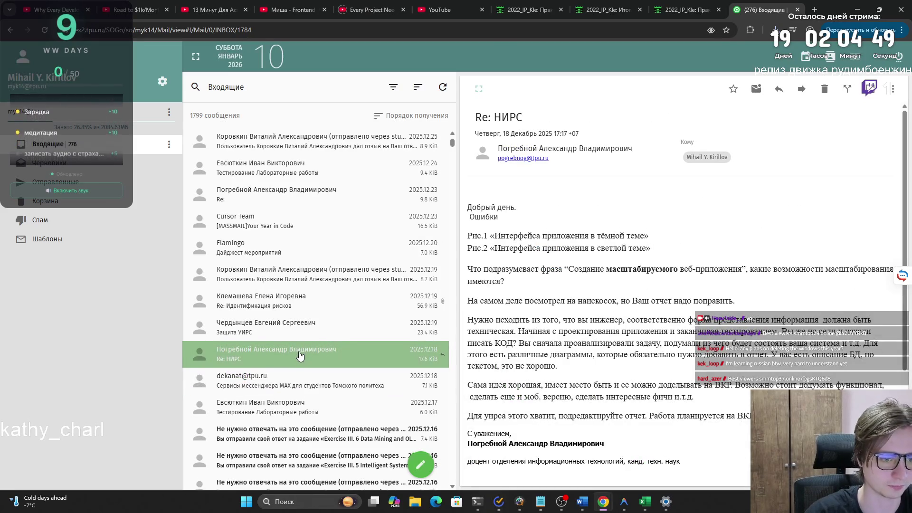
pyautogui.scroll(-3, 303, 353)
pyautogui.click(304, 292)
pyautogui.press('Down')
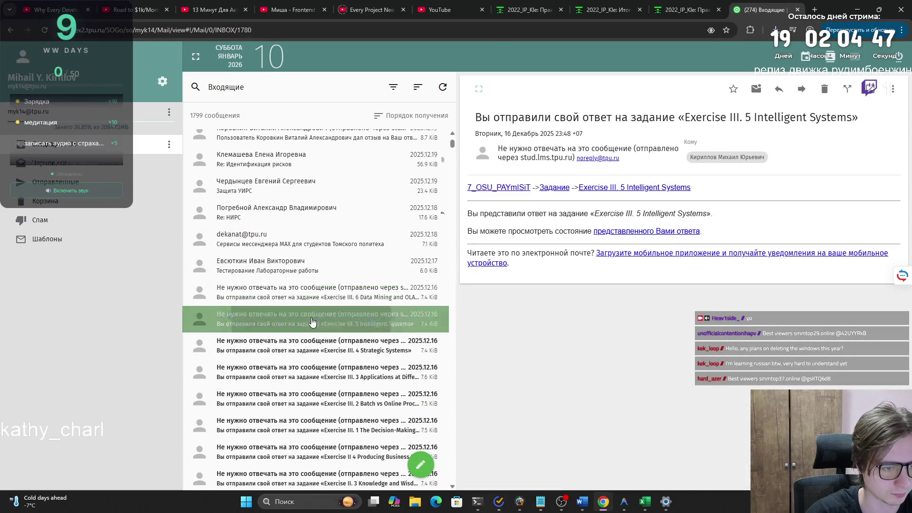
pyautogui.press('Down')
# - Open the 21 November competitors assignment notice and follow its link into a new tab
pyautogui.scroll(-3, 309, 359)
pyautogui.scroll(-4, 310, 359)
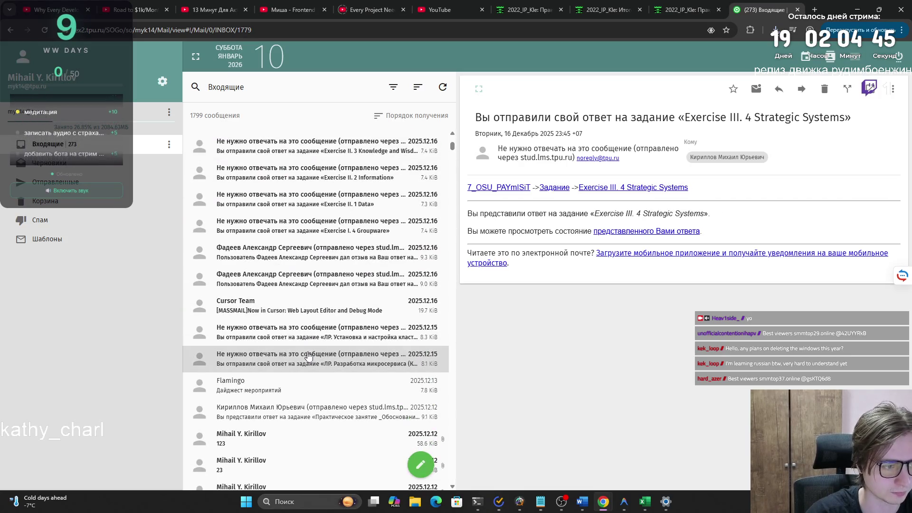
pyautogui.scroll(-4, 310, 379)
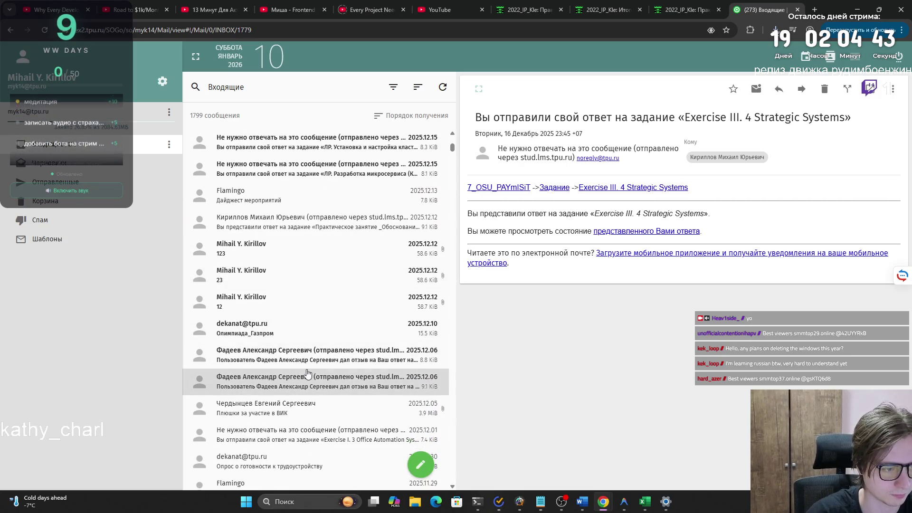
pyautogui.scroll(-1, 315, 413)
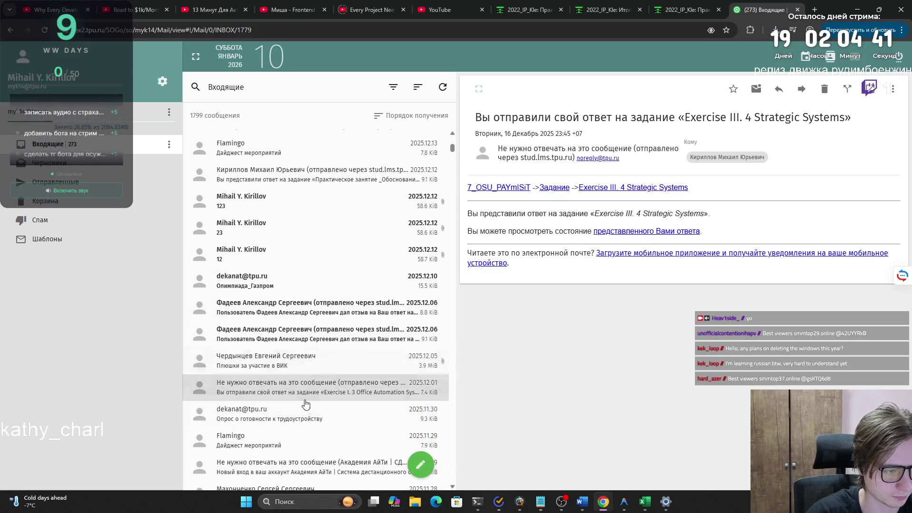
pyautogui.scroll(-1, 306, 402)
pyautogui.scroll(-2, 297, 405)
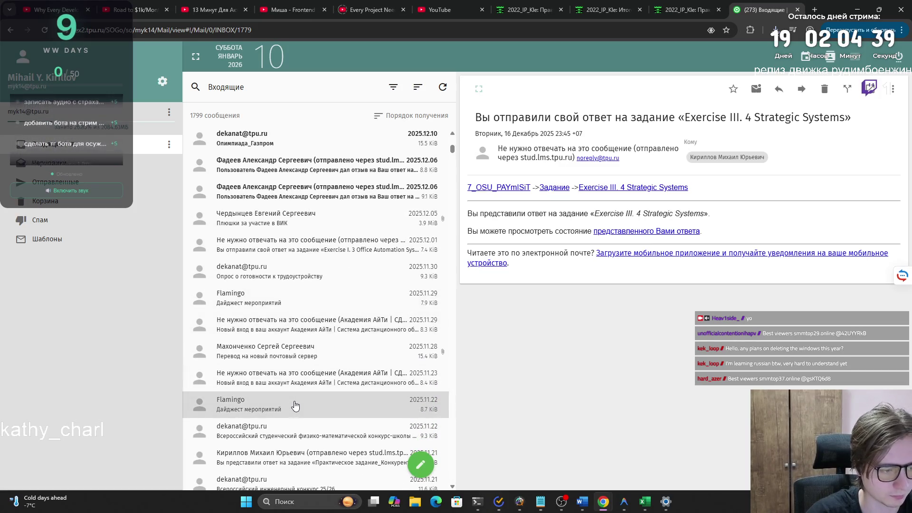
pyautogui.scroll(-2, 295, 405)
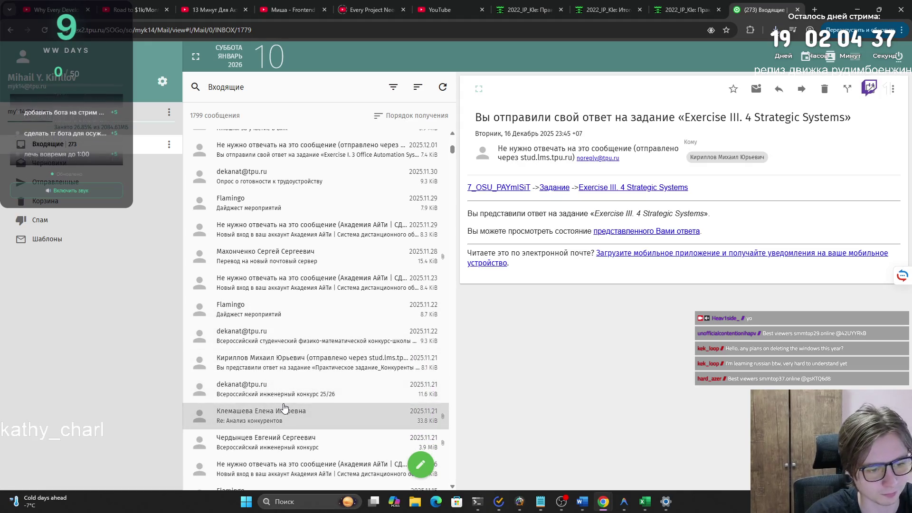
pyautogui.click(284, 362)
pyautogui.click(603, 248)
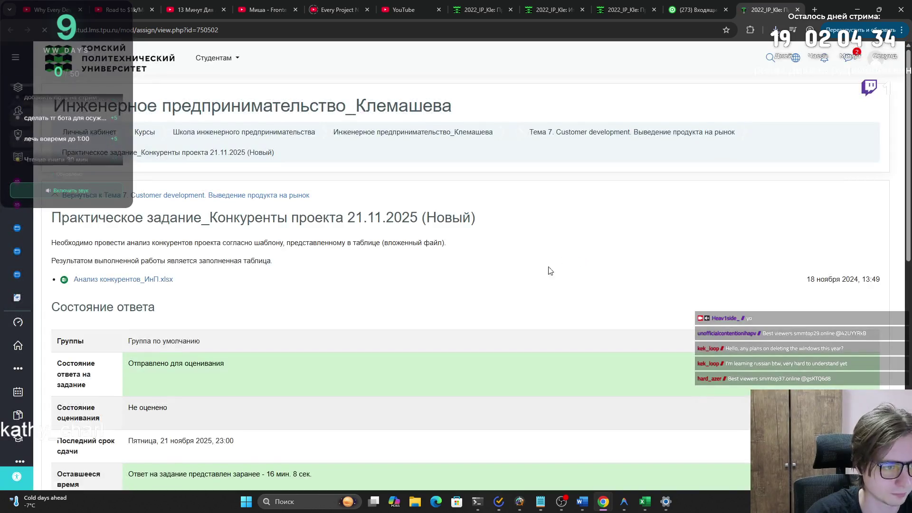
# - Download the submitted .xlsx from Moodle and review its competitor matrix and strategy table in Excel
pyautogui.scroll(-6, 523, 270)
pyautogui.click(258, 256)
pyautogui.click(668, 59)
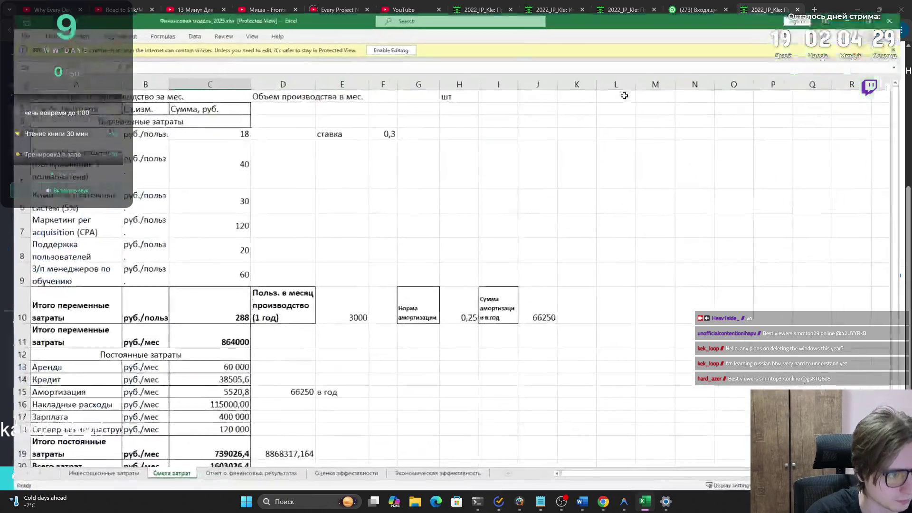
pyautogui.scroll(-4, 511, 186)
pyautogui.scroll(7, 504, 188)
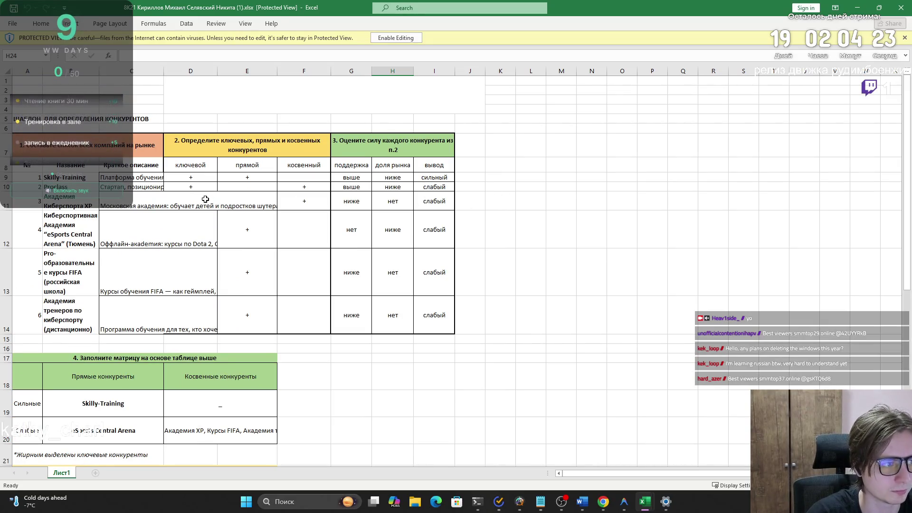
pyautogui.scroll(-4, 190, 208)
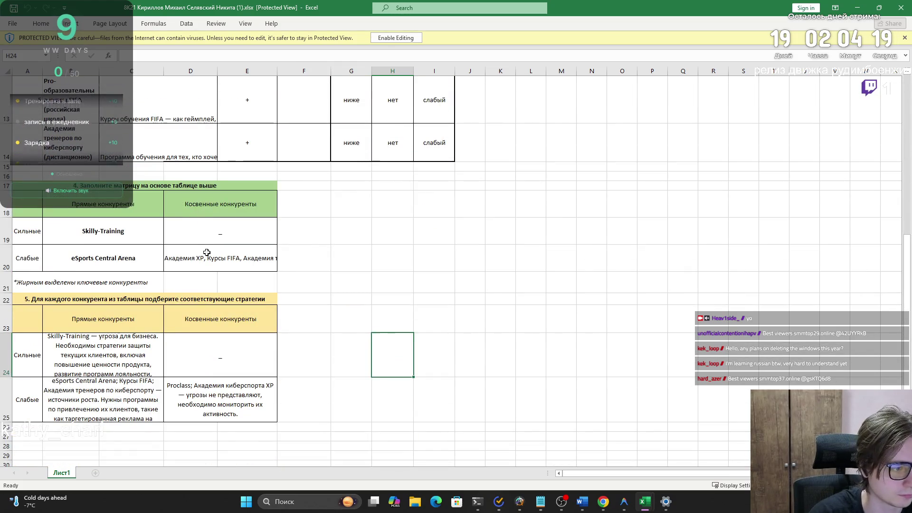
pyautogui.moveTo(602, 502)
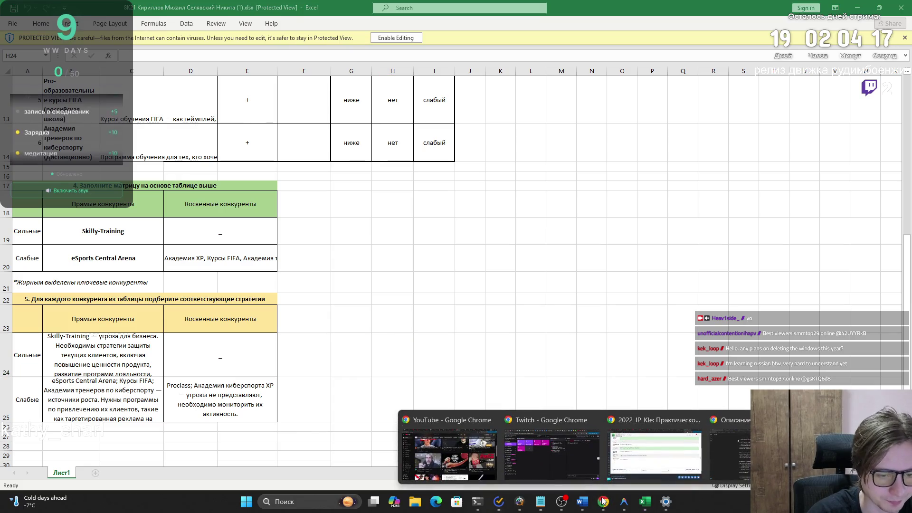
pyautogui.click(619, 470)
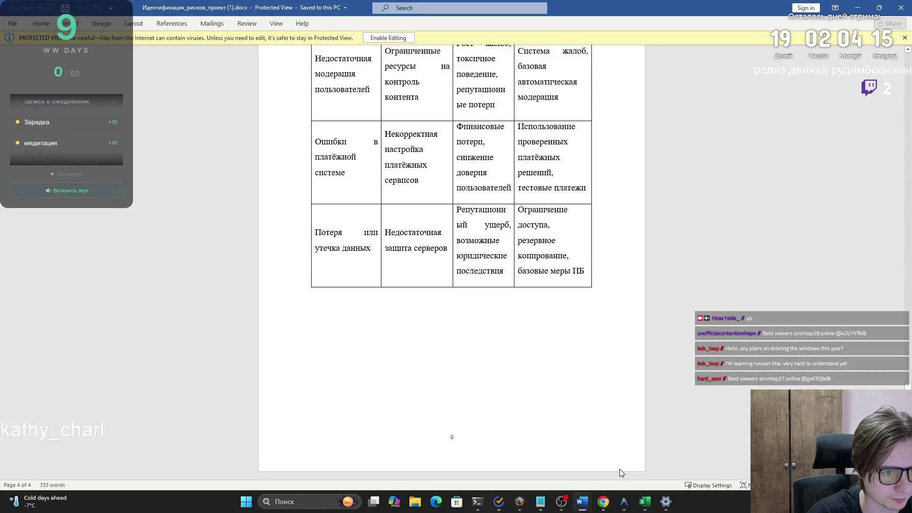
# - Switch to the Образец работы_ИнП_2025 report showing section 4.3 Конкуренты проекта
pyautogui.click(508, 430)
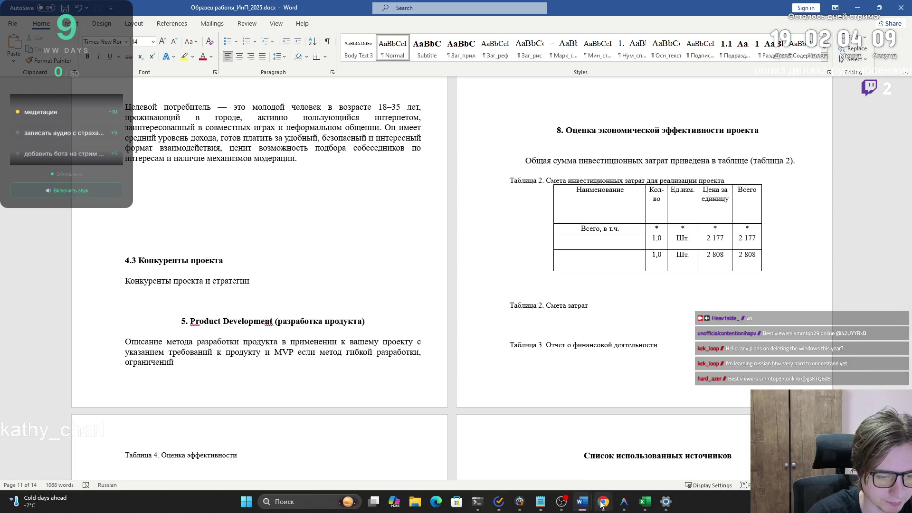
# - In the competitor-analysis workbook, select the strong and weak strategy rows B24:D25
pyautogui.moveTo(584, 504)
pyautogui.moveTo(644, 502)
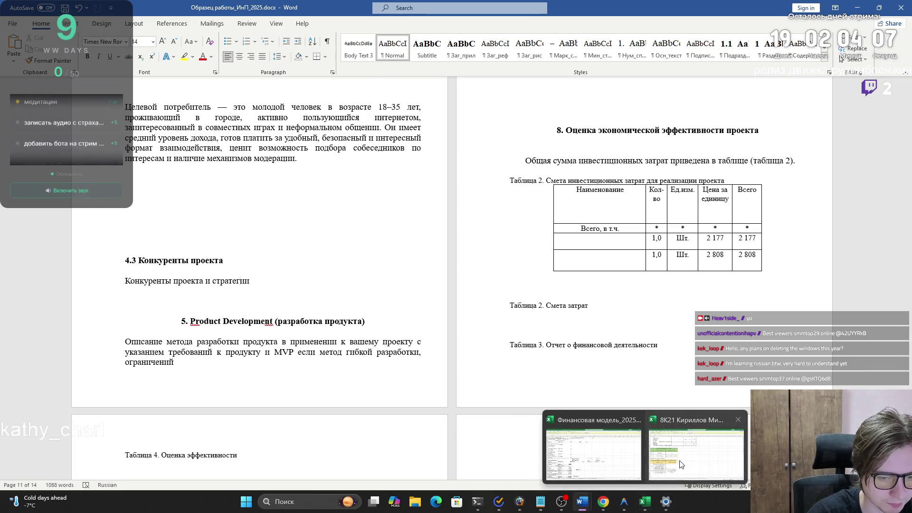
pyautogui.click(807, 447)
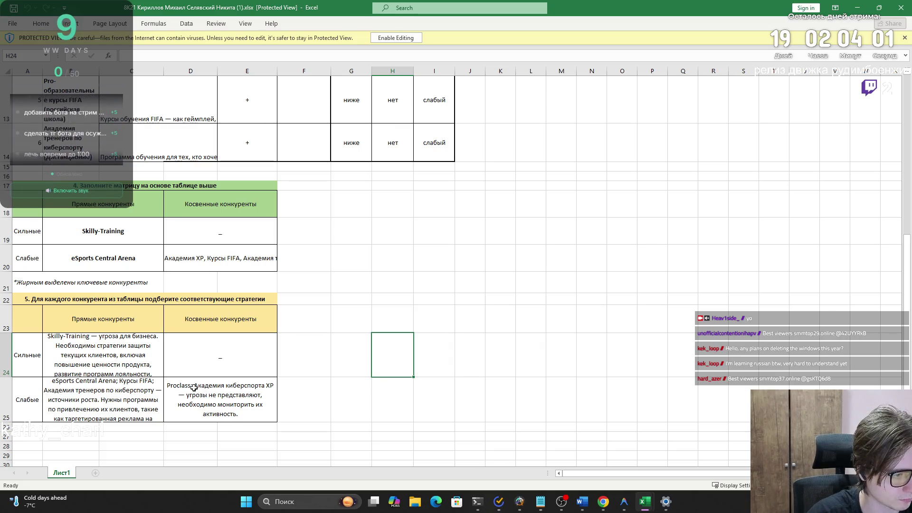
pyautogui.click(124, 362)
pyautogui.click(183, 398)
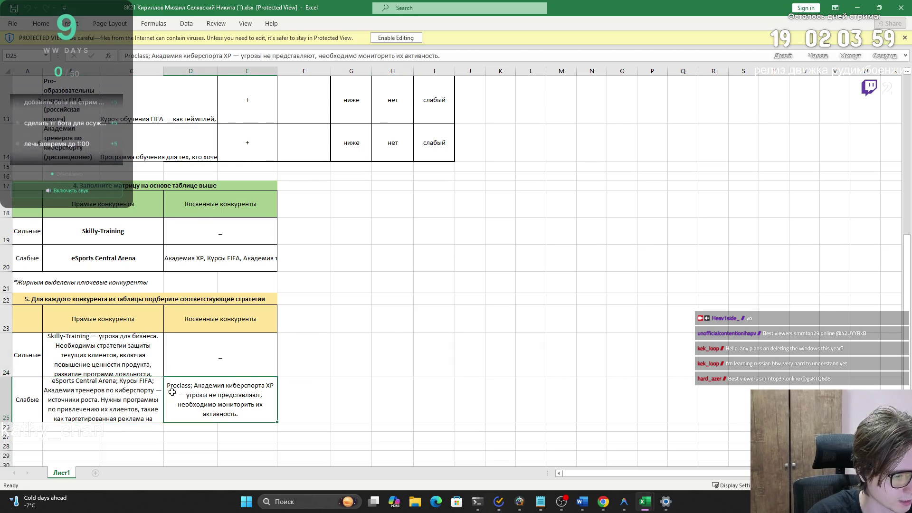
pyautogui.click(85, 357)
pyautogui.moveTo(85, 357); pyautogui.dragTo(228, 403)
# - Cycle past the Word report back to the webmail inbox tab in Chrome
pyautogui.hotkey('alt', 'Tab')
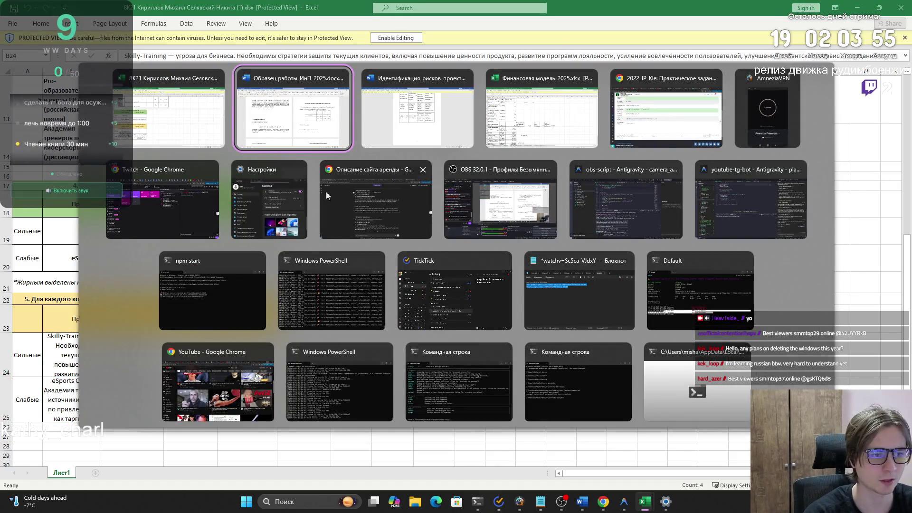
pyautogui.click(137, 128)
pyautogui.hotkey('alt', 'Tab')
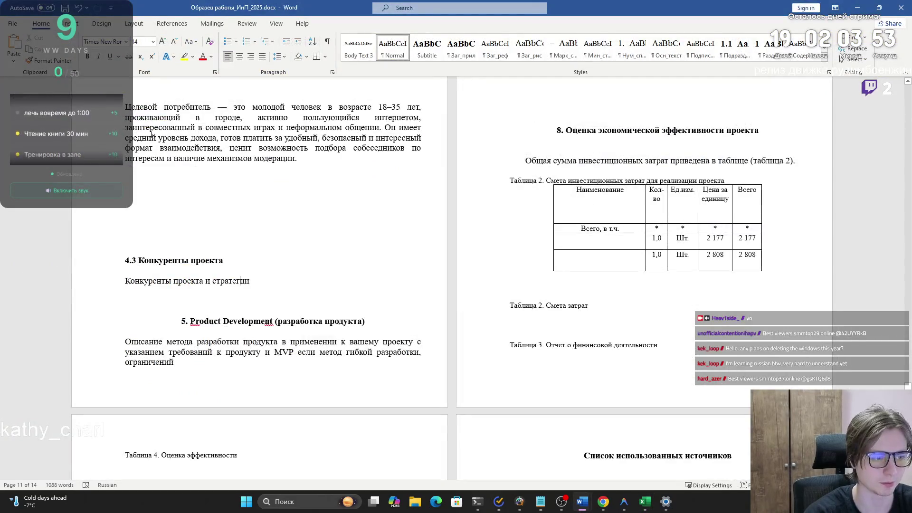
pyautogui.hotkey('alt', 'Tab')
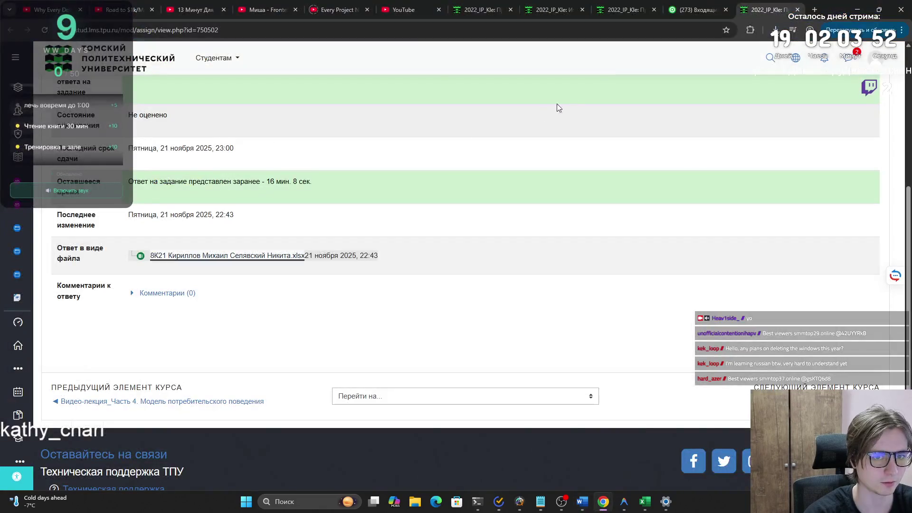
pyautogui.click(707, 6)
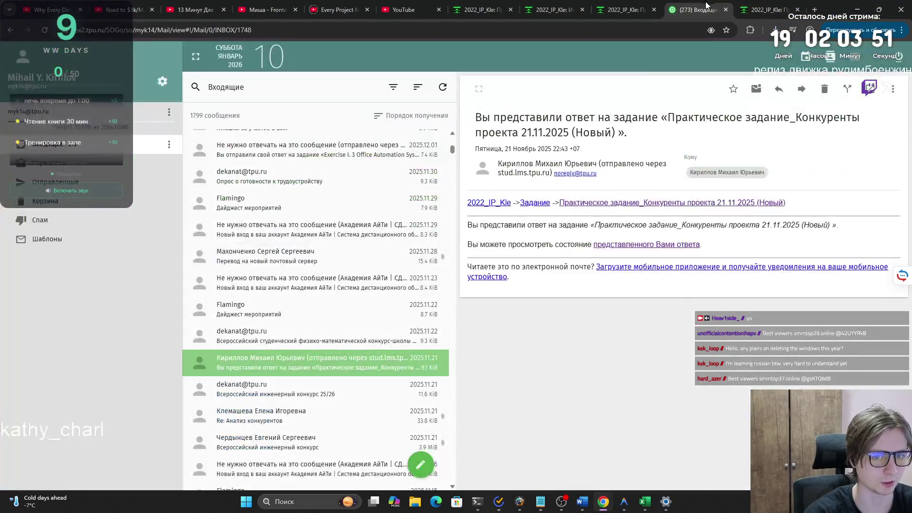
# - Open the 'Re: Анализ конкурентов' reply's workbook and read the reviewer's notes in B24, B25 and D25
pyautogui.scroll(-2, 327, 372)
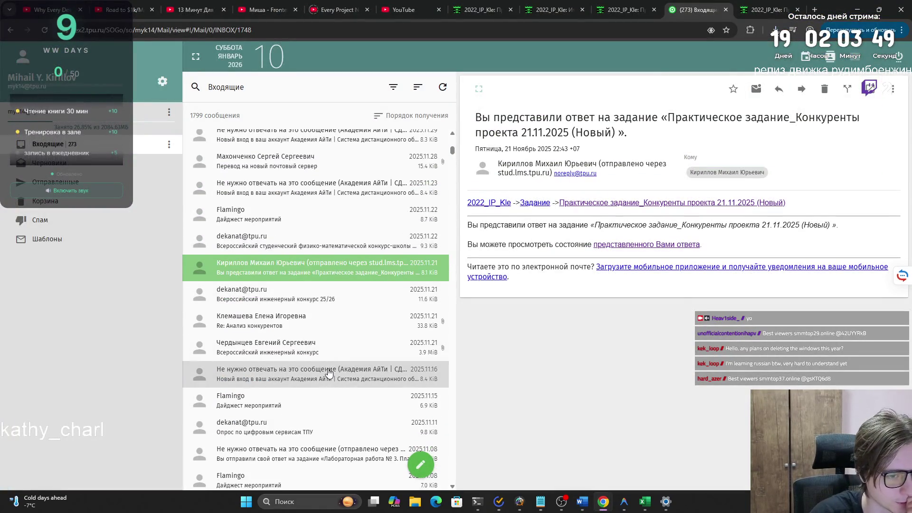
pyautogui.click(327, 321)
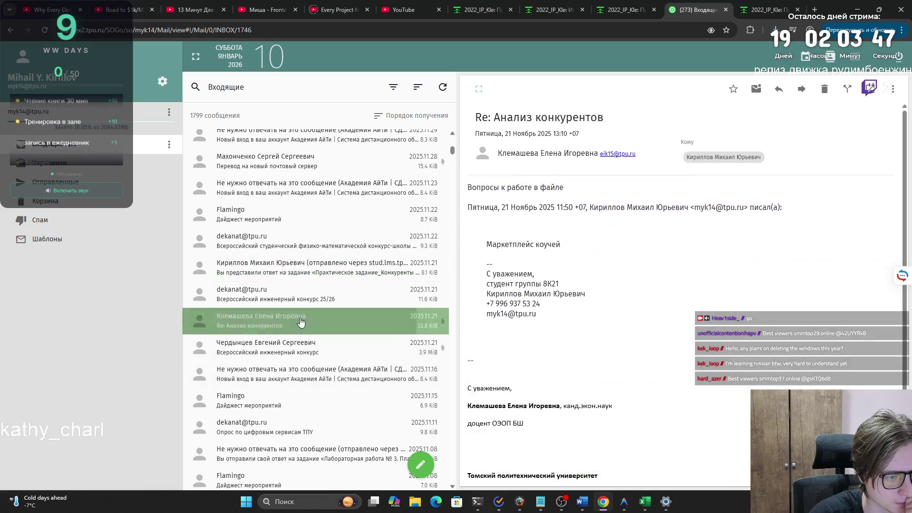
pyautogui.scroll(-2, 646, 210)
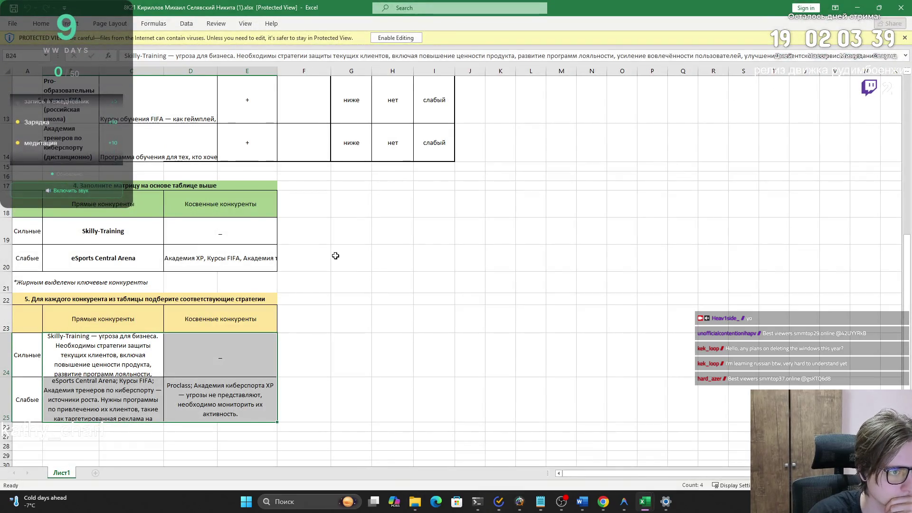
pyautogui.click(135, 265)
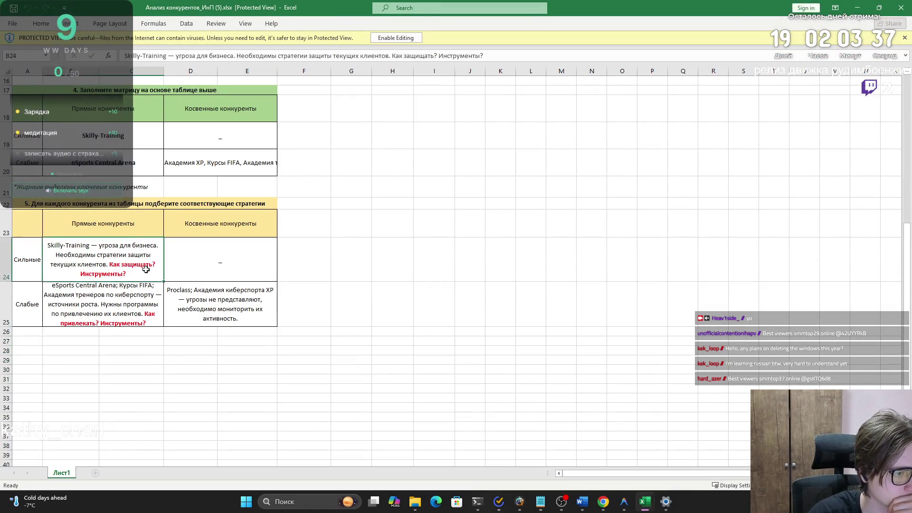
pyautogui.click(152, 289)
pyautogui.click(207, 297)
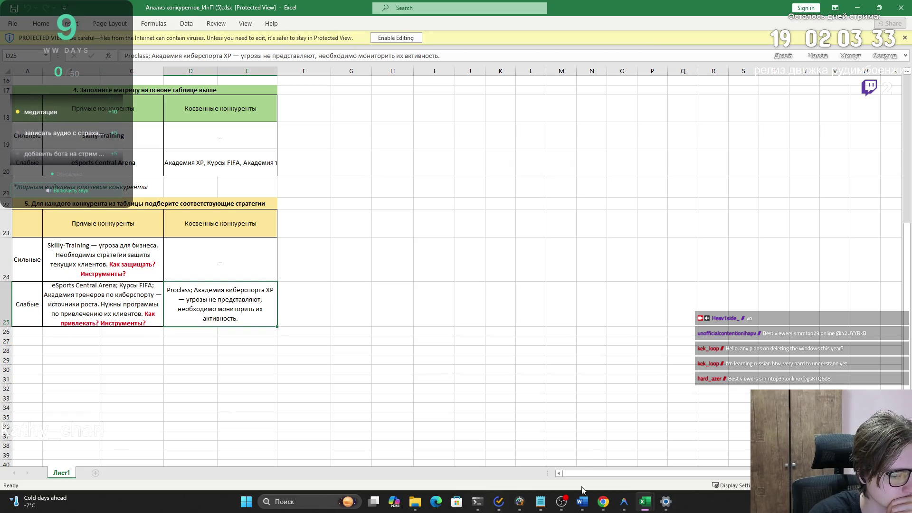
# - In Chrome, open the submitted workbook from the last LMS submission tab
pyautogui.moveTo(603, 502)
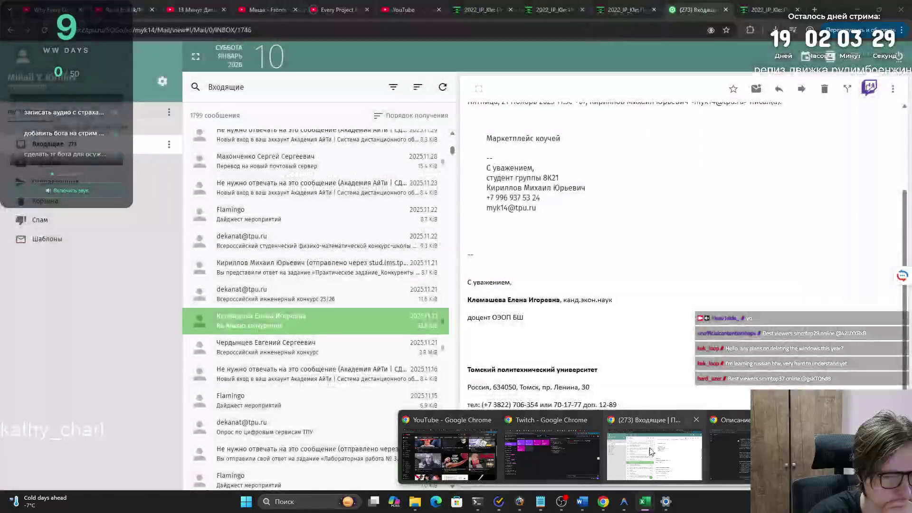
pyautogui.click(653, 451)
pyautogui.click(625, 10)
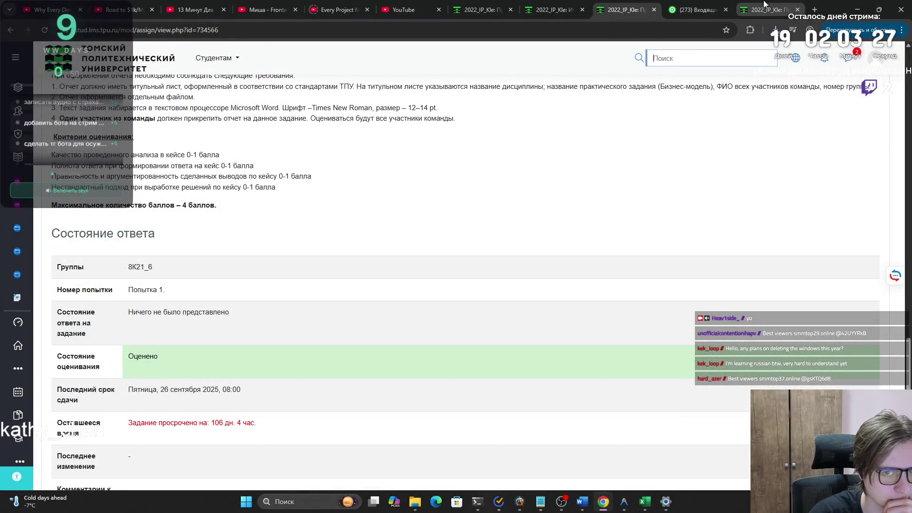
pyautogui.click(762, 7)
pyautogui.click(251, 254)
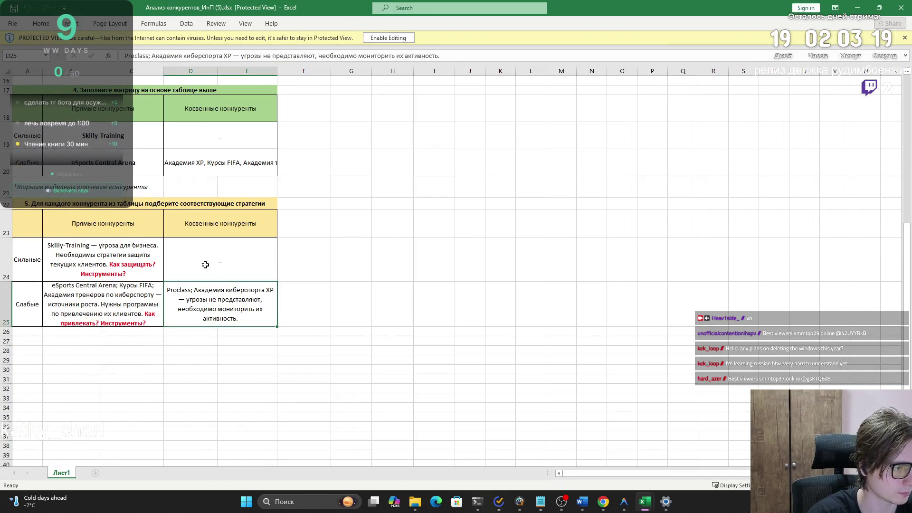
# - Compare the B24 and B25 strategy texts between the group's workbook and Анализ конкурентов_ИнП (5)
pyautogui.hotkey('alt', 'Tab')
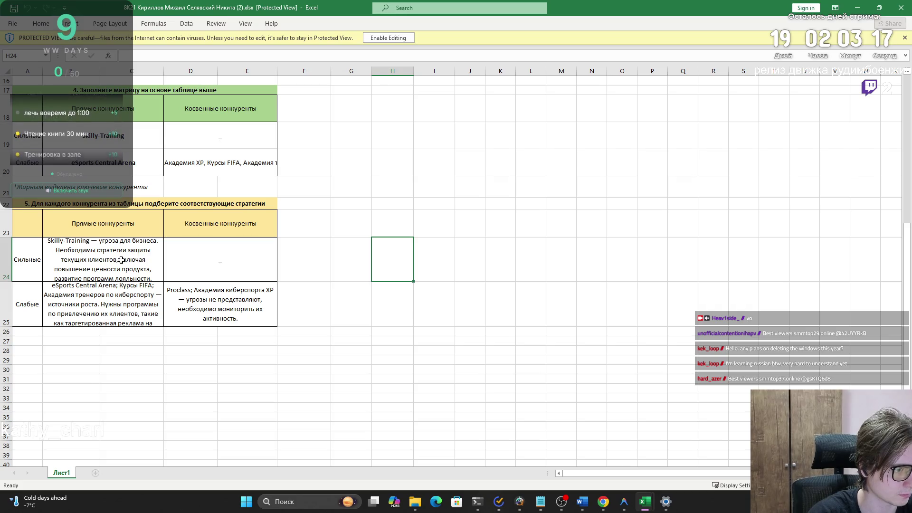
pyautogui.click(72, 268)
pyautogui.hotkey('alt', 'Tab')
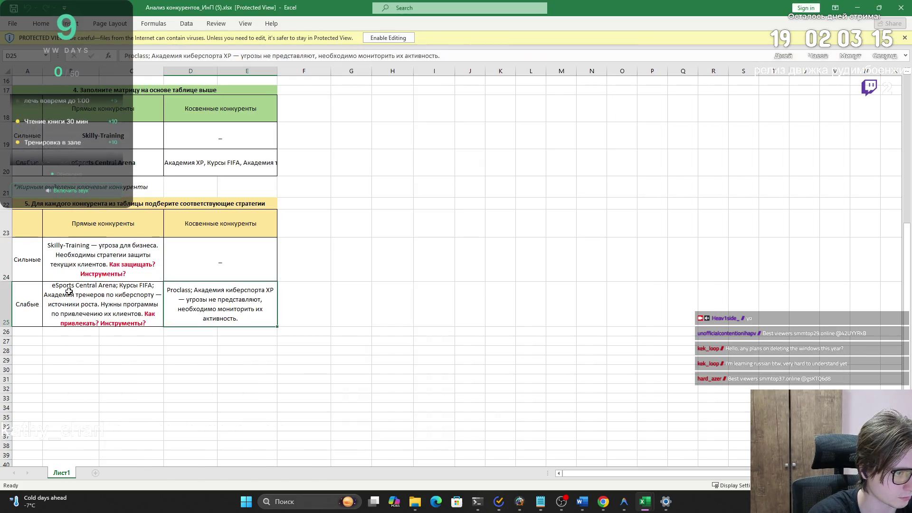
pyautogui.hotkey('alt', 'Tab')
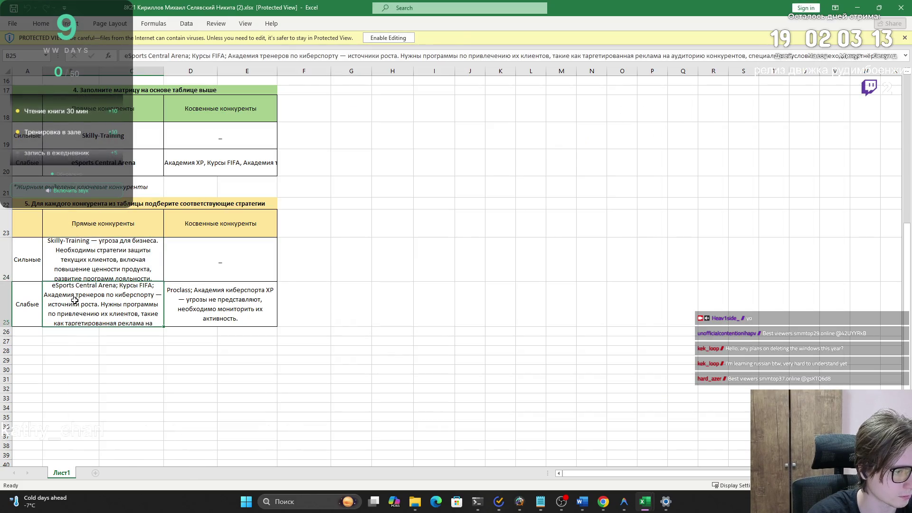
pyautogui.hotkey('alt', 'Tab')
pyautogui.click(95, 304)
pyautogui.hotkey('alt', 'Tab')
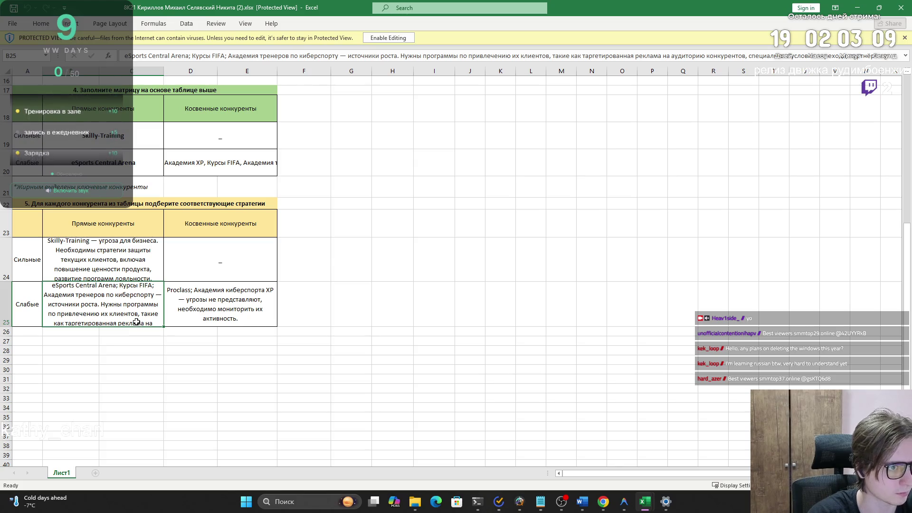
# - Expand the formula bar to read B25, dismiss the read-only warnings and enable editing
pyautogui.click(905, 56)
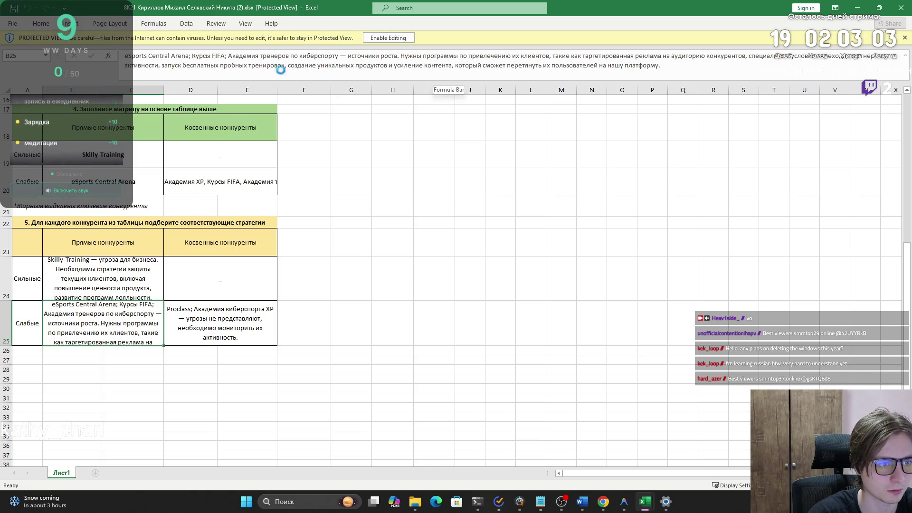
pyautogui.click(407, 75)
pyautogui.click(594, 237)
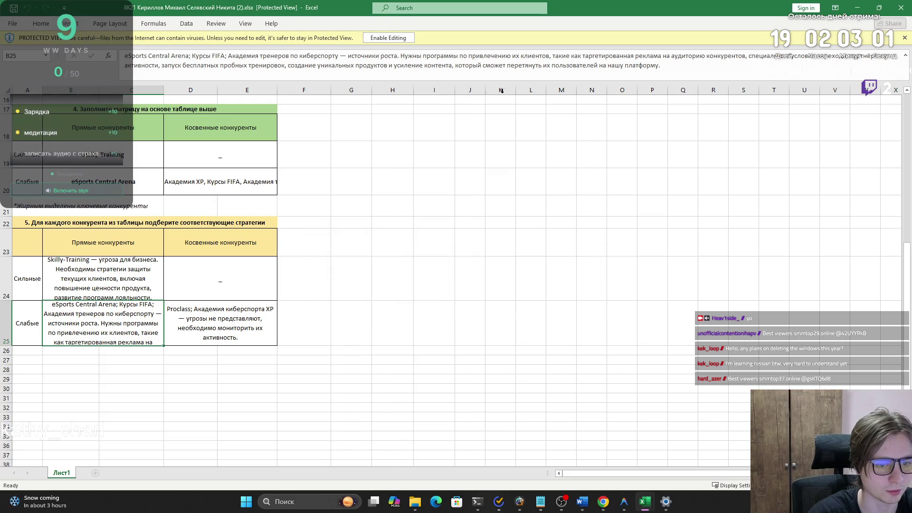
pyautogui.click(672, 65)
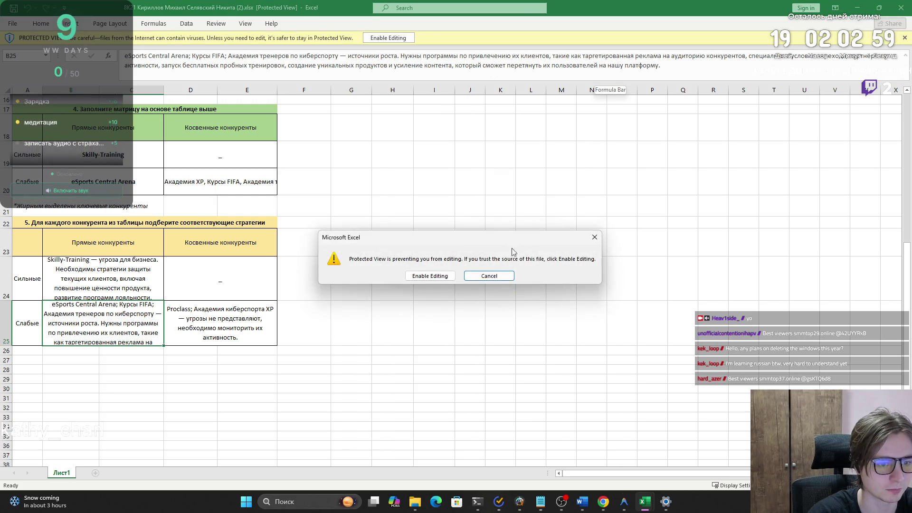
pyautogui.click(488, 275)
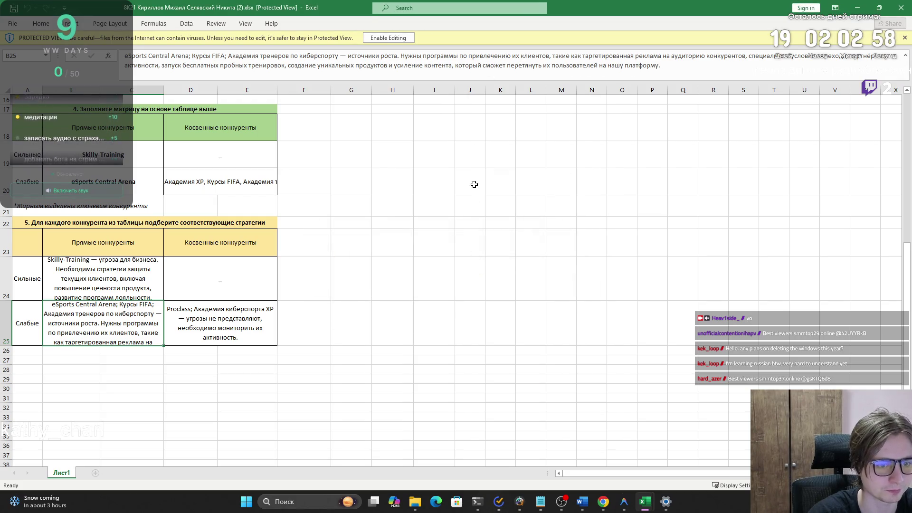
pyautogui.click(123, 291)
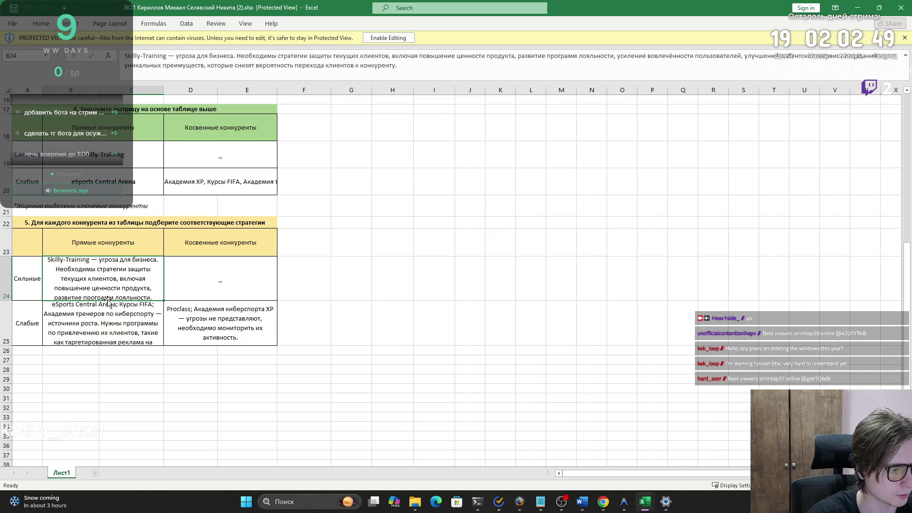
pyautogui.click(395, 38)
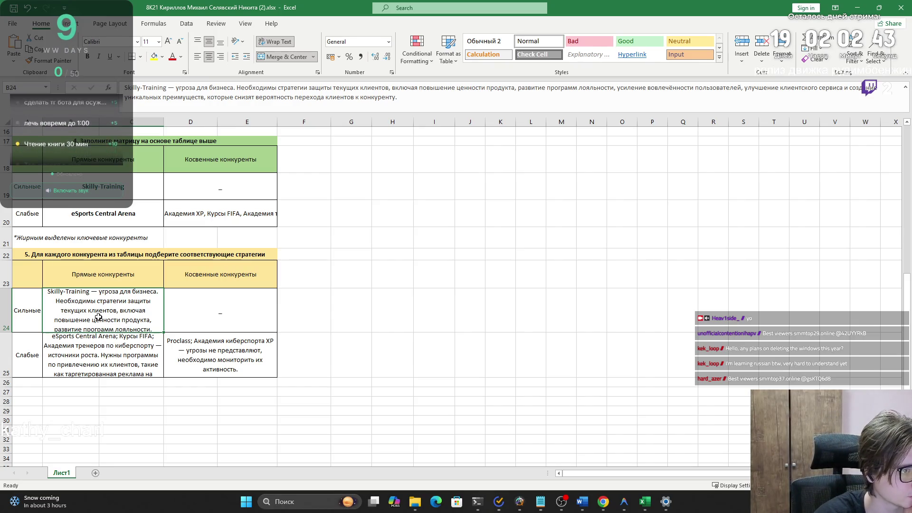
# - Toggle Merge & Center and Wrap Text on B24, cancelling an accidental move into B25
pyautogui.click(290, 57)
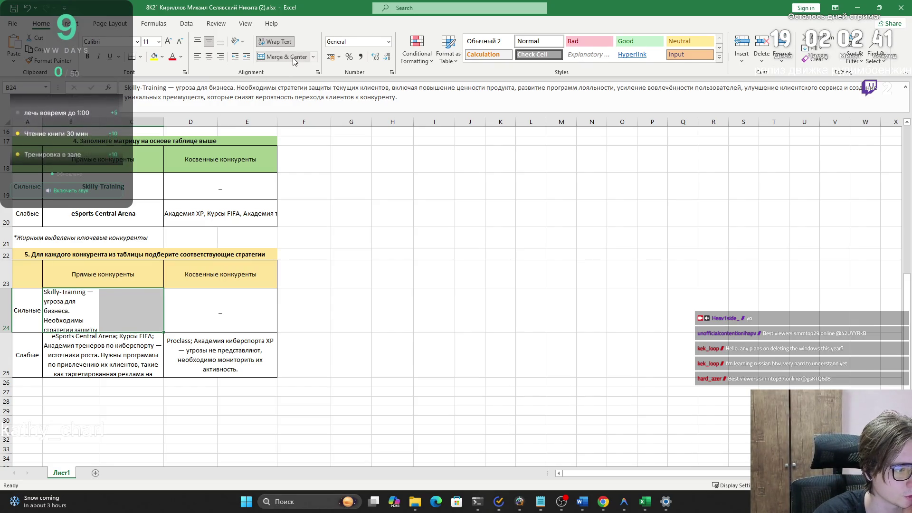
pyautogui.click(293, 61)
pyautogui.click(313, 57)
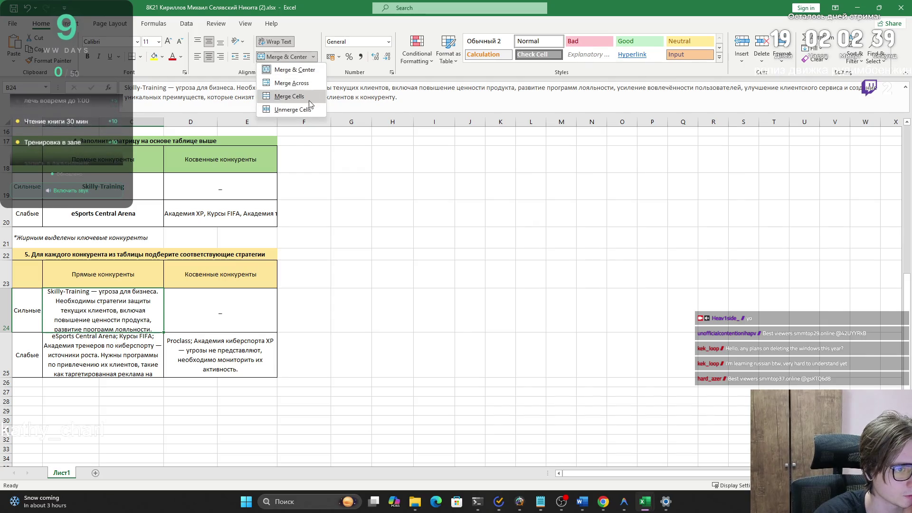
pyautogui.click(286, 44)
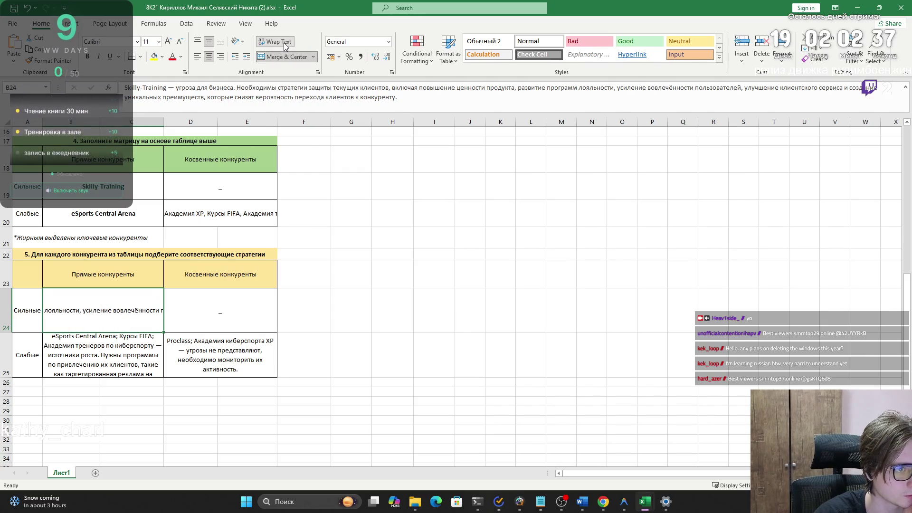
pyautogui.click(285, 44)
pyautogui.click(286, 44)
pyautogui.click(286, 43)
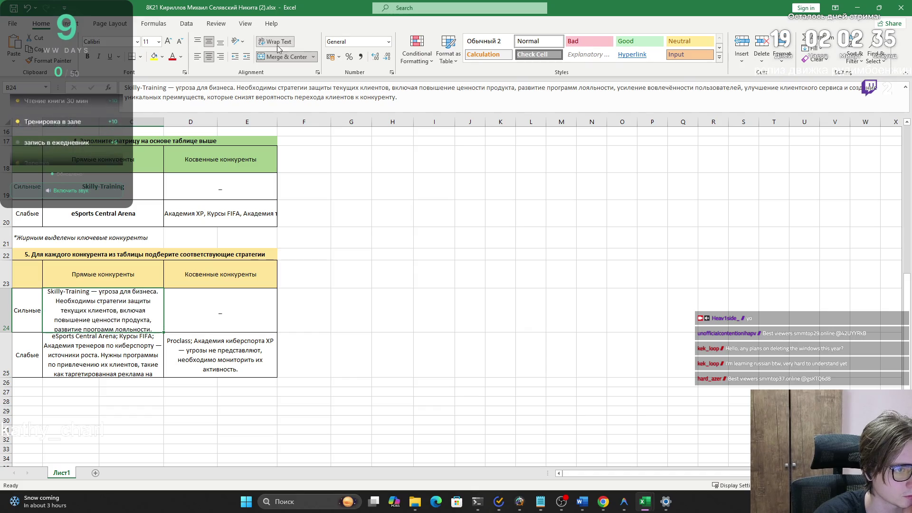
pyautogui.moveTo(113, 335); pyautogui.dragTo(112, 352)
pyautogui.click(479, 278)
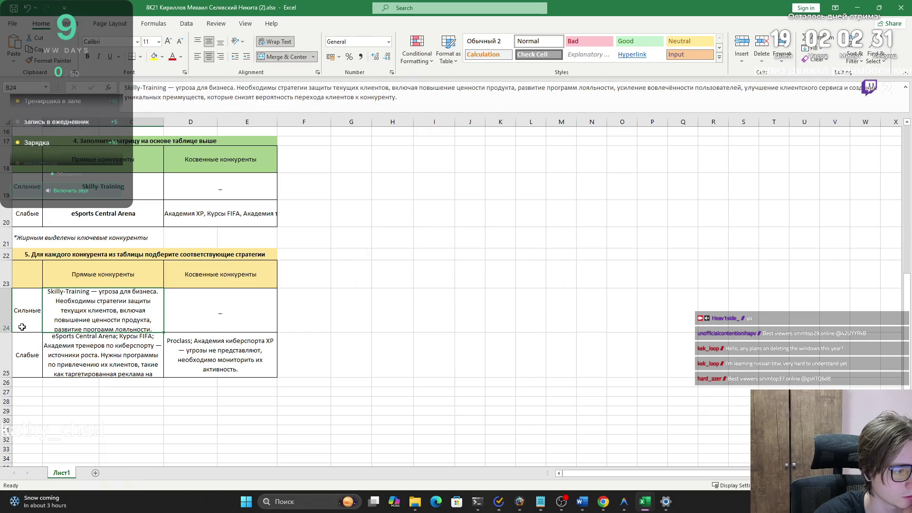
# - Enlarge rows 24 and 25 so their wrapped strategy texts show in full
pyautogui.moveTo(8, 332); pyautogui.dragTo(6, 400)
pyautogui.scroll(-3, 5, 317)
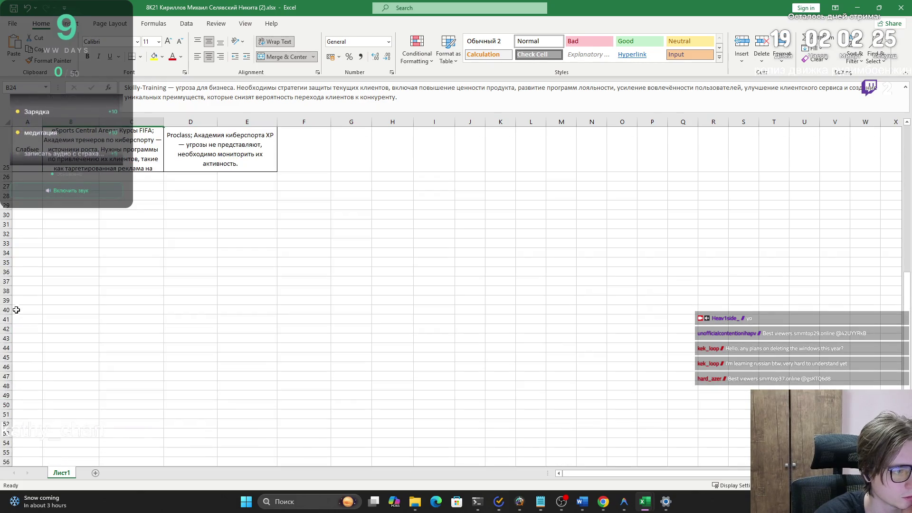
pyautogui.scroll(2, 5, 317)
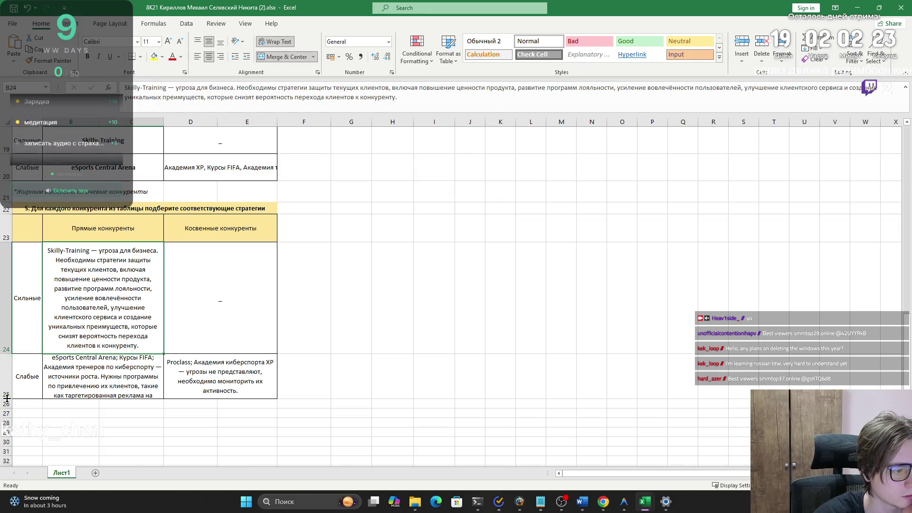
pyautogui.moveTo(7, 397); pyautogui.dragTo(6, 430)
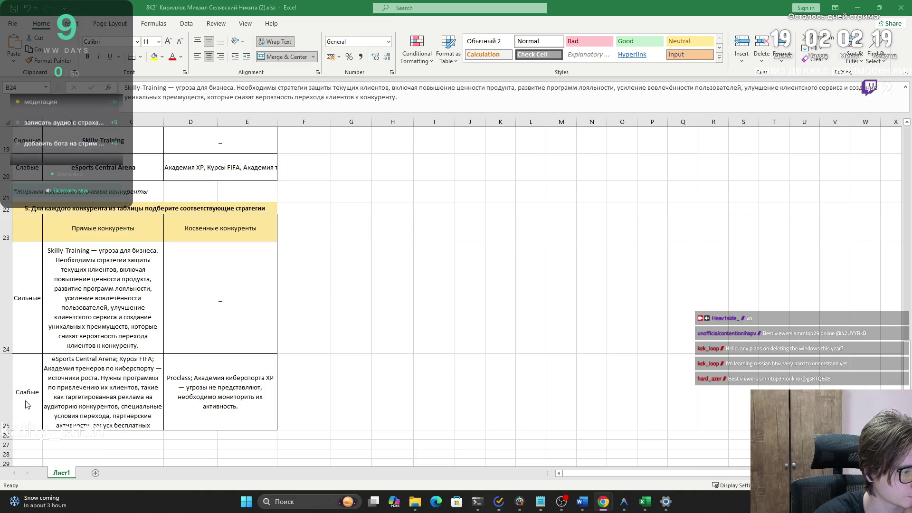
pyautogui.moveTo(7, 430); pyautogui.dragTo(6, 459)
pyautogui.scroll(-3, 27, 369)
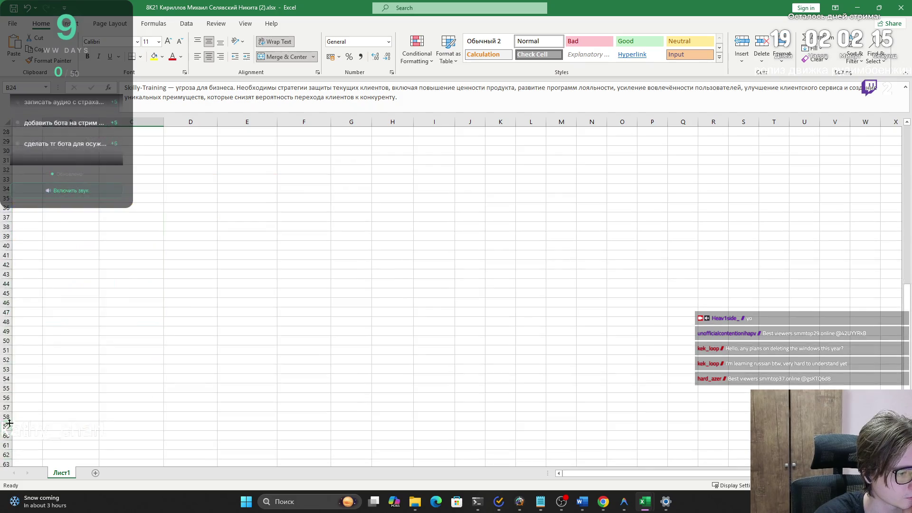
pyautogui.scroll(2, 26, 369)
pyautogui.moveTo(10, 384); pyautogui.dragTo(3, 414)
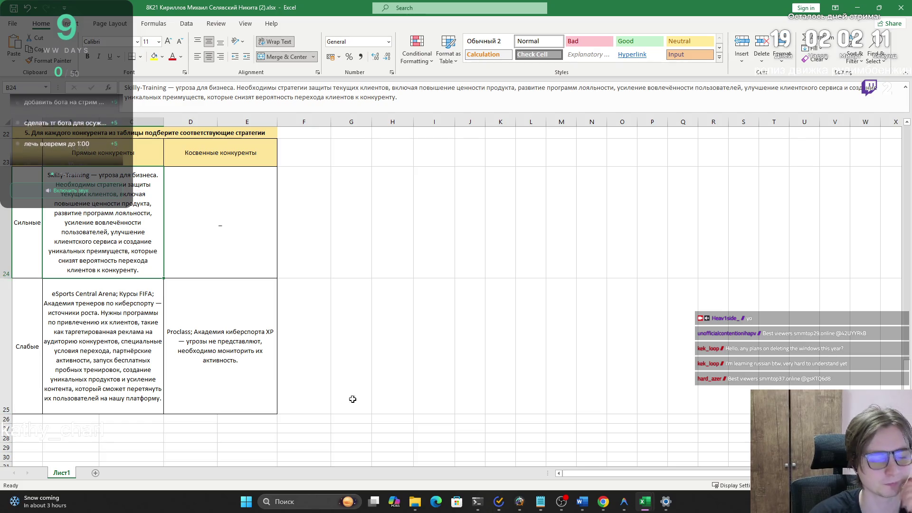
# - Compare against the Анализ конкурентов workbook, then select B25 in the group's workbook
pyautogui.moveTo(602, 508)
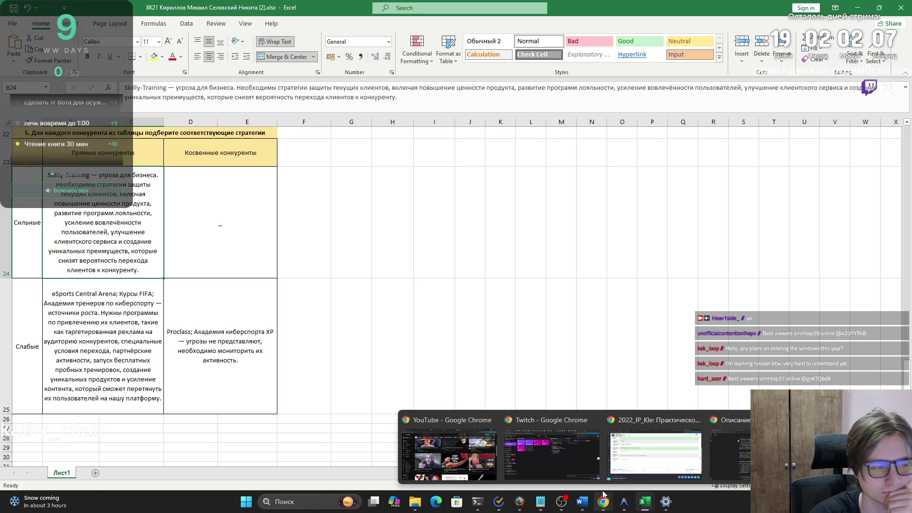
pyautogui.moveTo(645, 507)
pyautogui.moveTo(689, 468)
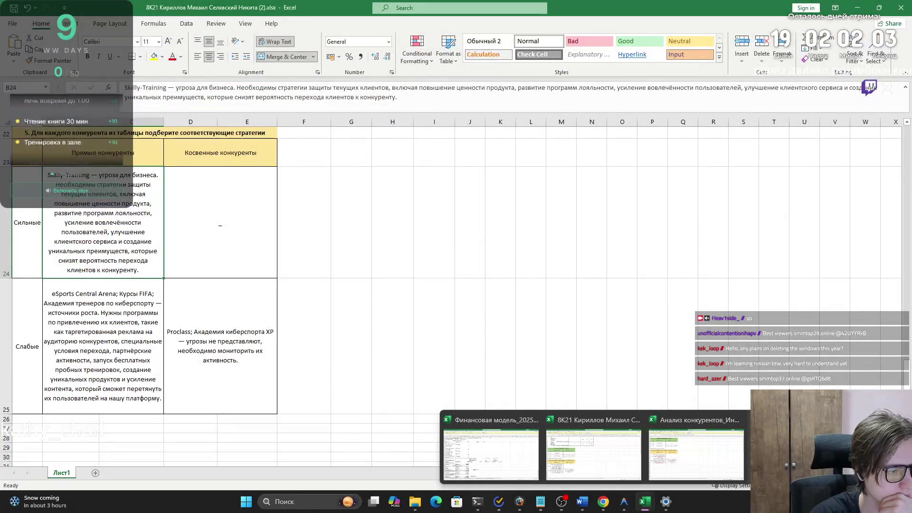
pyautogui.moveTo(713, 458)
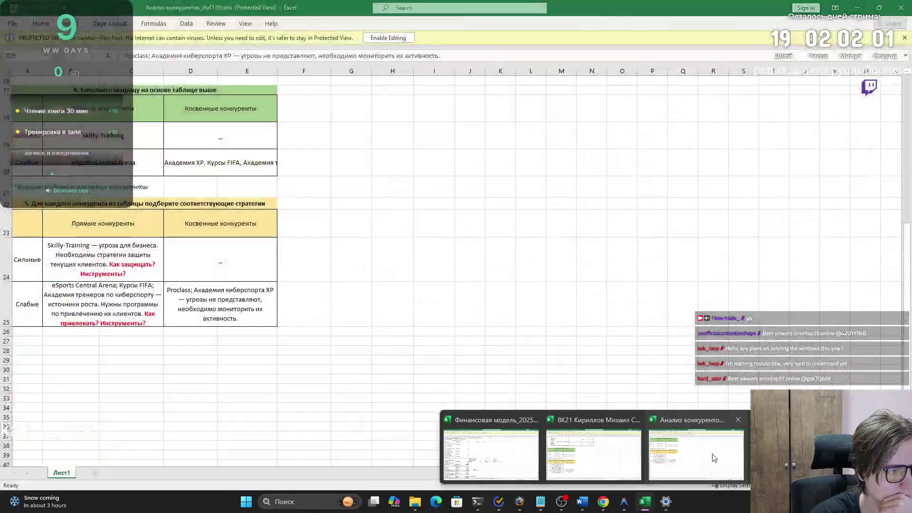
pyautogui.click(714, 458)
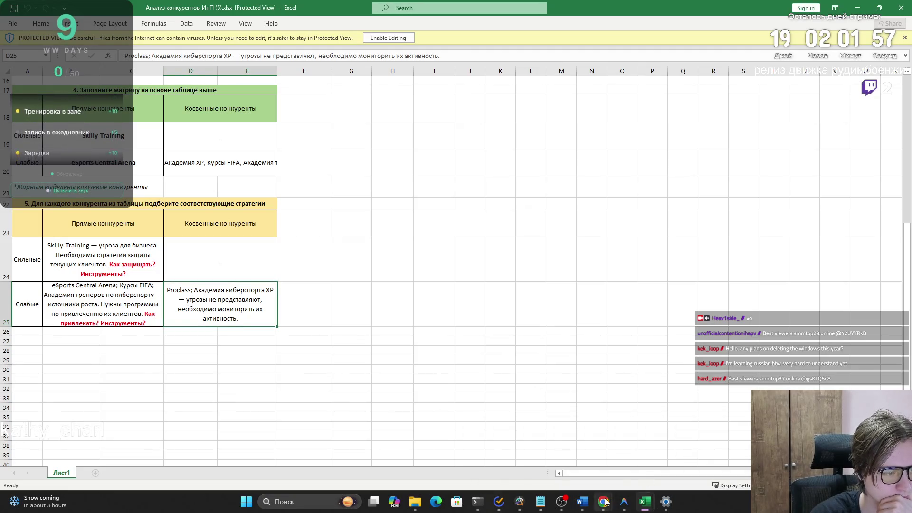
pyautogui.moveTo(644, 509)
pyautogui.click(603, 458)
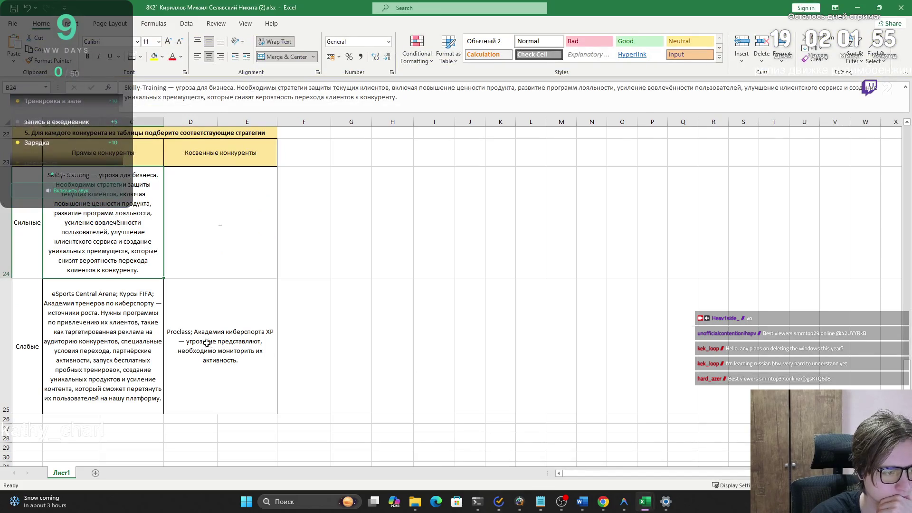
pyautogui.click(100, 313)
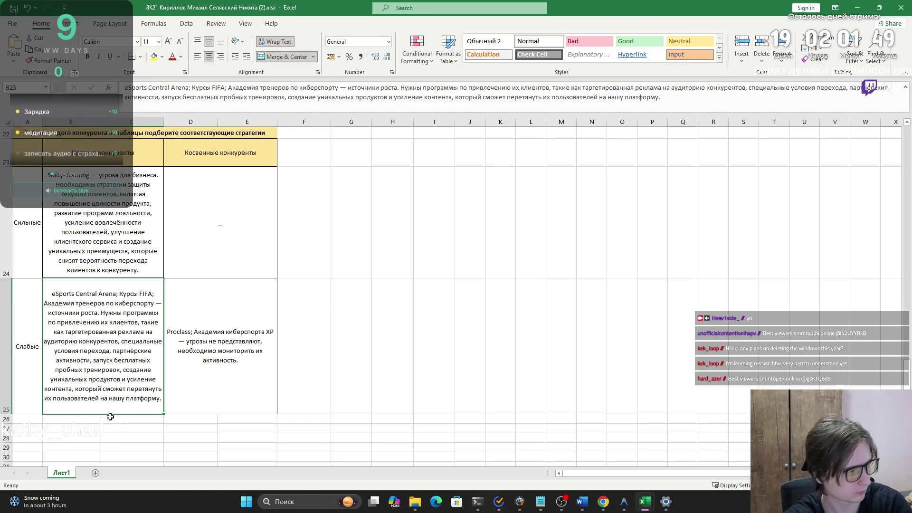
pyautogui.scroll(2, 86, 331)
pyautogui.scroll(2, 86, 331)
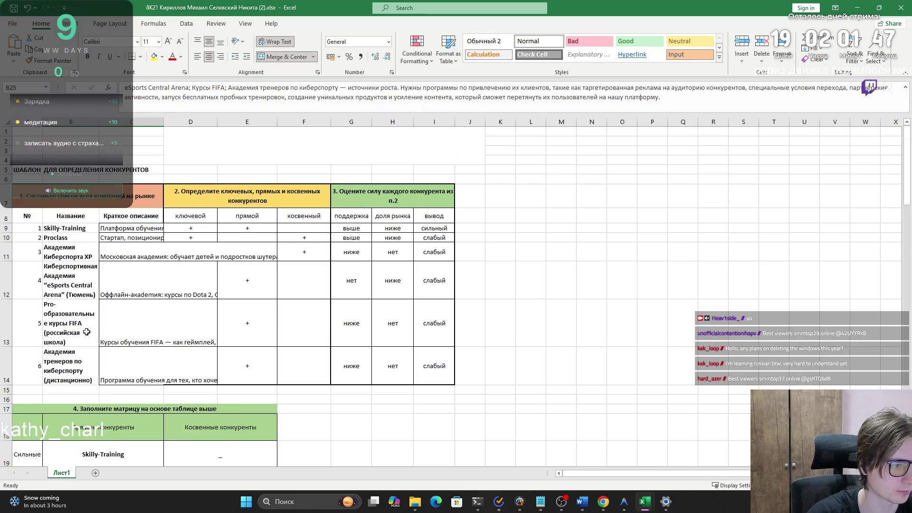
# - In Word, delete the 'Конкуренты проекта и стратегии' line under heading 4.3, then return to Excel
pyautogui.hotkey('alt', 'Tab')
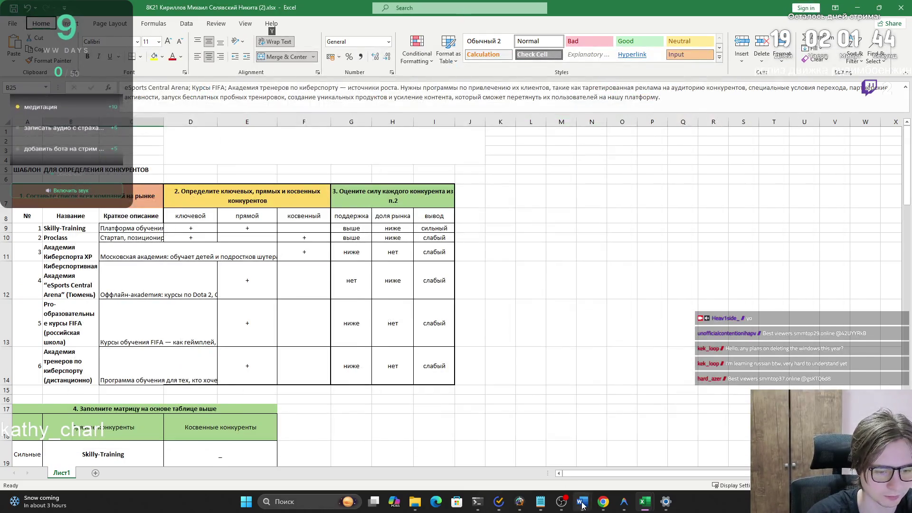
pyautogui.moveTo(582, 501)
pyautogui.click(563, 457)
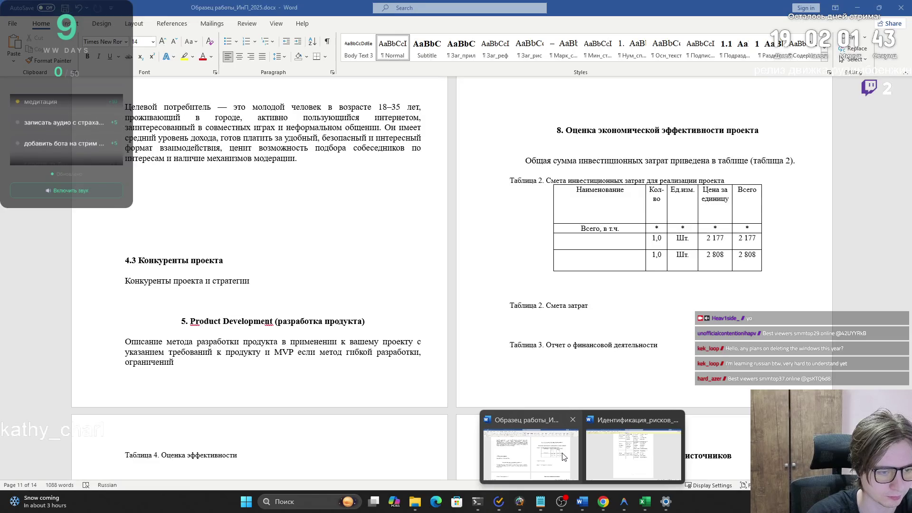
pyautogui.click(563, 457)
pyautogui.moveTo(252, 281); pyautogui.dragTo(124, 281)
pyautogui.press('BackSpace')
pyautogui.press('Up')
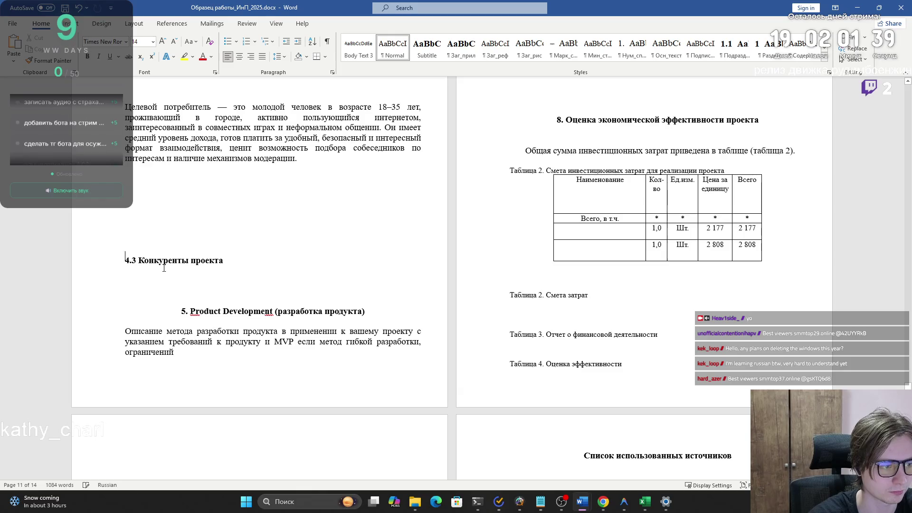
pyautogui.scroll(-2, 163, 268)
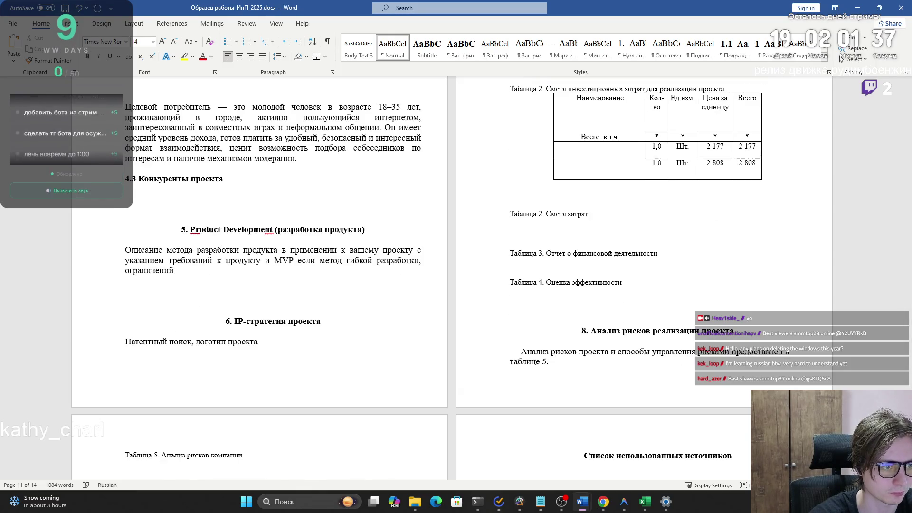
pyautogui.hotkey('alt', 'Tab')
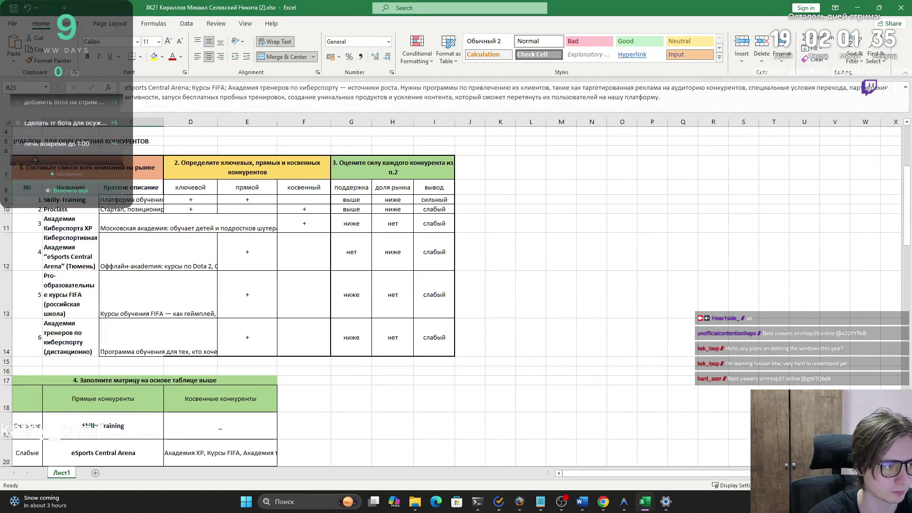
# - Wrap the long descriptions in C11 and C12 so their full text shows
pyautogui.click(157, 223)
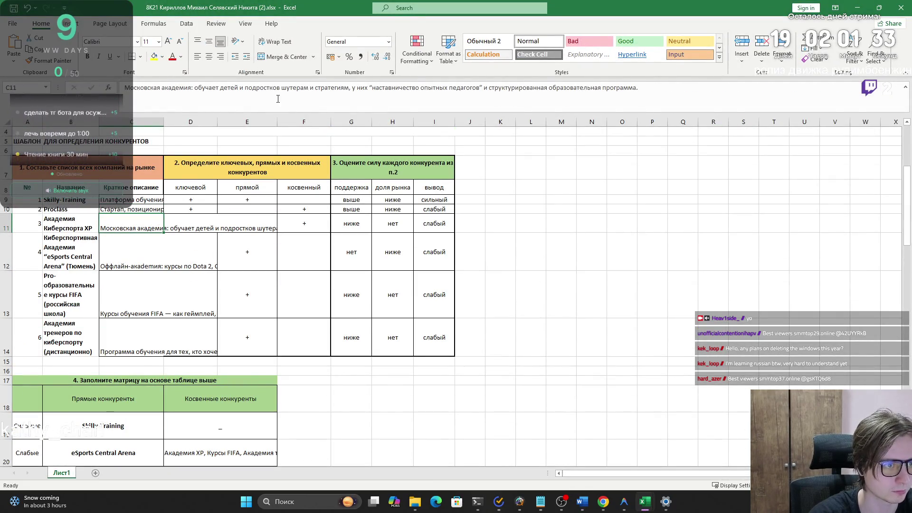
pyautogui.click(275, 42)
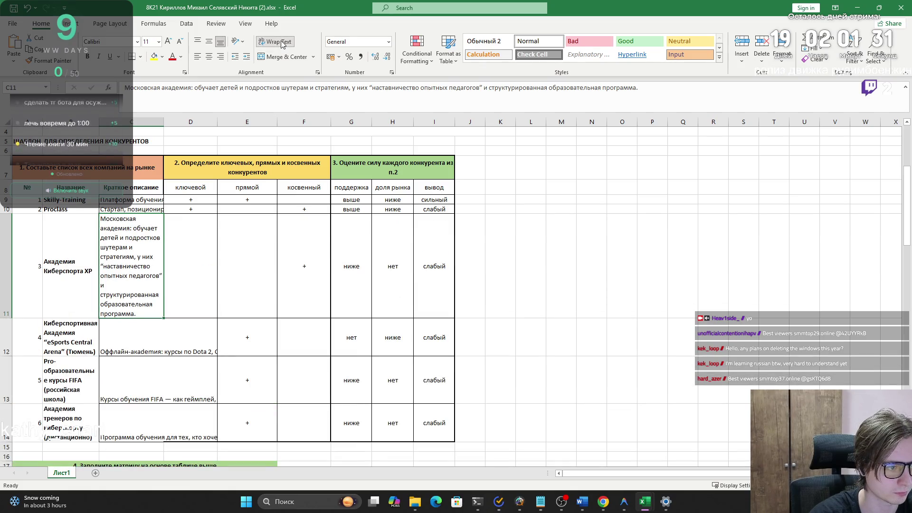
pyautogui.click(135, 322)
pyautogui.click(275, 42)
pyautogui.scroll(-2, 123, 285)
pyautogui.click(120, 347)
# - Apply Wrap Text to the C13:C14 descriptions and check the result
pyautogui.moveTo(127, 409); pyautogui.dragTo(120, 362)
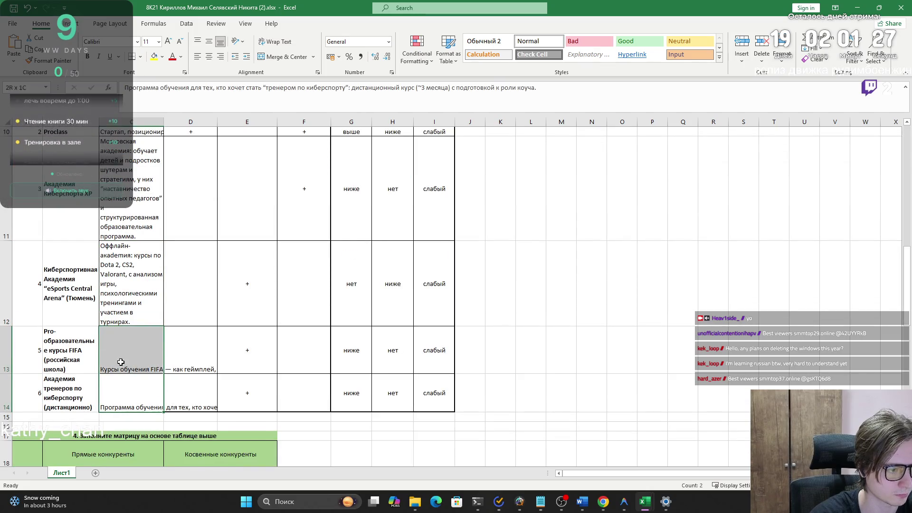
pyautogui.hotkey('alt', 'h')
pyautogui.press('w')
pyautogui.scroll(-2, 190, 276)
pyautogui.scroll(2, 180, 289)
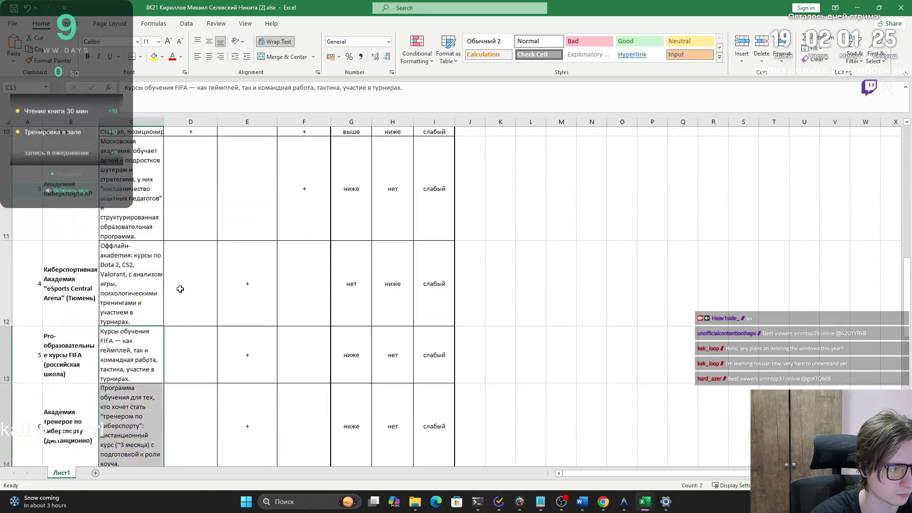
pyautogui.scroll(1, 180, 289)
pyautogui.moveTo(908, 218)
pyautogui.mouseDown()
pyautogui.moveTo(896, 305)
pyautogui.moveTo(883, 271)
pyautogui.mouseUp()
pyautogui.scroll(-3, 58, 358)
pyautogui.scroll(4, 58, 358)
pyautogui.scroll(-2, 133, 434)
# - Select the block A11:C14 of the competitor table
pyautogui.click(133, 434)
pyautogui.moveTo(133, 435)
pyautogui.mouseDown()
pyautogui.moveTo(95, 199)
pyautogui.moveTo(27, 200)
pyautogui.mouseUp()
pyautogui.scroll(2, 27, 200)
pyautogui.scroll(-3, 27, 200)
pyautogui.scroll(4, 71, 192)
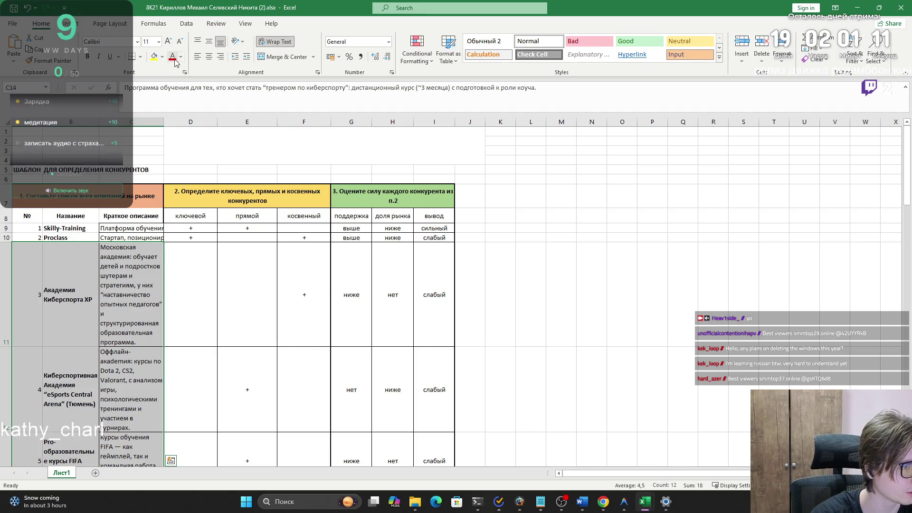
pyautogui.click(140, 58)
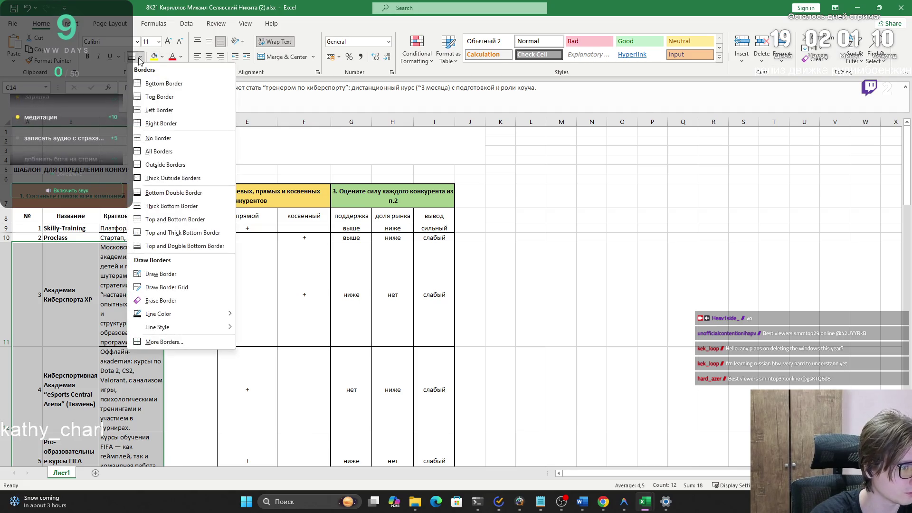
# - Put a thick outside border around the selection and adjust the borders of A11:C11
pyautogui.click(180, 183)
pyautogui.scroll(-4, 178, 183)
pyautogui.click(145, 209)
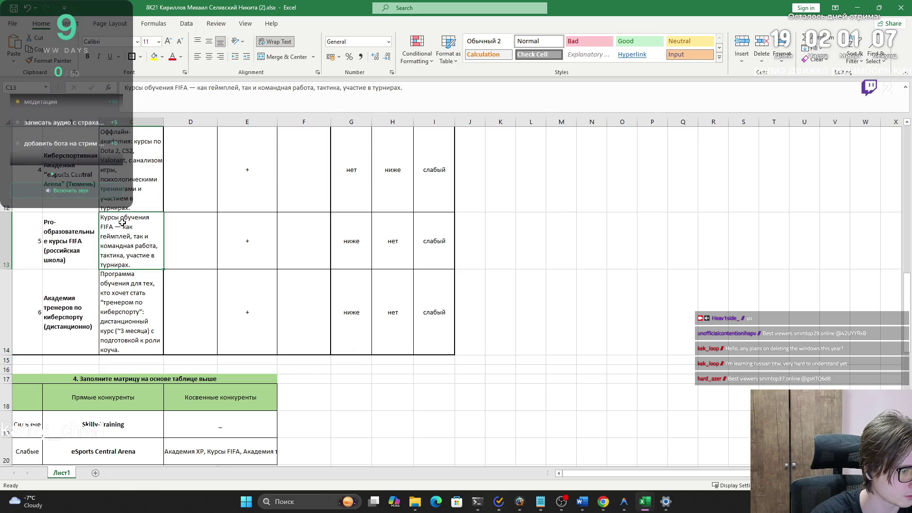
pyautogui.scroll(4, 123, 223)
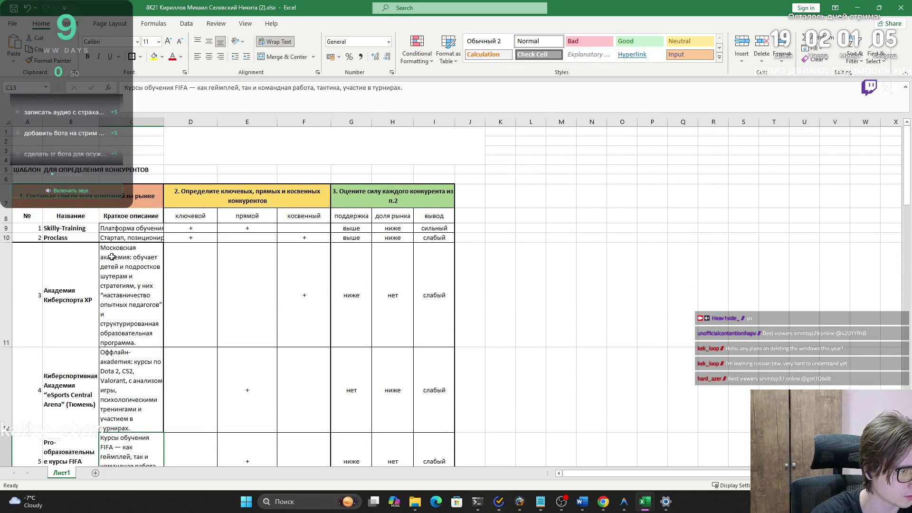
pyautogui.moveTo(116, 261); pyautogui.dragTo(33, 264)
pyautogui.click(141, 63)
pyautogui.click(144, 190)
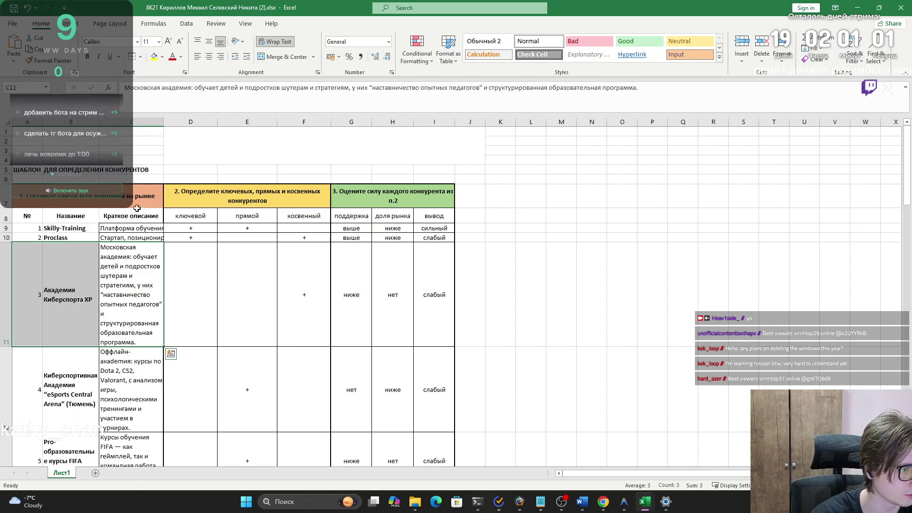
# - Remove all borders from A11:B11
pyautogui.moveTo(27, 295); pyautogui.dragTo(27, 380)
pyautogui.click(70, 250)
pyautogui.click(138, 267)
pyautogui.moveTo(71, 267)
pyautogui.mouseDown()
pyautogui.moveTo(31, 266)
pyautogui.moveTo(41, 249)
pyautogui.mouseUp()
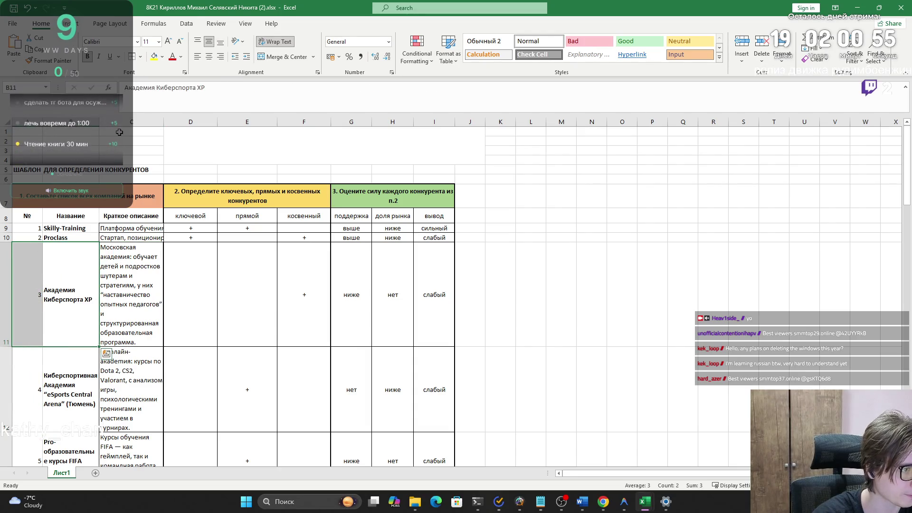
pyautogui.click(140, 56)
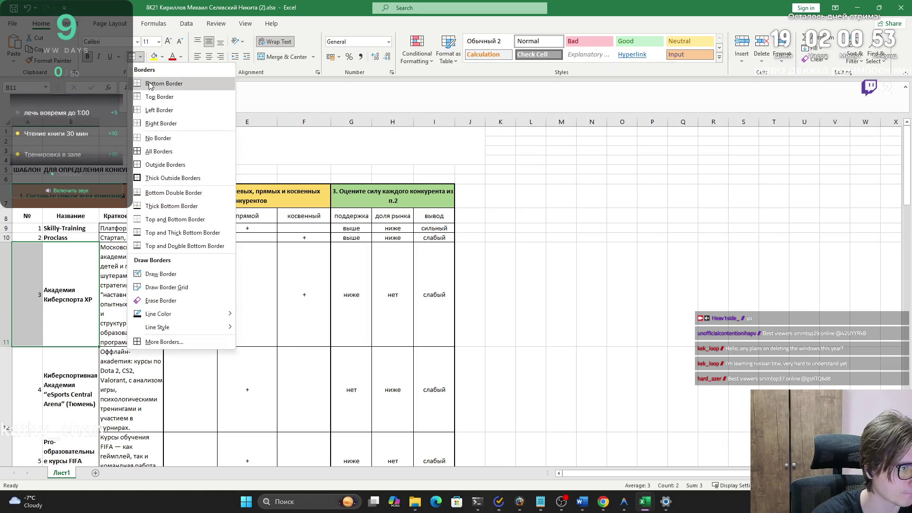
pyautogui.click(160, 139)
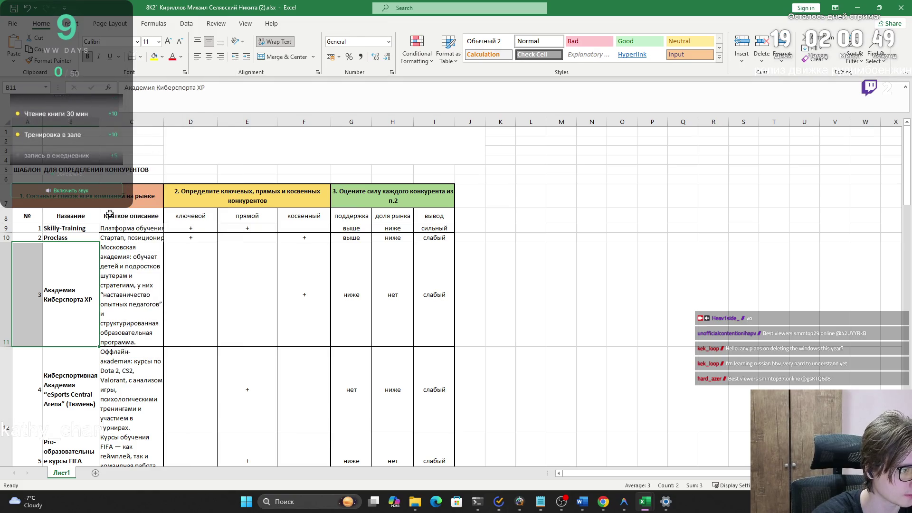
# - Give cell C11 a left border
pyautogui.click(118, 271)
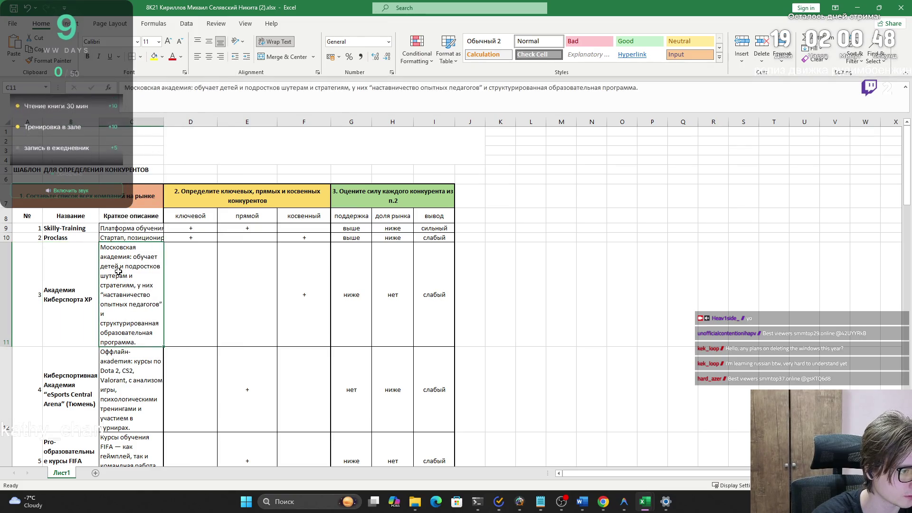
pyautogui.click(141, 57)
pyautogui.click(154, 111)
pyautogui.click(199, 322)
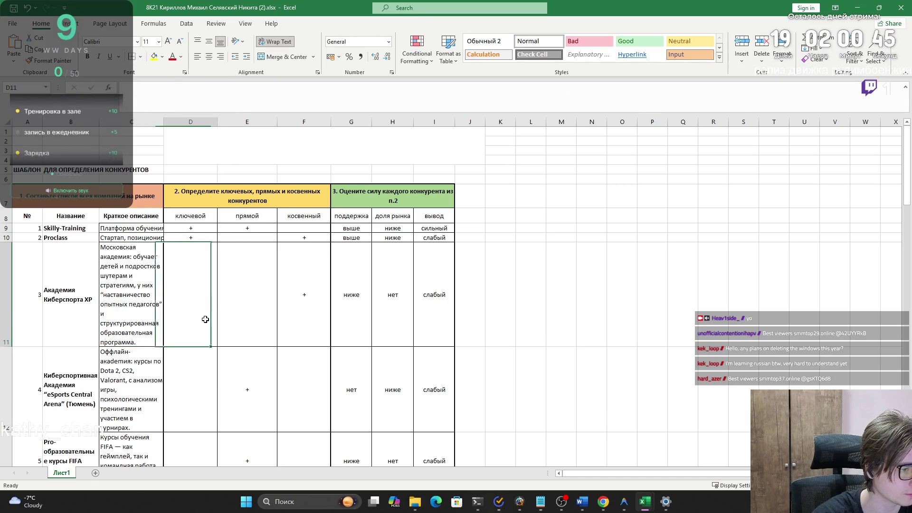
pyautogui.scroll(-5, 196, 319)
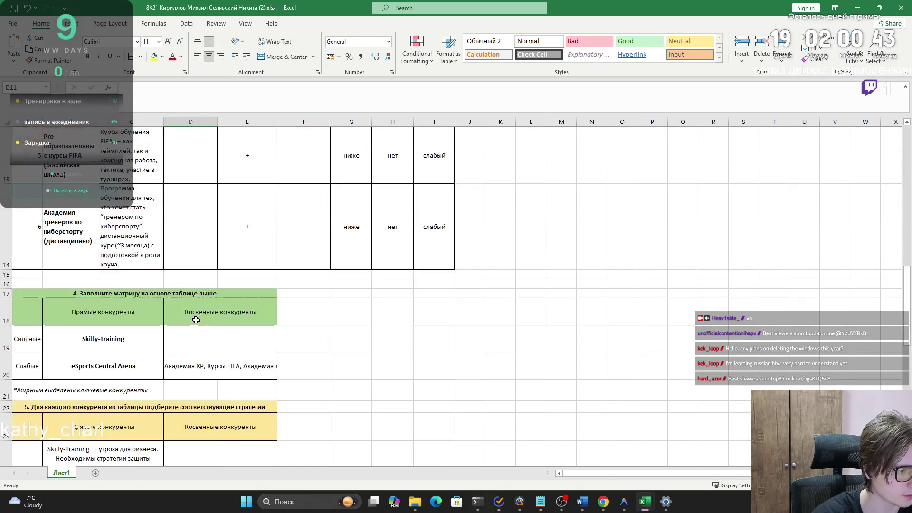
pyautogui.scroll(4, 195, 322)
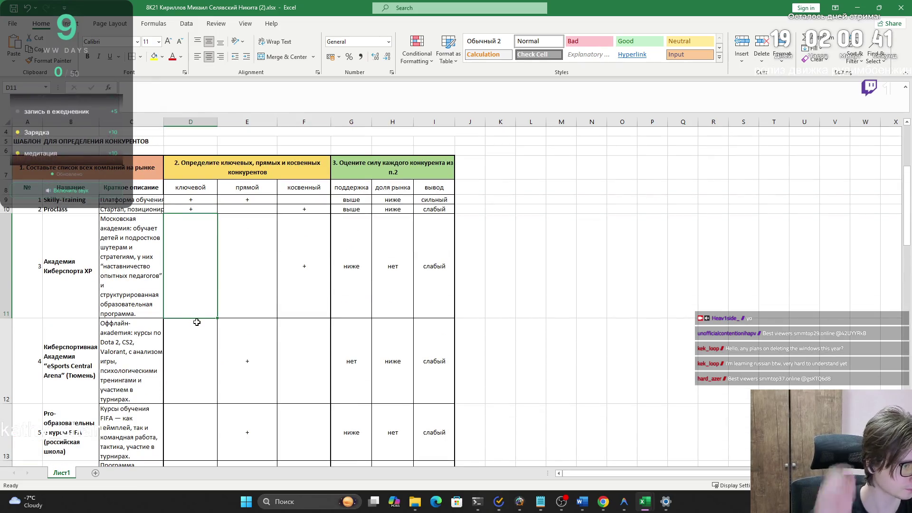
# - Use Draw Border Grid with a thick line style down column D's left edge
pyautogui.moveTo(152, 294); pyautogui.dragTo(150, 199)
pyautogui.click(140, 56)
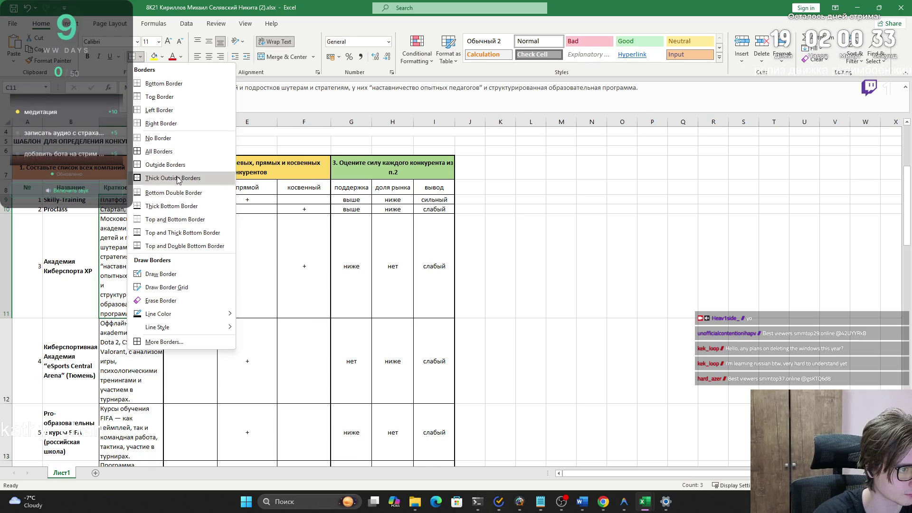
pyautogui.moveTo(187, 315)
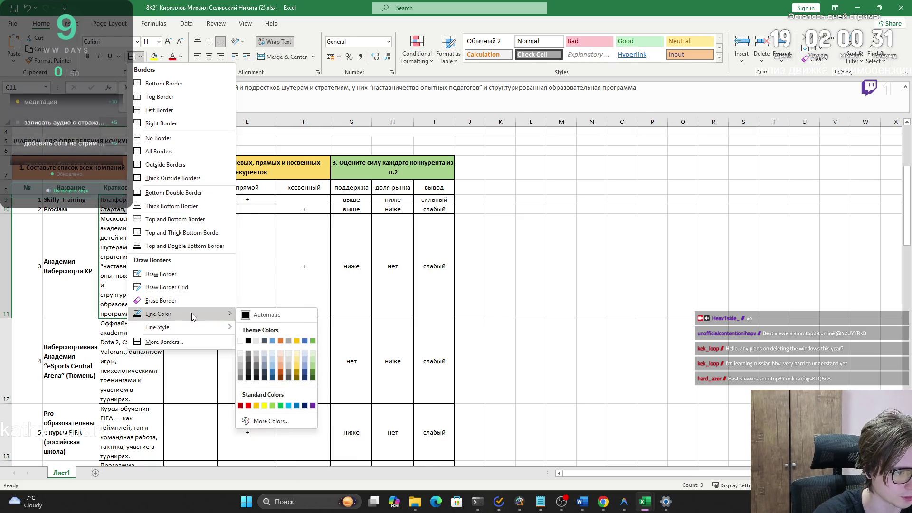
pyautogui.click(176, 287)
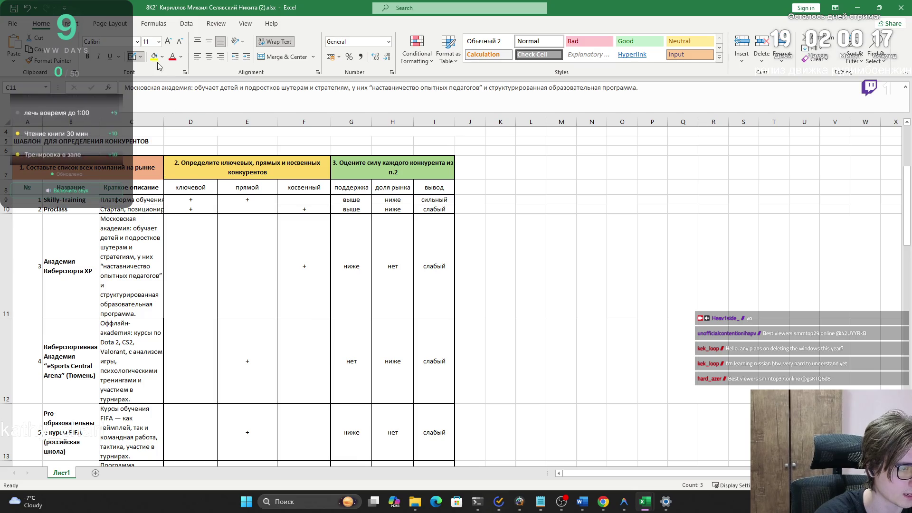
pyautogui.click(140, 57)
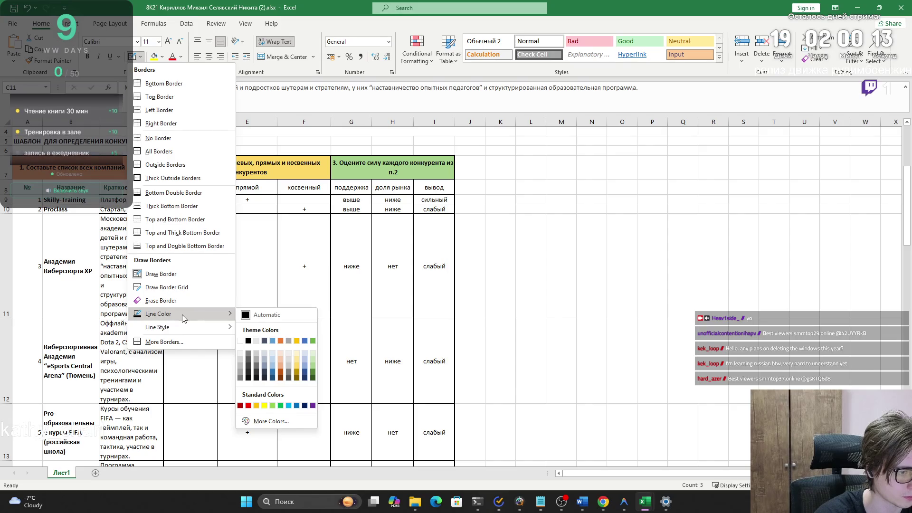
pyautogui.moveTo(183, 327)
pyautogui.click(262, 481)
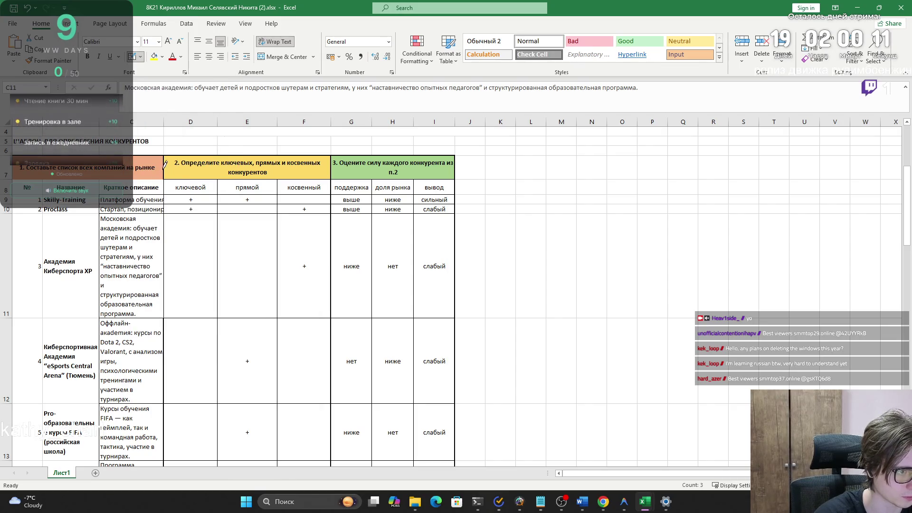
pyautogui.moveTo(167, 176); pyautogui.dragTo(166, 210)
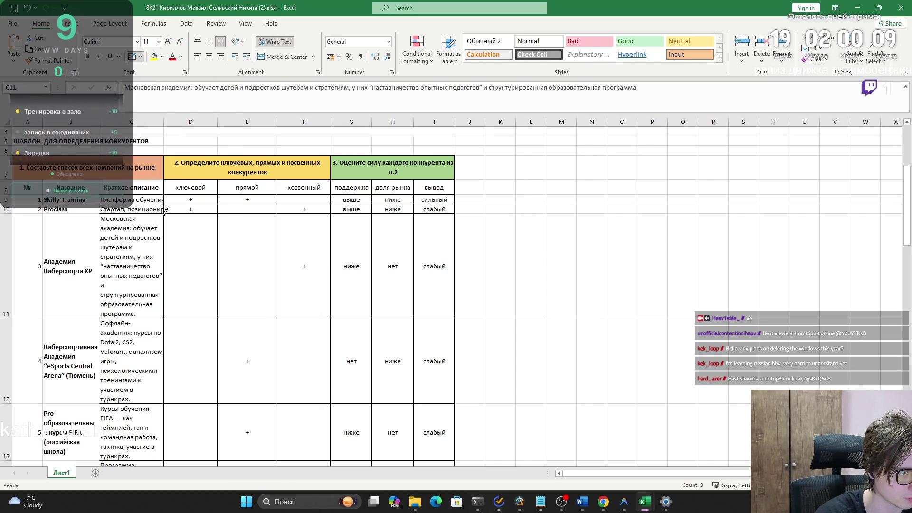
# - Redraw the left edge of D10:D11 in a lighter line style and exit border drawing
pyautogui.click(141, 57)
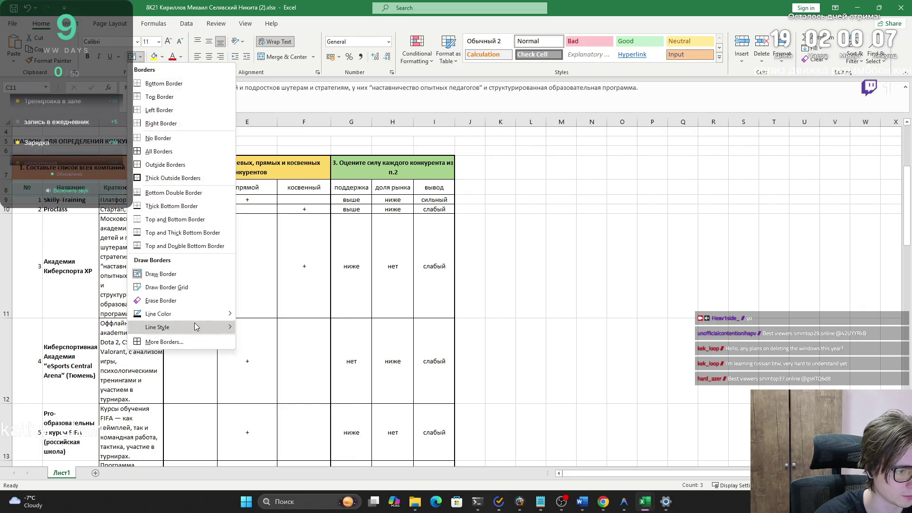
pyautogui.moveTo(196, 327)
pyautogui.click(262, 418)
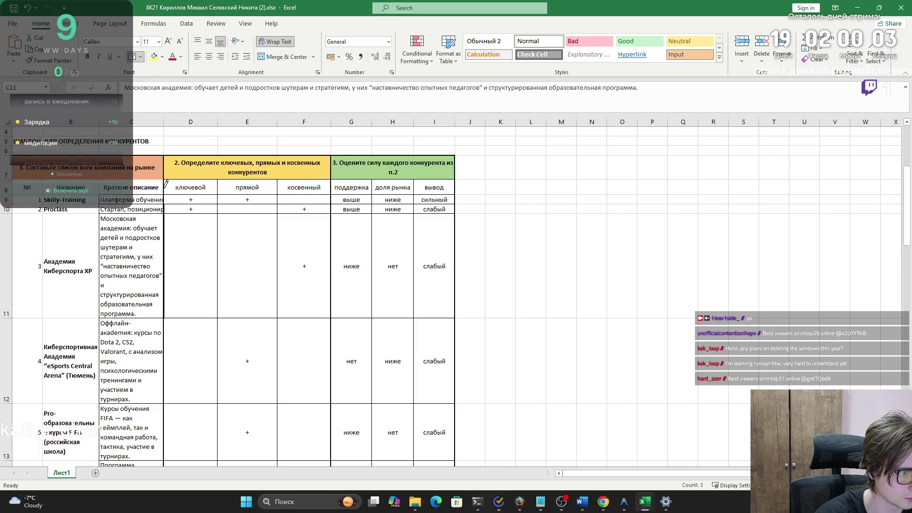
pyautogui.moveTo(169, 217); pyautogui.dragTo(164, 205)
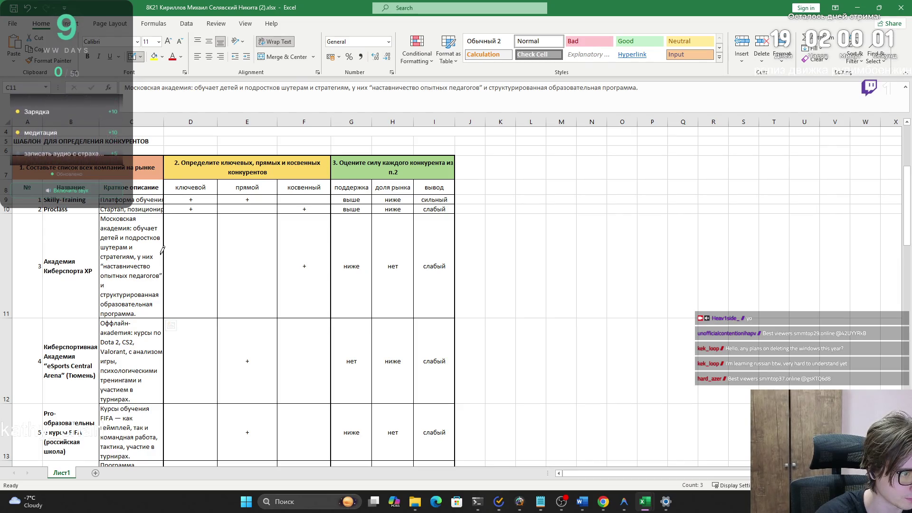
pyautogui.click(140, 56)
pyautogui.press('Escape')
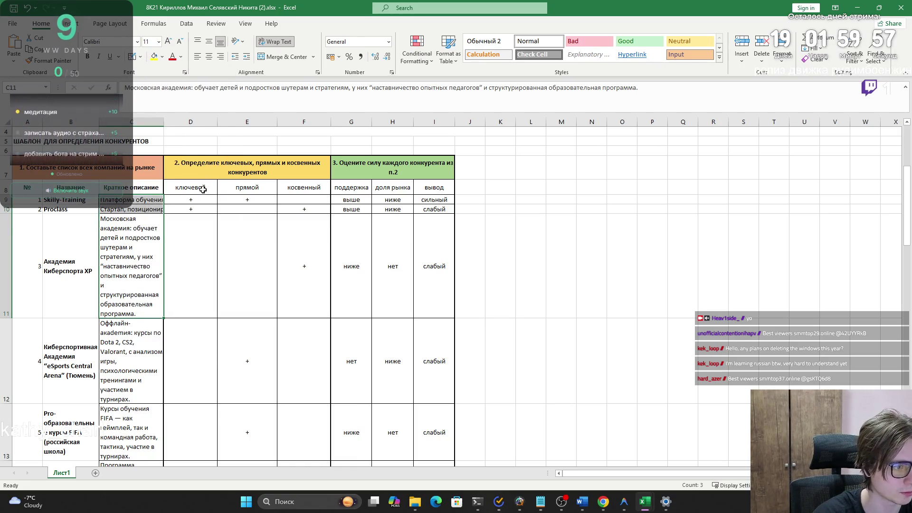
pyautogui.click(231, 228)
# - Wrap the Skilly-Training and Proclass descriptions in C9:C10
pyautogui.click(143, 237)
pyautogui.scroll(-10, 143, 238)
pyautogui.scroll(8, 130, 234)
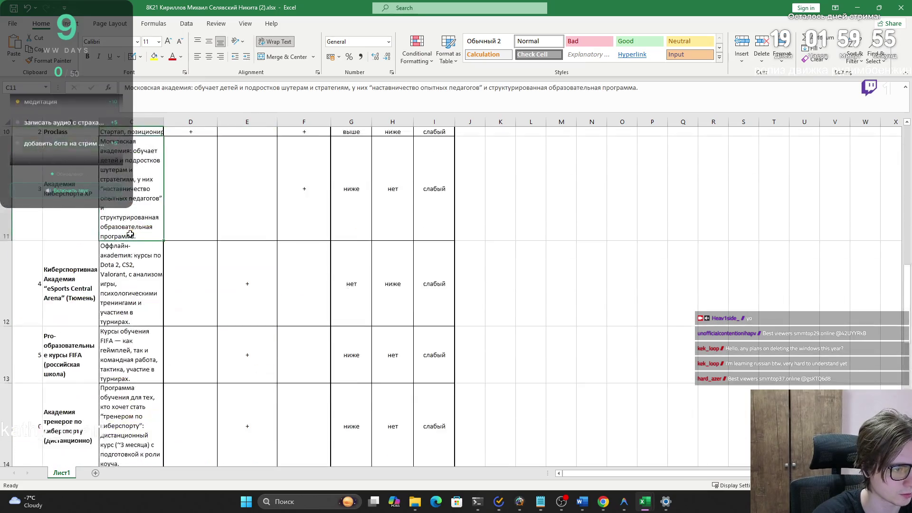
pyautogui.scroll(3, 129, 234)
pyautogui.moveTo(119, 228); pyautogui.dragTo(119, 237)
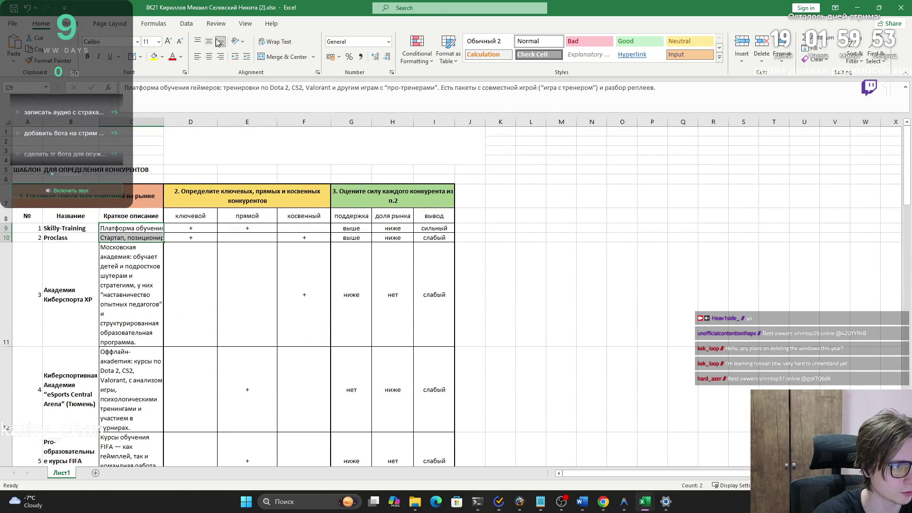
pyautogui.click(275, 42)
# - Copy the competitor table A7:I14, from its headers to row 14, for the Word report
pyautogui.scroll(-2, 138, 304)
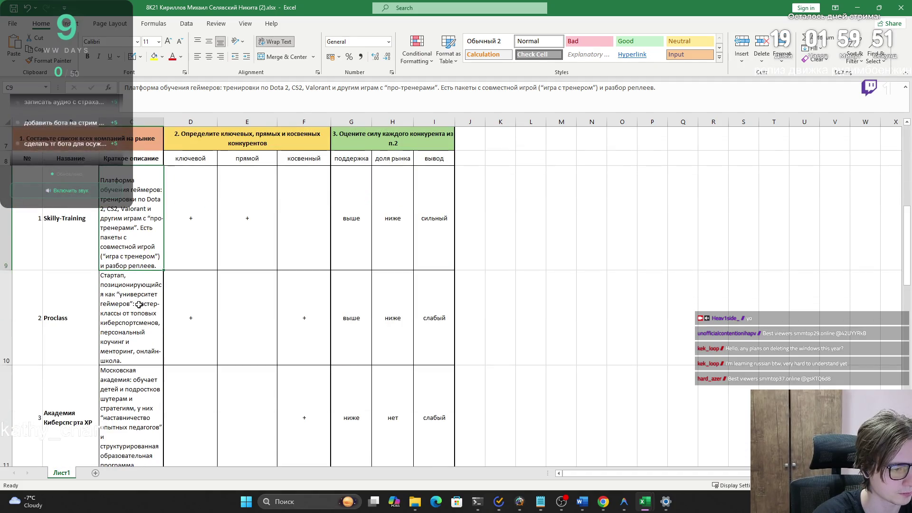
pyautogui.scroll(-5, 139, 305)
pyautogui.scroll(3, 149, 305)
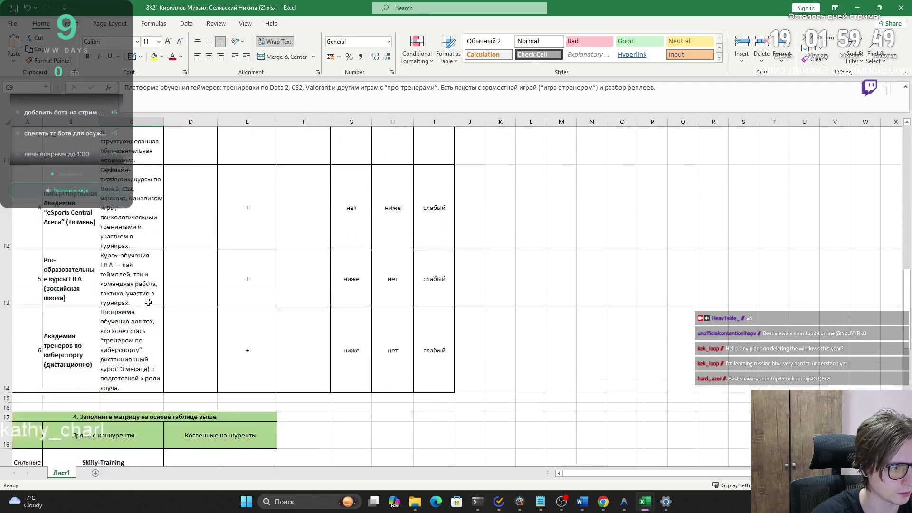
pyautogui.scroll(3, 149, 305)
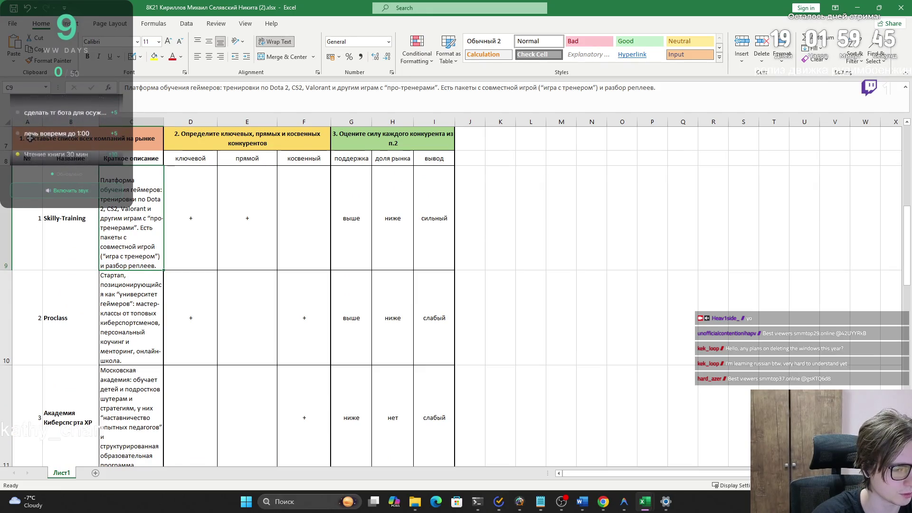
pyautogui.scroll(3, 29, 138)
pyautogui.moveTo(30, 167)
pyautogui.mouseDown()
pyautogui.moveTo(157, 275)
pyautogui.moveTo(339, 287)
pyautogui.mouseUp()
pyautogui.scroll(-4, 293, 269)
pyautogui.scroll(2, 292, 268)
pyautogui.scroll(-2, 413, 376)
pyautogui.keyDown('shift'); pyautogui.click(422, 265); pyautogui.keyUp('shift')
pyautogui.hotkey('ctrl', 'c')
pyautogui.hotkey('alt', 'Tab')
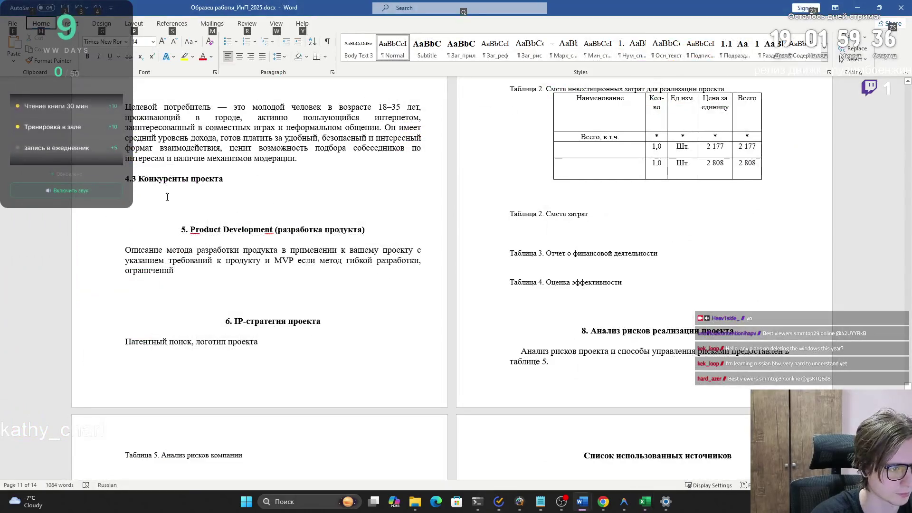
# - Paste the competitor table under heading 4.3, review it, then undo the paste and return to Excel
pyautogui.click(162, 199)
pyautogui.hotkey('ctrl', 'v')
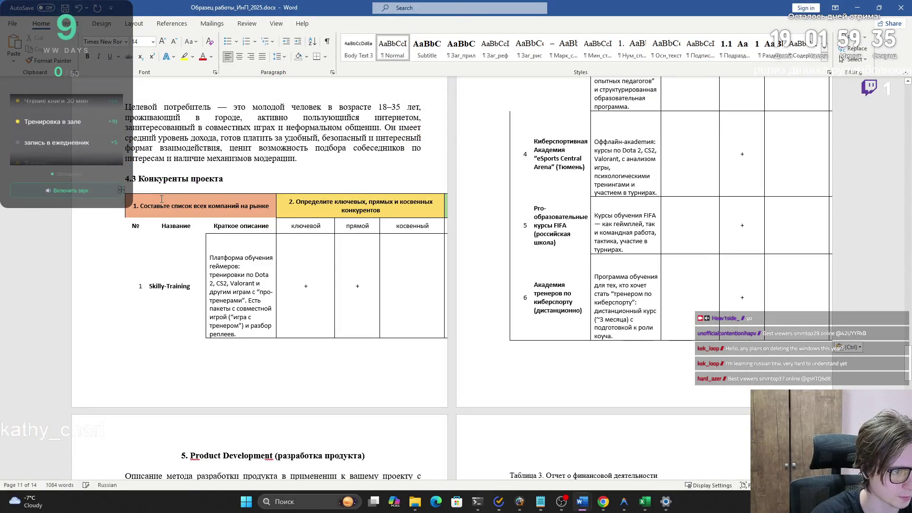
pyautogui.click(180, 220)
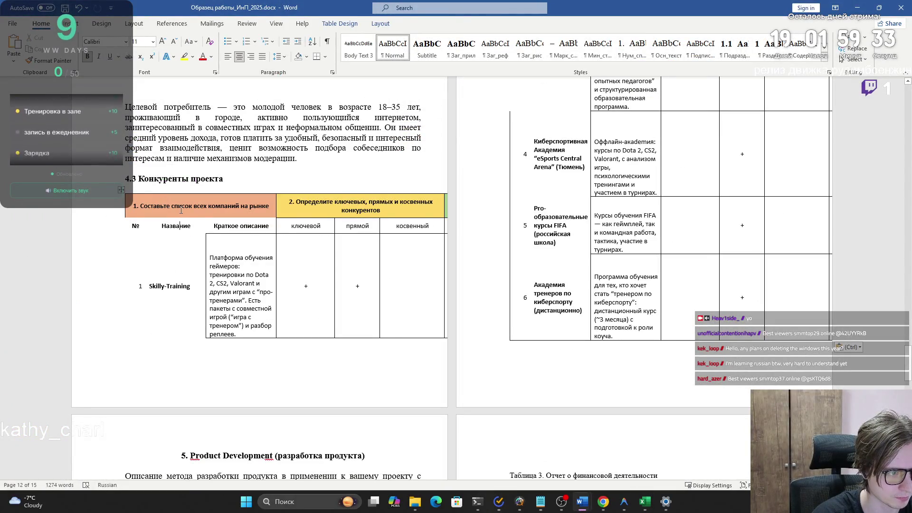
pyautogui.scroll(3, 363, 306)
pyautogui.scroll(5, 363, 307)
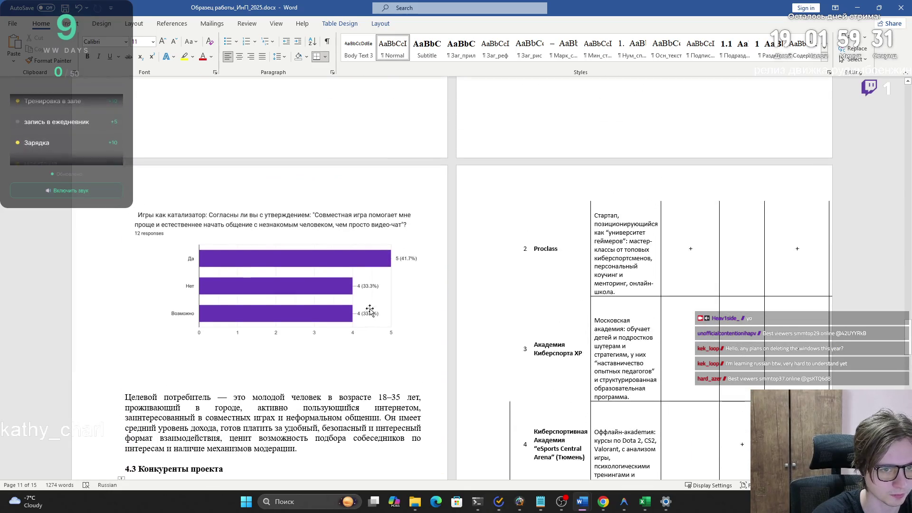
pyautogui.scroll(-3, 398, 308)
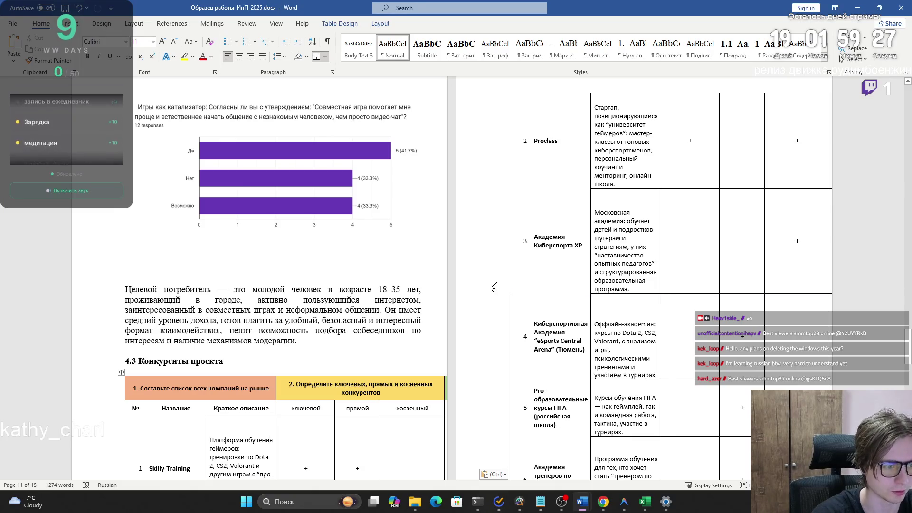
pyautogui.hotkey('ctrl', 'z')
pyautogui.hotkey('alt', 'Tab')
pyautogui.scroll(5, 91, 307)
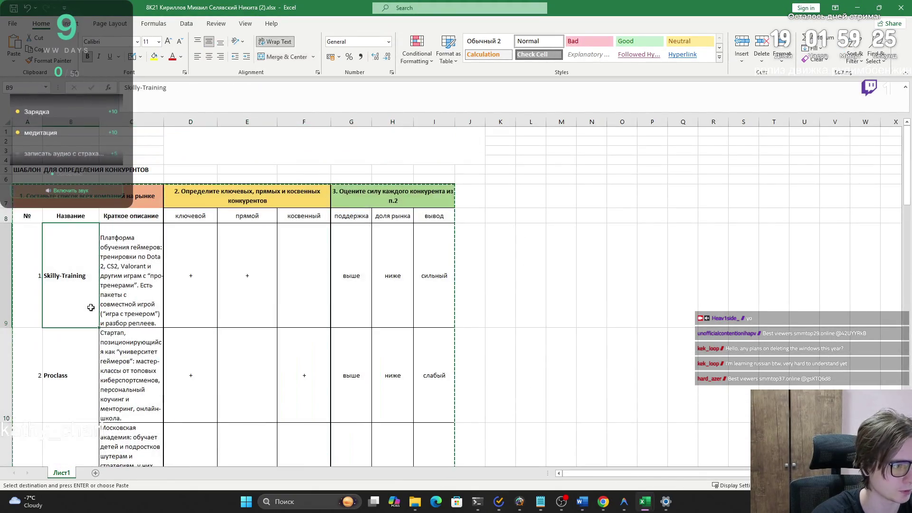
# - Cancel the pending copy and pick a line style for hand-drawn borders
pyautogui.press('Left')
pyautogui.press('Escape')
pyautogui.click(132, 57)
pyautogui.click(141, 57)
pyautogui.moveTo(202, 328)
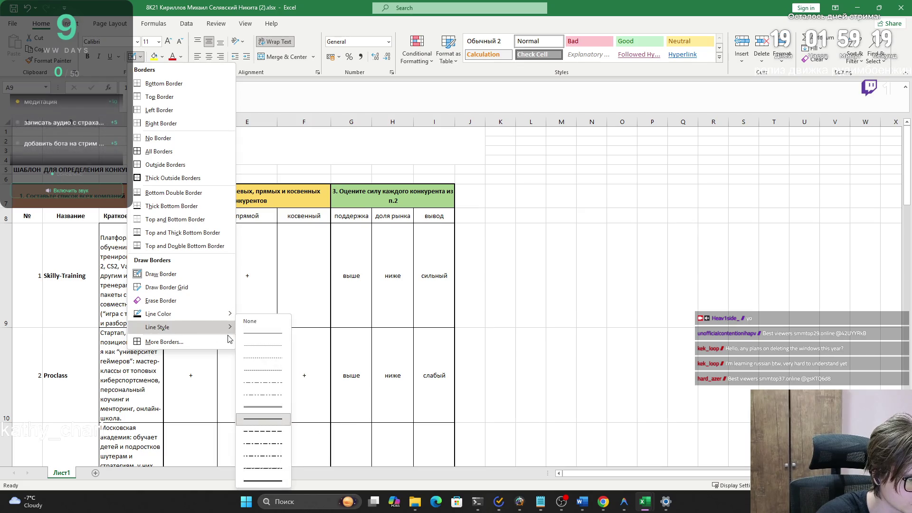
pyautogui.click(255, 339)
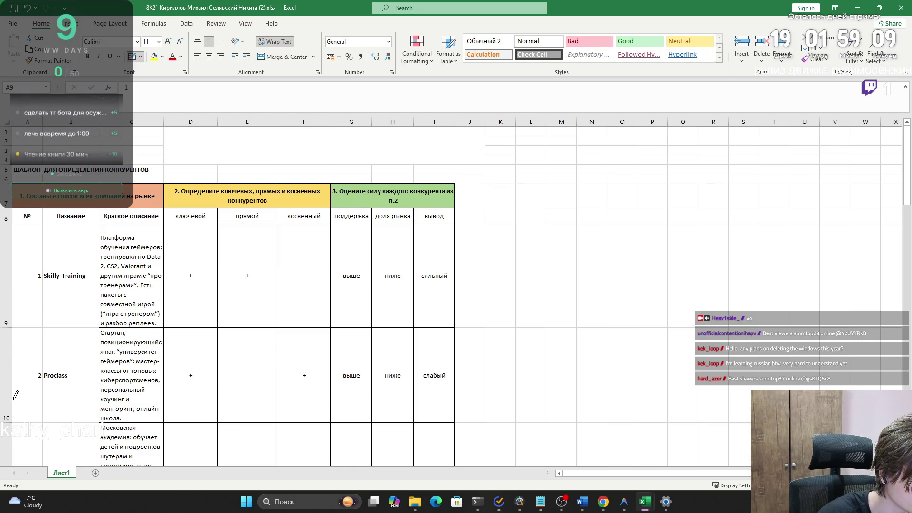
# - Draw borders around B8:B9, then undo them
pyautogui.scroll(-3, 16, 395)
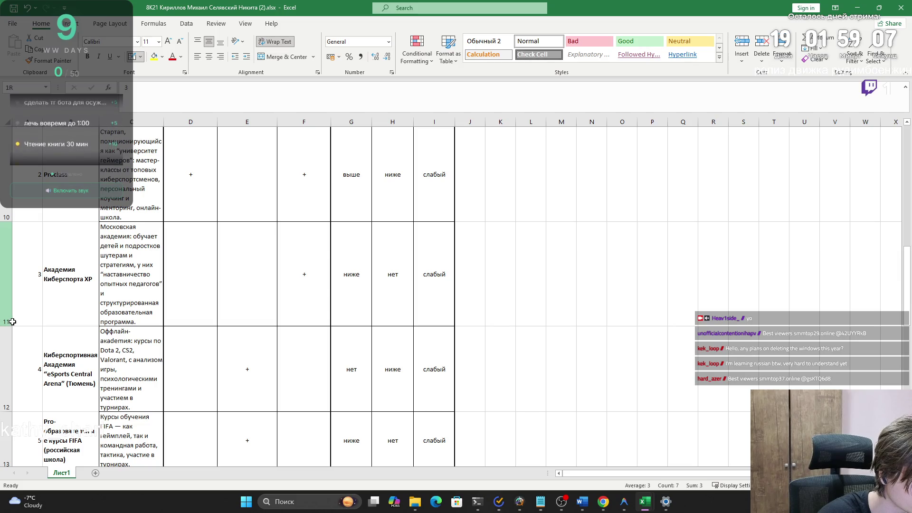
pyautogui.click(12, 321)
pyautogui.click(21, 312)
pyautogui.scroll(3, 20, 311)
pyautogui.click(21, 306)
pyautogui.click(60, 236)
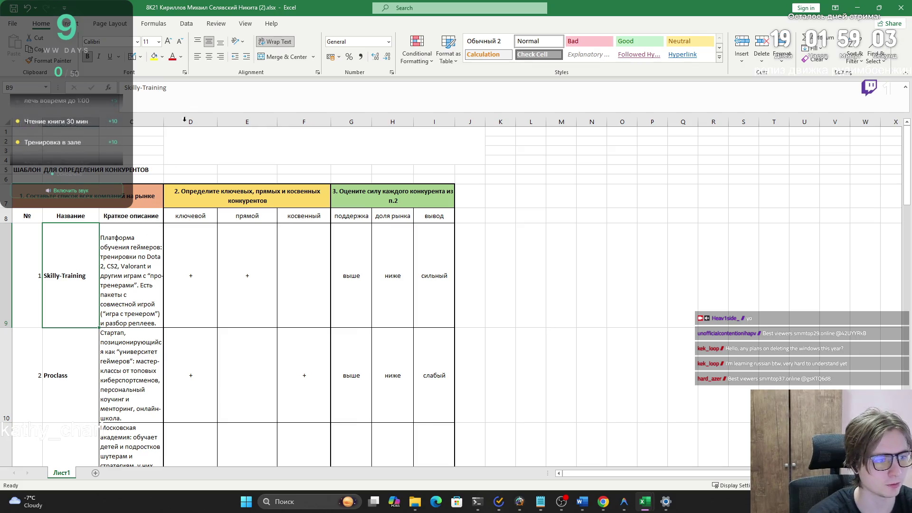
pyautogui.moveTo(98, 218)
pyautogui.mouseDown()
pyautogui.moveTo(28, 220)
pyautogui.moveTo(44, 209)
pyautogui.mouseUp()
pyautogui.hotkey('ctrl', 'z')
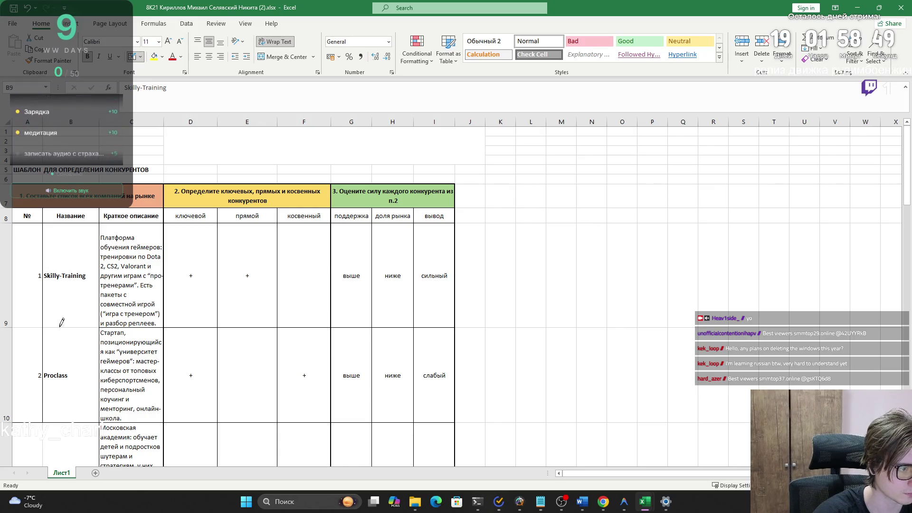
# - Copy the competitor table A7:I14 again and bring up the Word report
pyautogui.scroll(-5, 48, 333)
pyautogui.scroll(3, 48, 333)
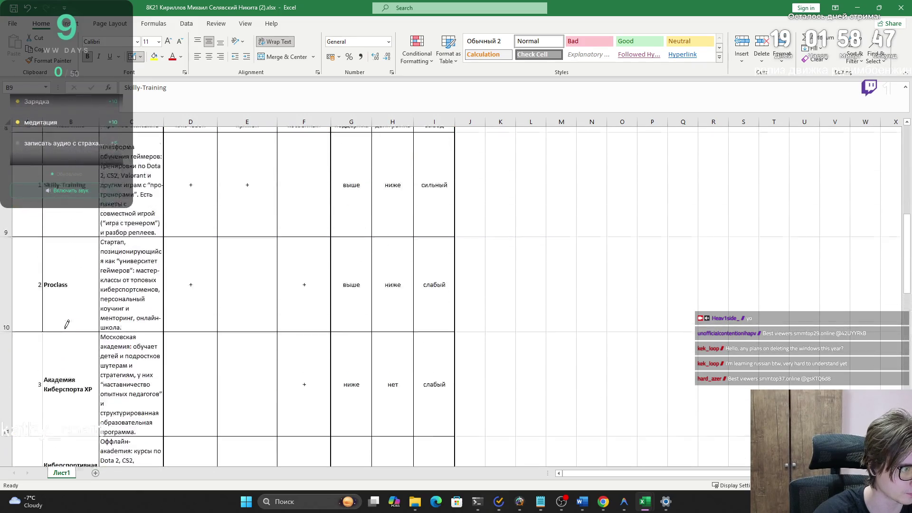
pyautogui.scroll(1, 45, 352)
pyautogui.scroll(-5, 46, 362)
pyautogui.scroll(5, 48, 363)
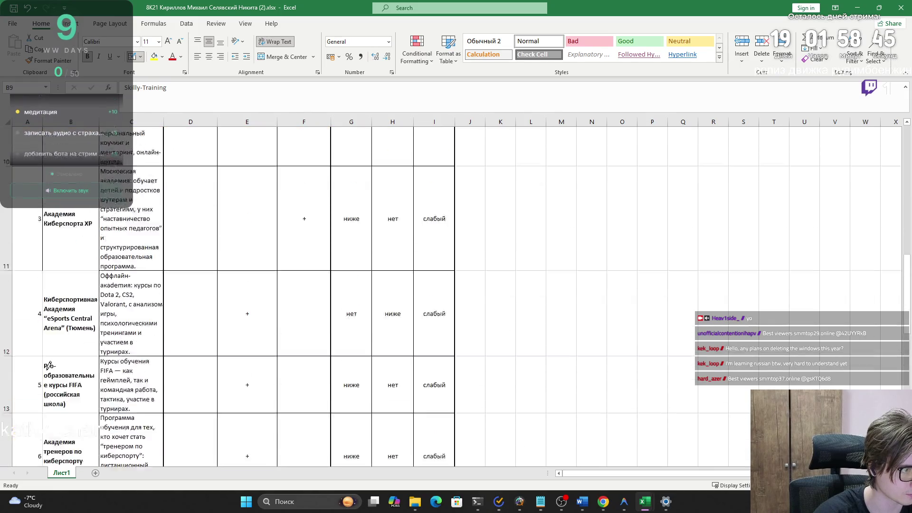
pyautogui.scroll(-2, 49, 366)
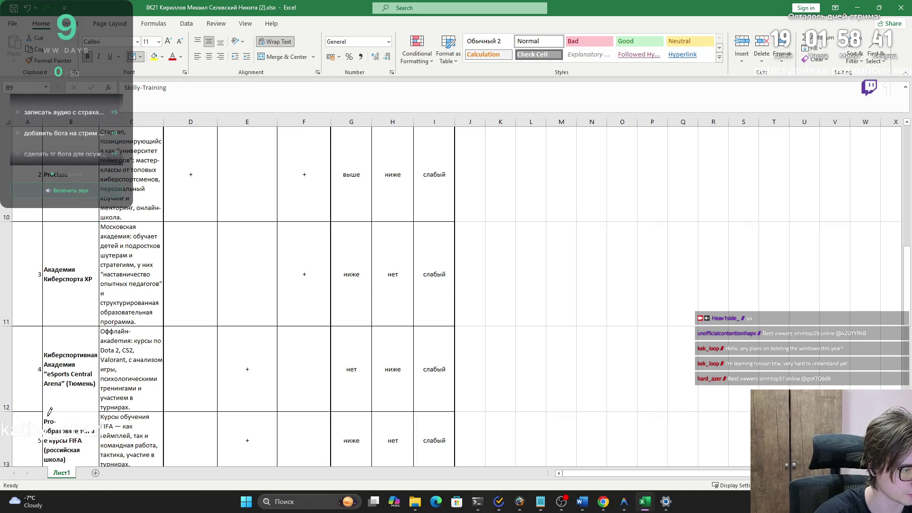
pyautogui.scroll(-1, 48, 413)
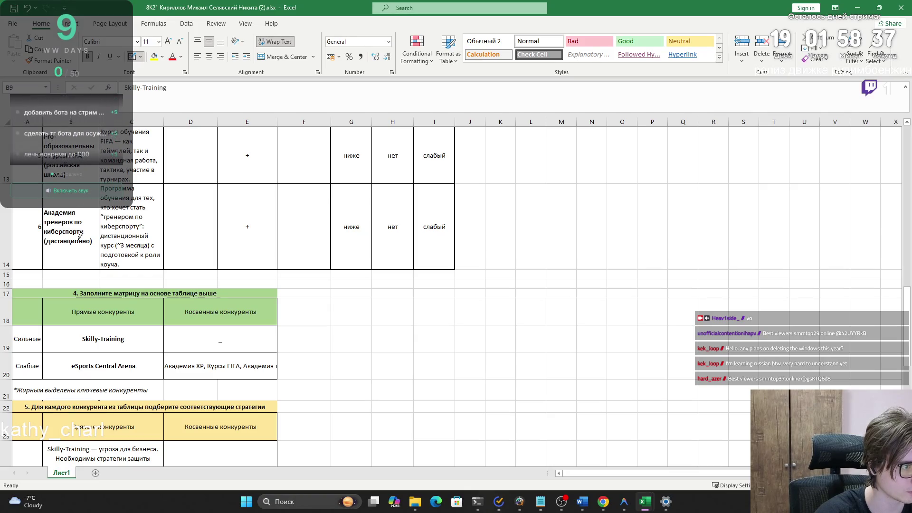
pyautogui.scroll(3, 81, 232)
pyautogui.scroll(-3, 78, 252)
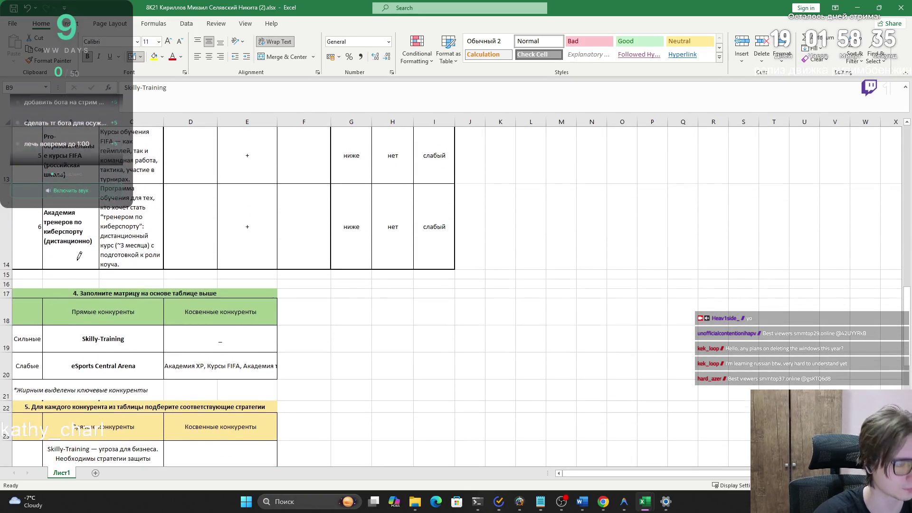
pyautogui.scroll(3, 79, 257)
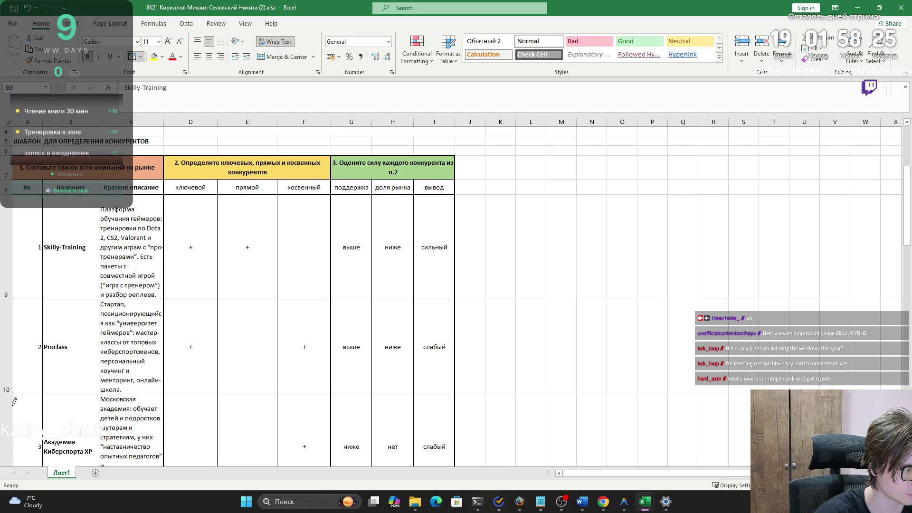
pyautogui.scroll(-3, 14, 405)
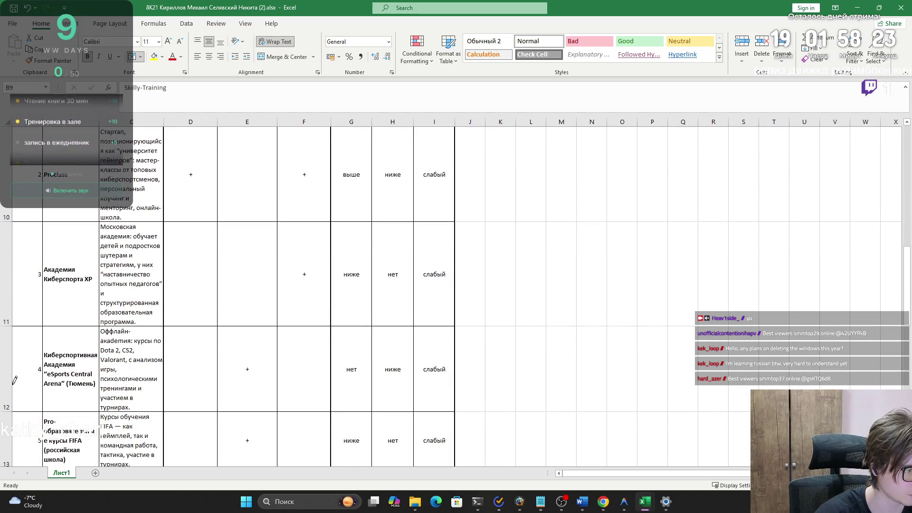
pyautogui.scroll(-5, 15, 310)
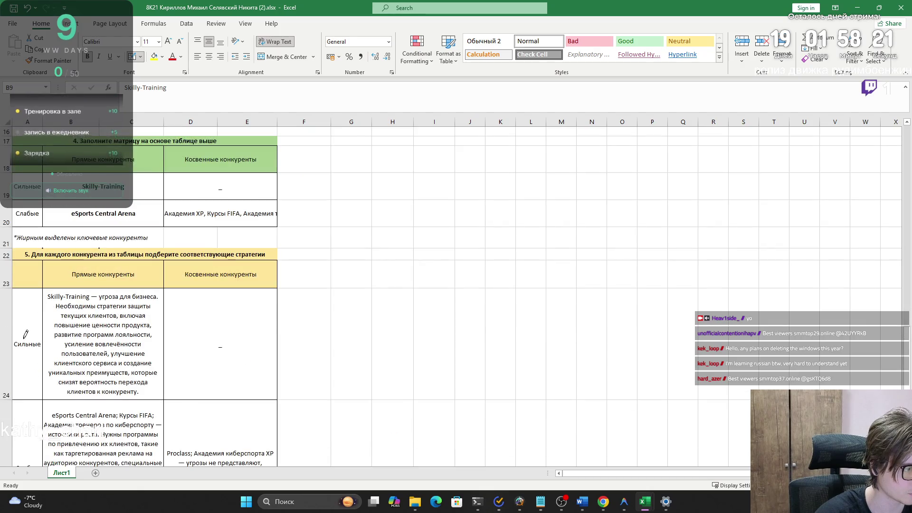
pyautogui.scroll(10, 21, 337)
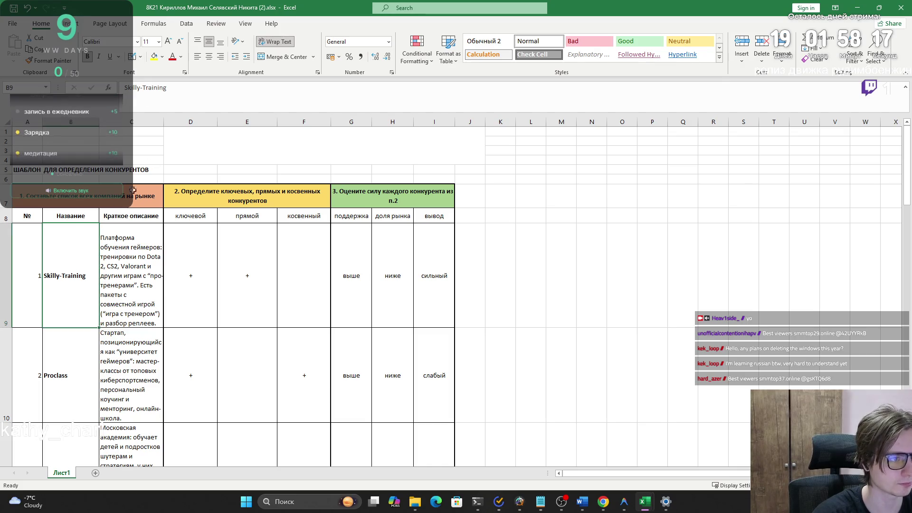
pyautogui.moveTo(29, 199)
pyautogui.mouseDown()
pyautogui.moveTo(369, 347)
pyautogui.moveTo(396, 472)
pyautogui.mouseUp()
pyautogui.hotkey('ctrl', 'c')
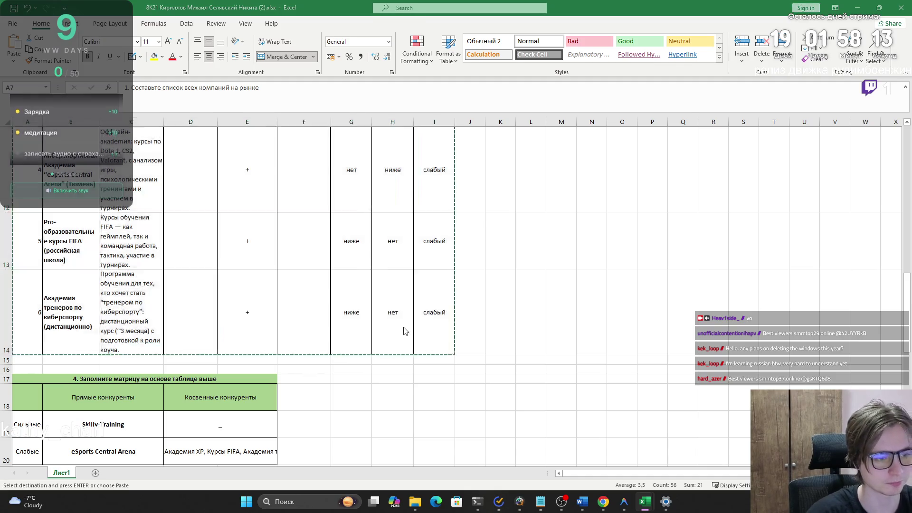
pyautogui.hotkey('alt', 'Tab')
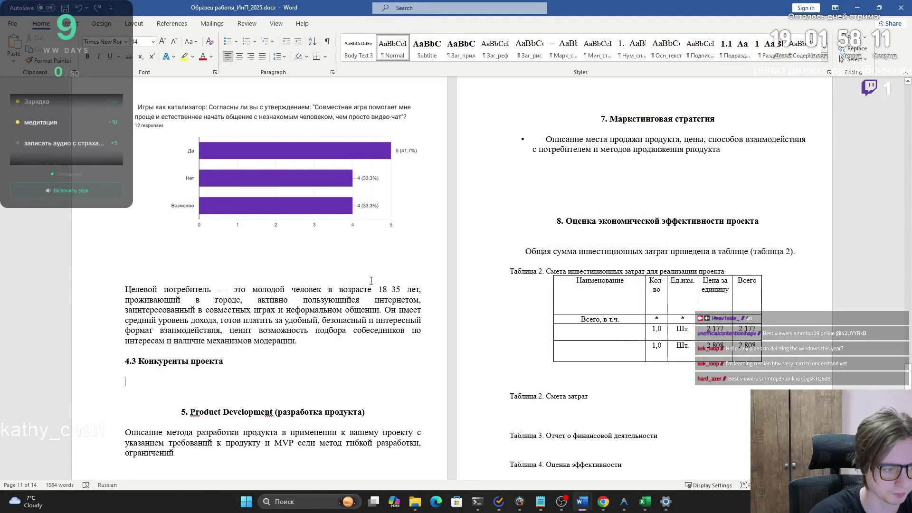
# - Trial-paste the competitor table under heading 4.3, review it, then undo and return to Excel
pyautogui.hotkey('ctrl', 'v')
pyautogui.scroll(-1, 280, 368)
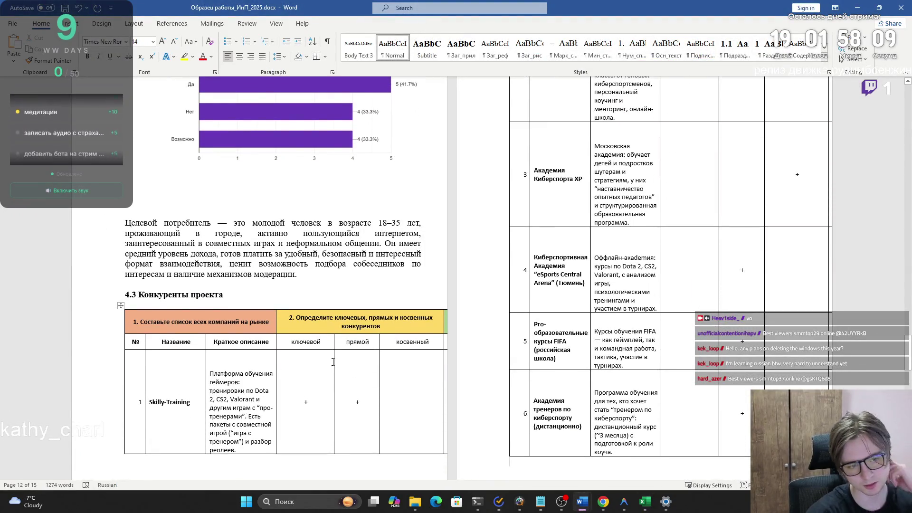
pyautogui.scroll(10, 416, 331)
pyautogui.scroll(-4, 423, 339)
pyautogui.scroll(-7, 423, 339)
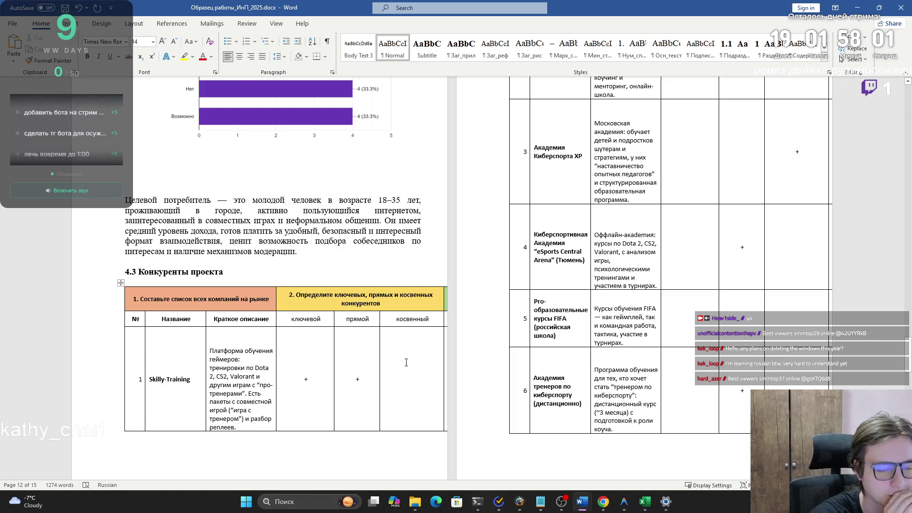
pyautogui.hotkey('ctrl', 'z')
pyautogui.hotkey('alt', 'Tab')
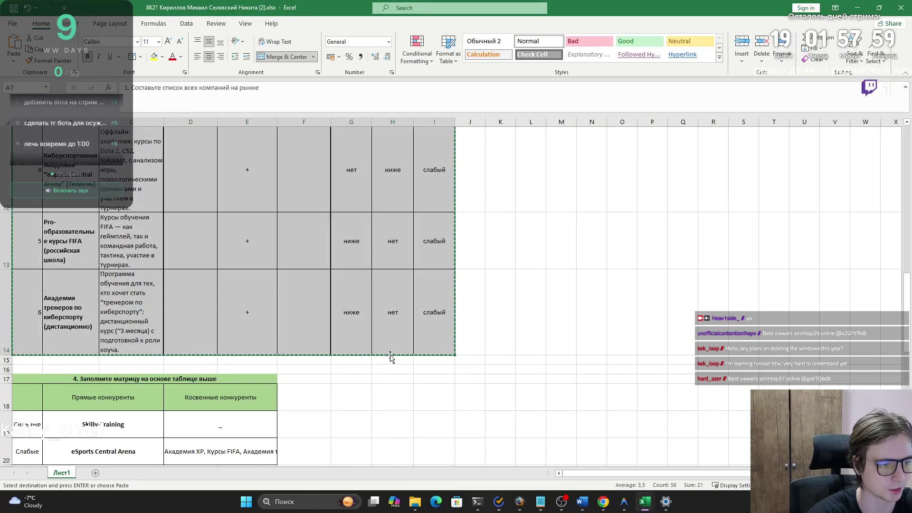
pyautogui.scroll(4, 388, 353)
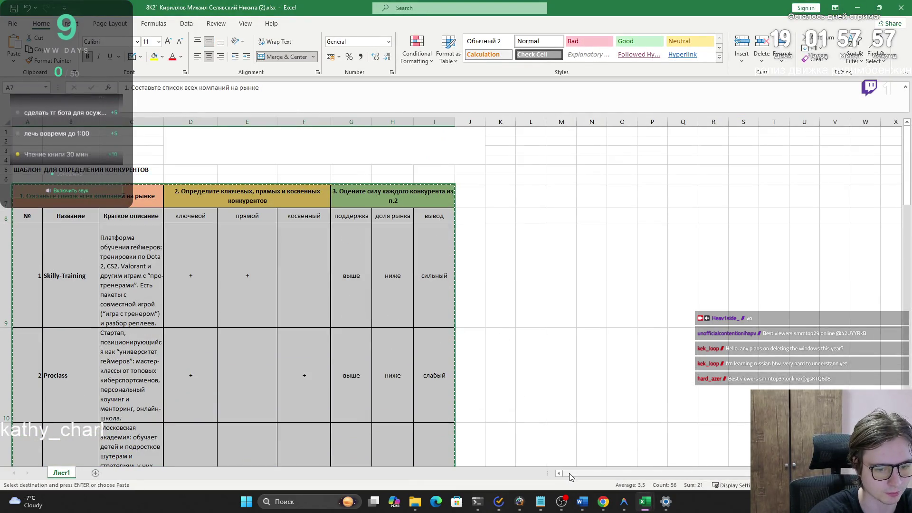
pyautogui.click(560, 444)
pyautogui.press('Escape')
pyautogui.scroll(-3, 483, 372)
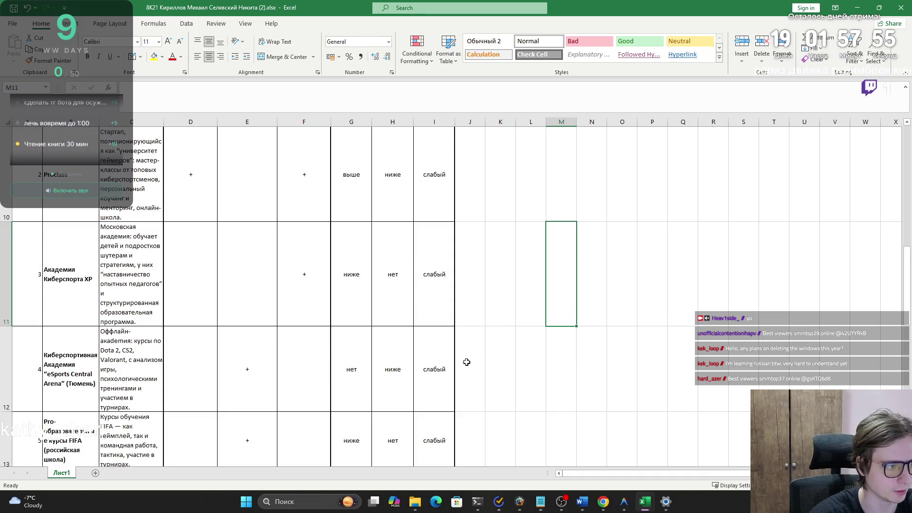
pyautogui.scroll(2, 467, 362)
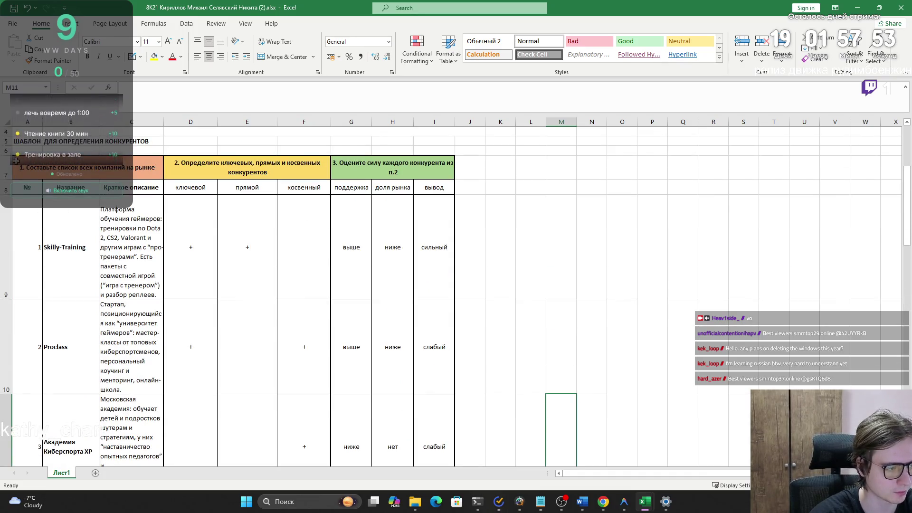
pyautogui.moveTo(71, 167); pyautogui.dragTo(304, 247)
pyautogui.scroll(-5, 356, 305)
pyautogui.scroll(2, 356, 304)
pyautogui.keyDown('shift'); pyautogui.click(441, 259); pyautogui.keyUp('shift')
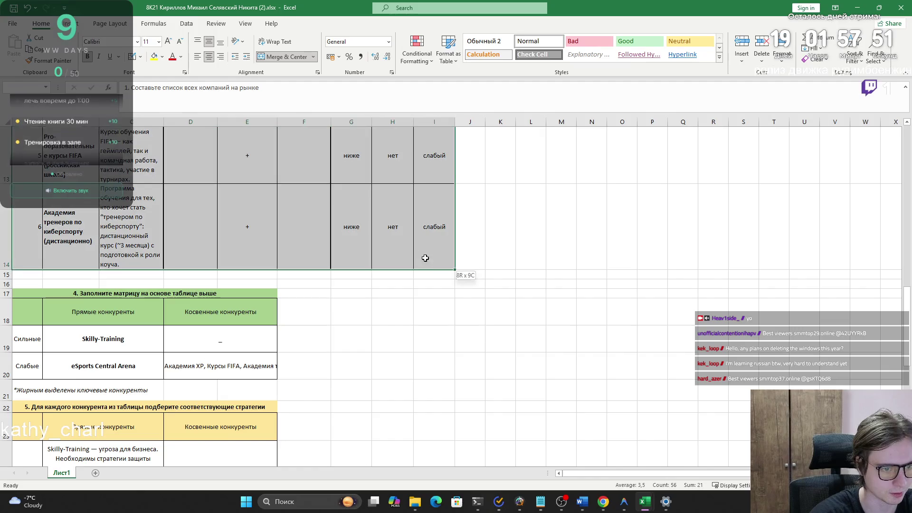
pyautogui.moveTo(424, 270); pyautogui.dragTo(459, 272)
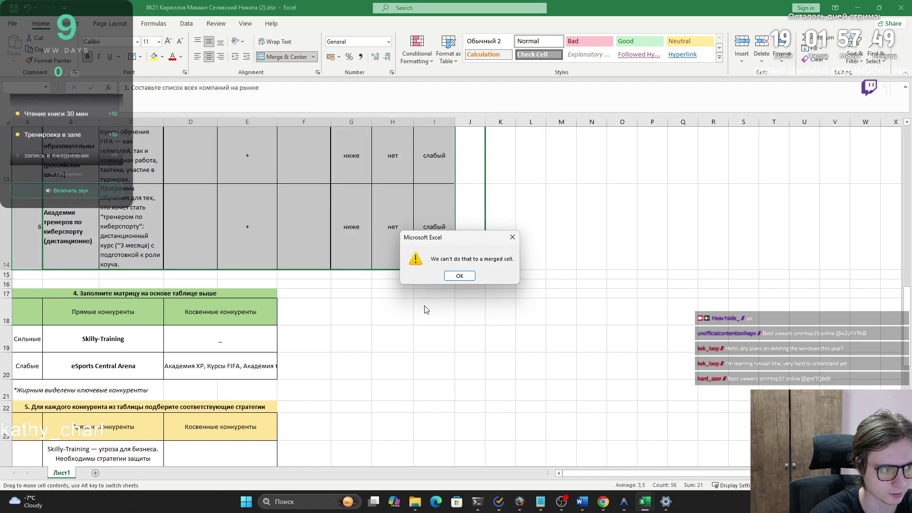
pyautogui.click(451, 278)
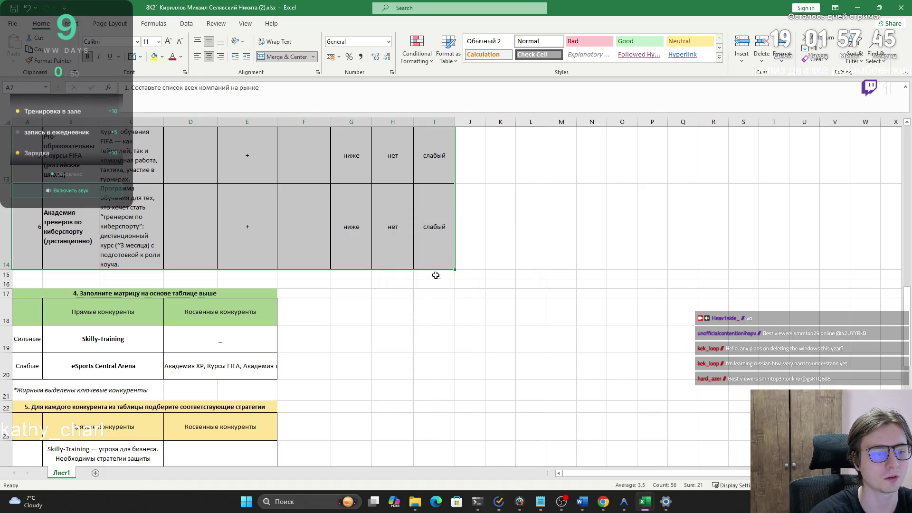
pyautogui.moveTo(413, 270); pyautogui.dragTo(814, 249)
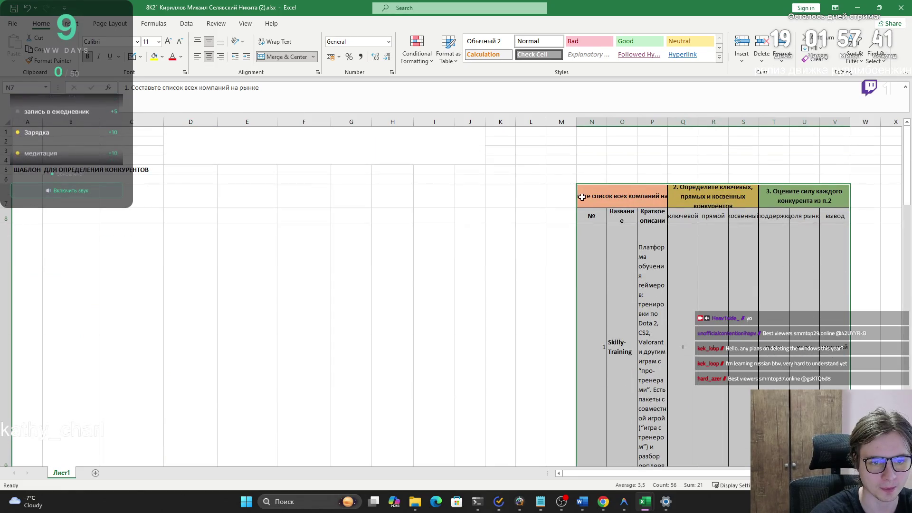
pyautogui.moveTo(582, 185)
pyautogui.mouseDown()
pyautogui.moveTo(498, 179)
pyautogui.moveTo(305, 200)
pyautogui.mouseUp()
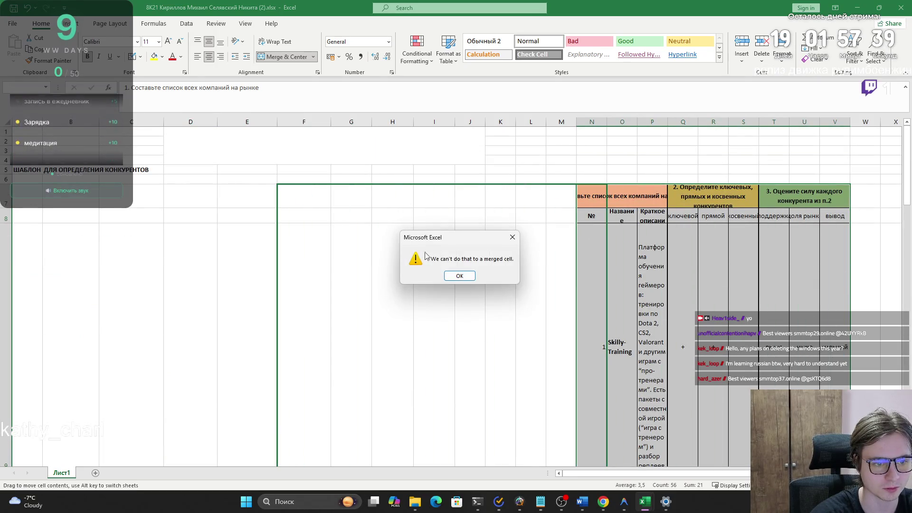
pyautogui.click(469, 276)
pyautogui.moveTo(592, 185); pyautogui.dragTo(501, 187)
pyautogui.press('Return')
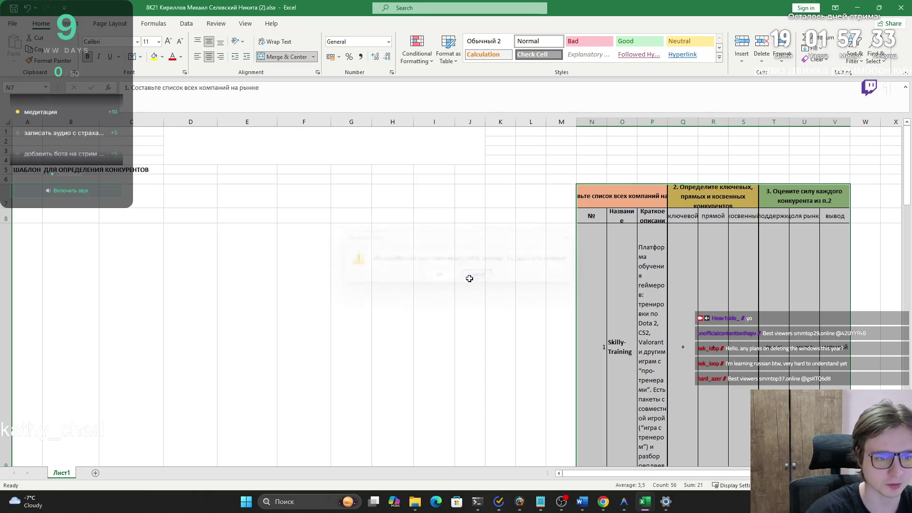
pyautogui.click(475, 276)
pyautogui.scroll(-1, 472, 278)
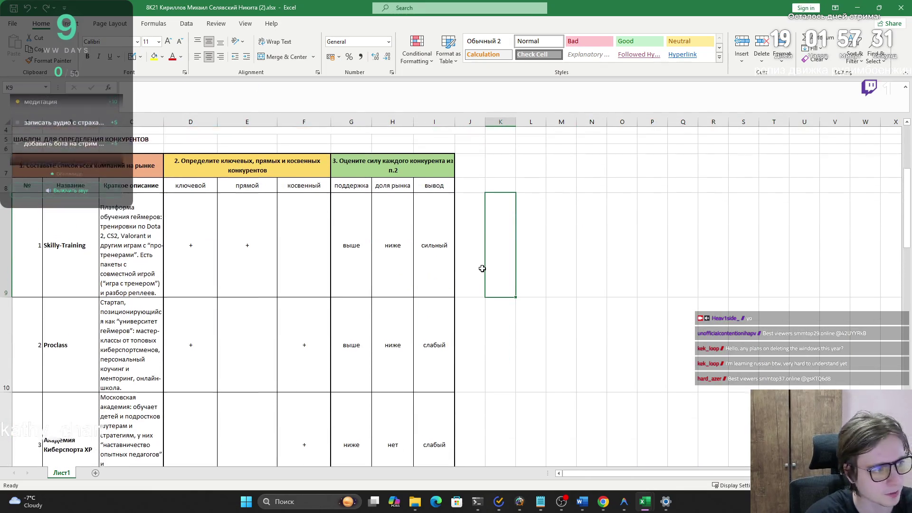
# - Review the Skilly-Training description, marking its final sentence about packages
pyautogui.scroll(-5, 467, 281)
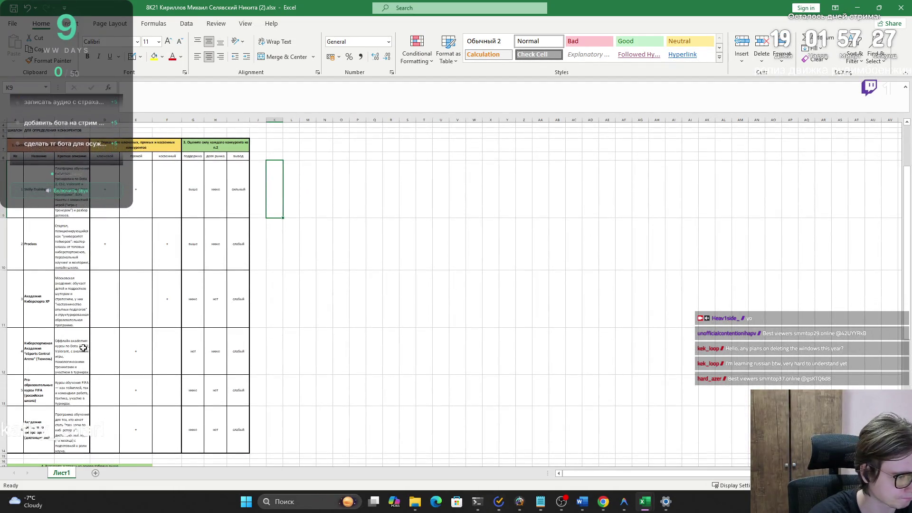
pyautogui.scroll(5, 84, 347)
pyautogui.click(165, 239)
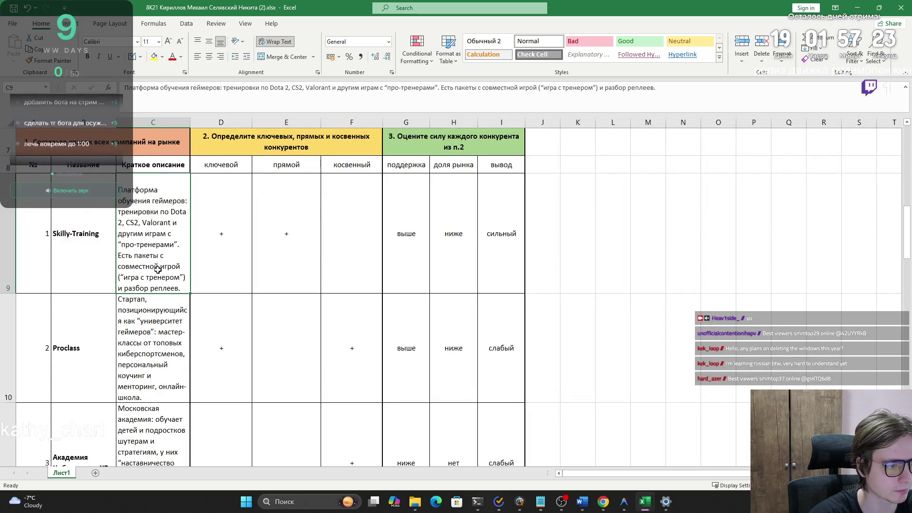
pyautogui.doubleClick(124, 258)
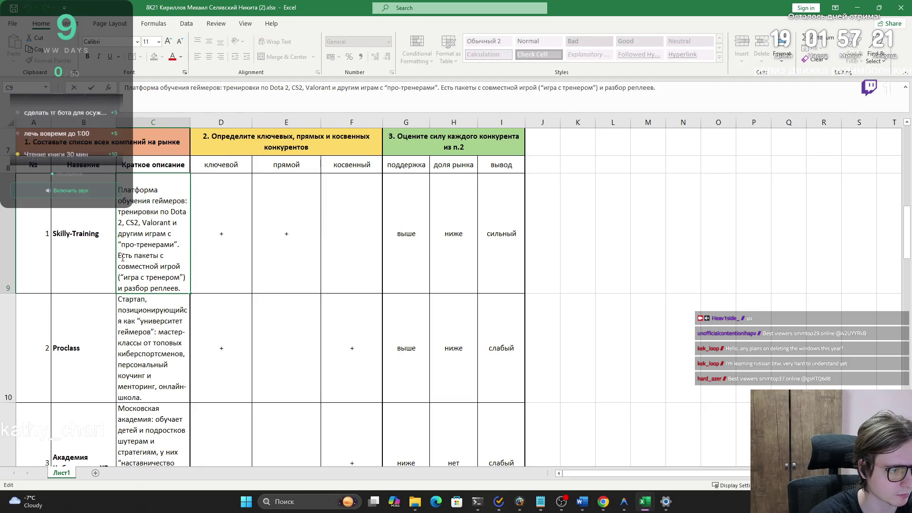
pyautogui.moveTo(120, 256); pyautogui.dragTo(183, 296)
pyautogui.click(181, 295)
# - Set the Proclass, Skilly-Training and remaining company descriptions to font size 10
pyautogui.scroll(-3, 180, 295)
pyautogui.scroll(3, 180, 294)
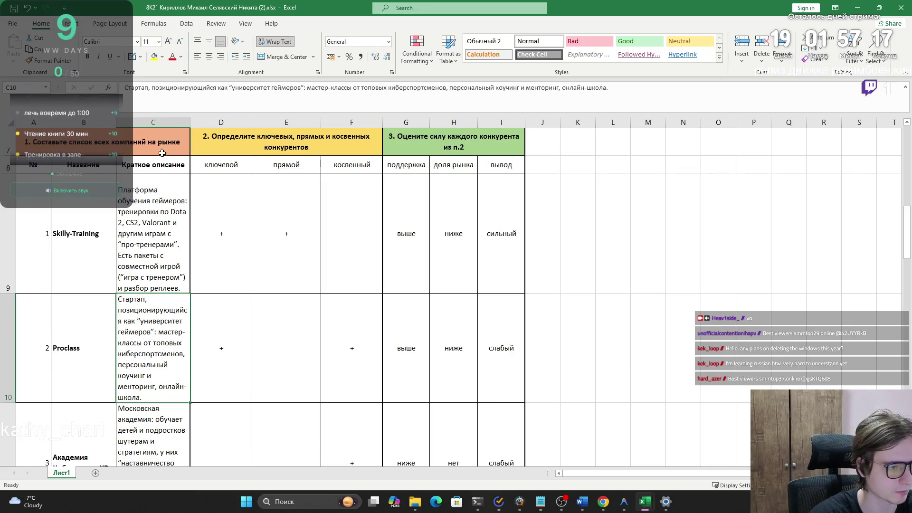
pyautogui.click(159, 41)
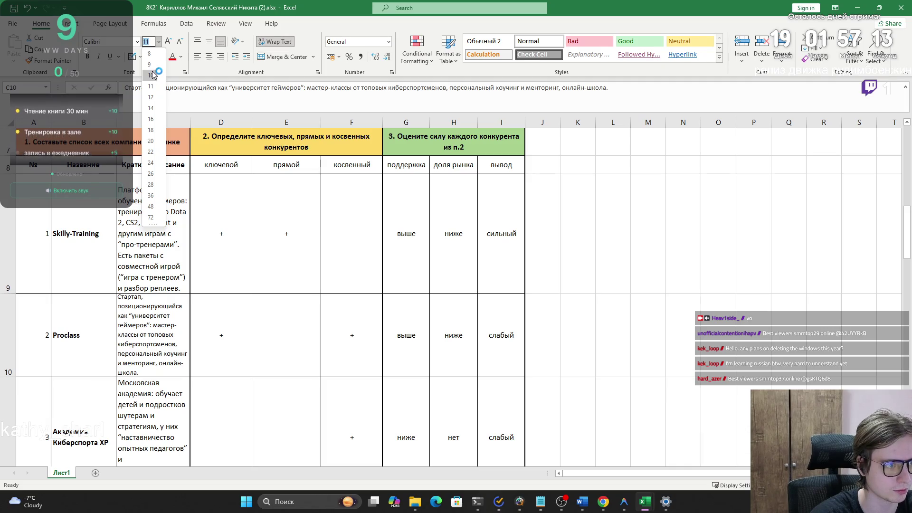
pyautogui.click(152, 75)
pyautogui.press('Up')
pyautogui.click(158, 42)
pyautogui.click(152, 75)
pyautogui.scroll(-3, 150, 285)
pyautogui.scroll(2, 150, 284)
pyautogui.moveTo(151, 285)
pyautogui.mouseDown()
pyautogui.moveTo(155, 495)
pyautogui.moveTo(153, 352)
pyautogui.mouseUp()
pyautogui.click(158, 42)
pyautogui.click(152, 74)
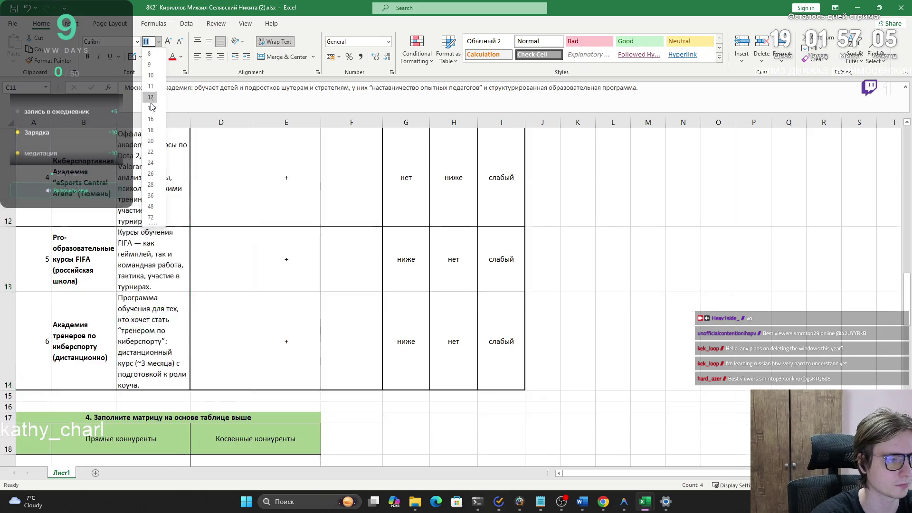
# - Select the Академия Киберспорта XP description and start editing it in the formula bar
pyautogui.scroll(3, 201, 175)
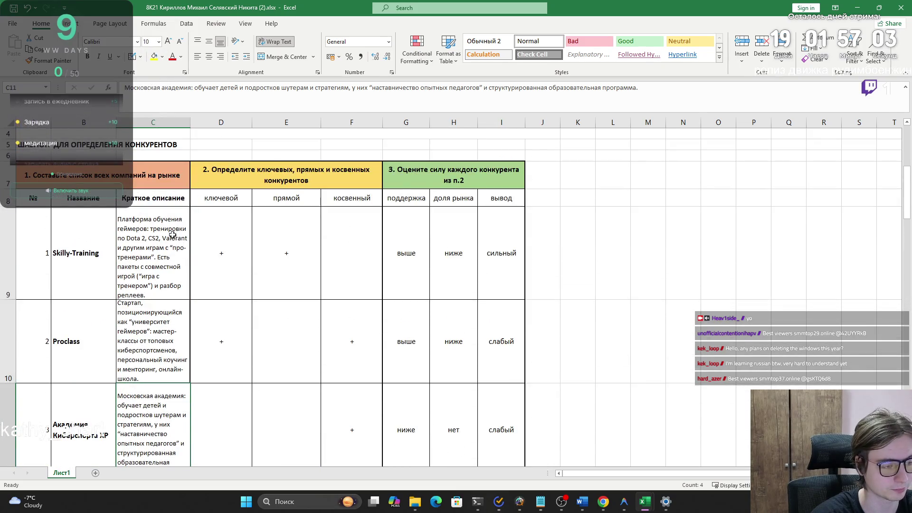
pyautogui.click(161, 200)
pyautogui.scroll(-1, 161, 215)
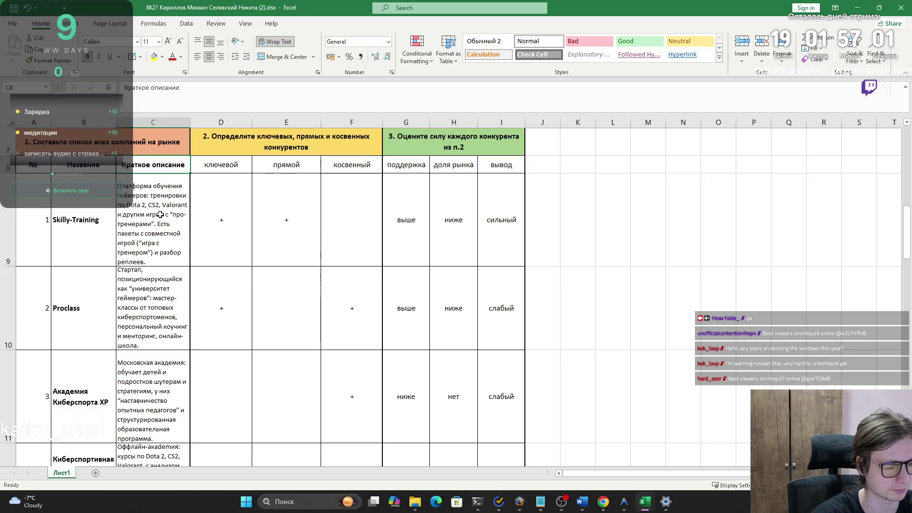
pyautogui.scroll(-1, 160, 214)
pyautogui.scroll(1, 161, 215)
pyautogui.scroll(-3, 161, 215)
pyautogui.scroll(2, 161, 217)
pyautogui.click(154, 231)
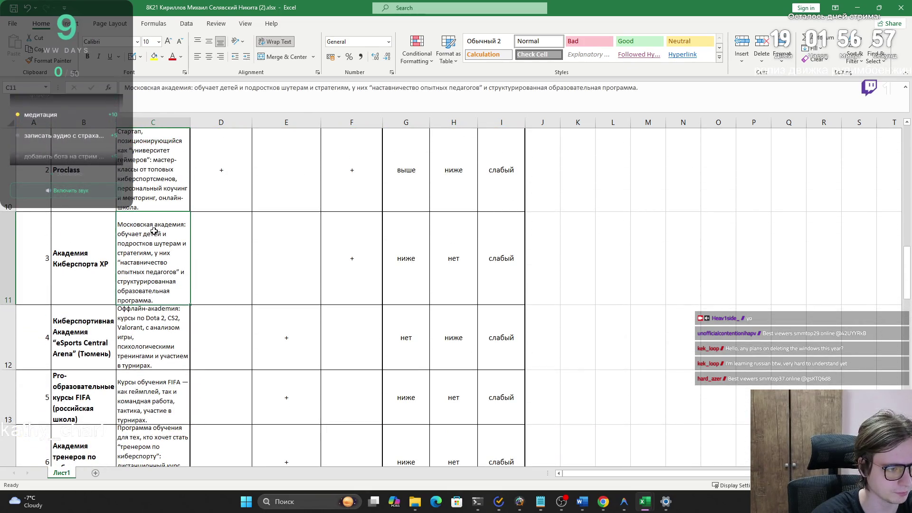
pyautogui.click(135, 89)
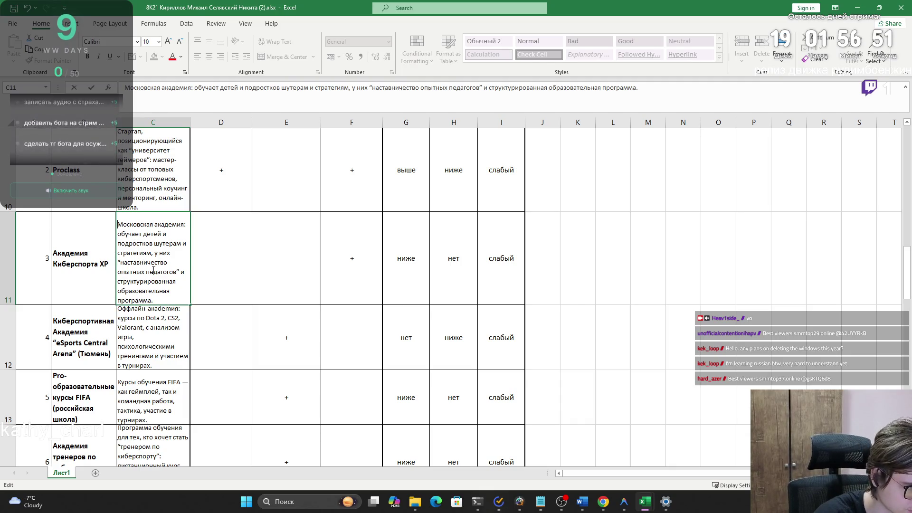
# - Delete the structured-programme clause and insert "есть" after "у них" in the XP description
pyautogui.moveTo(165, 300); pyautogui.dragTo(181, 276)
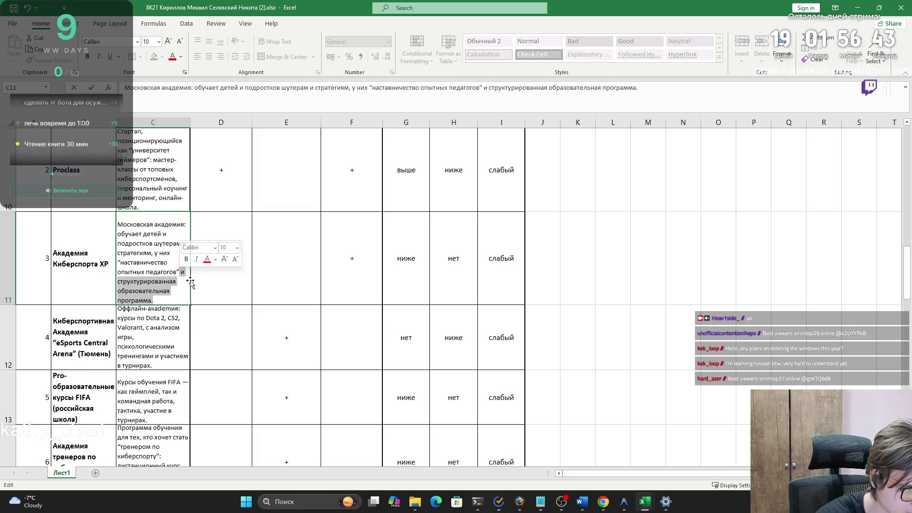
pyautogui.press('BackSpace')
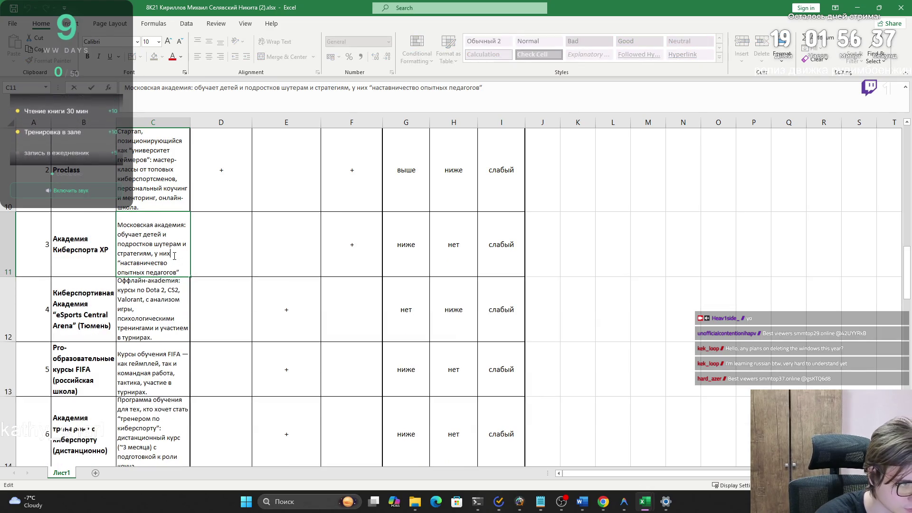
pyautogui.write('г')
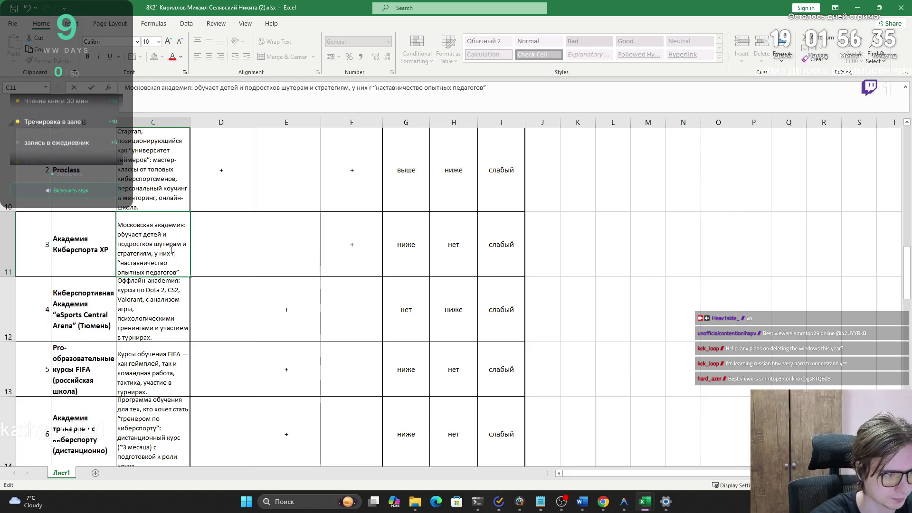
pyautogui.press('BackSpace')
pyautogui.write('есть')
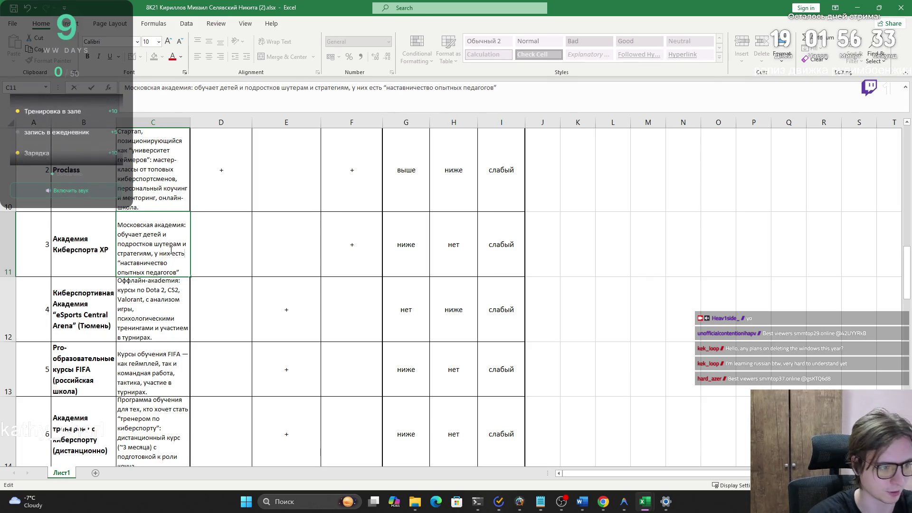
pyautogui.click(188, 317)
# - Review the Оффлайн-академия and FIFA courses entries, selecting the российская школа qualifier
pyautogui.doubleClick(152, 318)
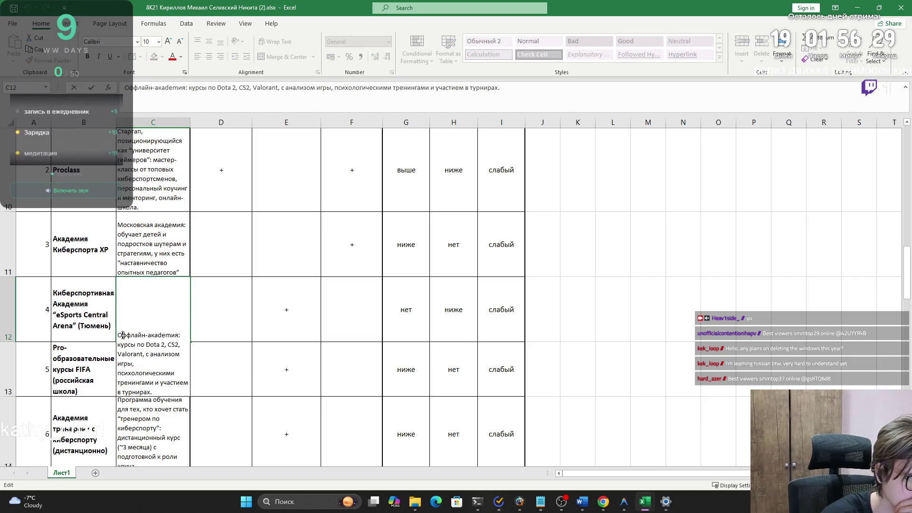
pyautogui.click(215, 304)
pyautogui.scroll(-3, 163, 338)
pyautogui.scroll(2, 163, 339)
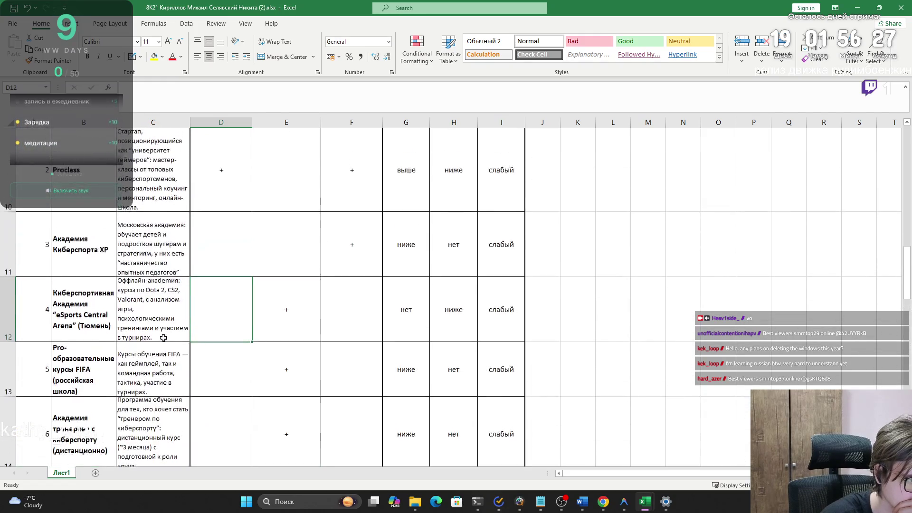
pyautogui.click(168, 373)
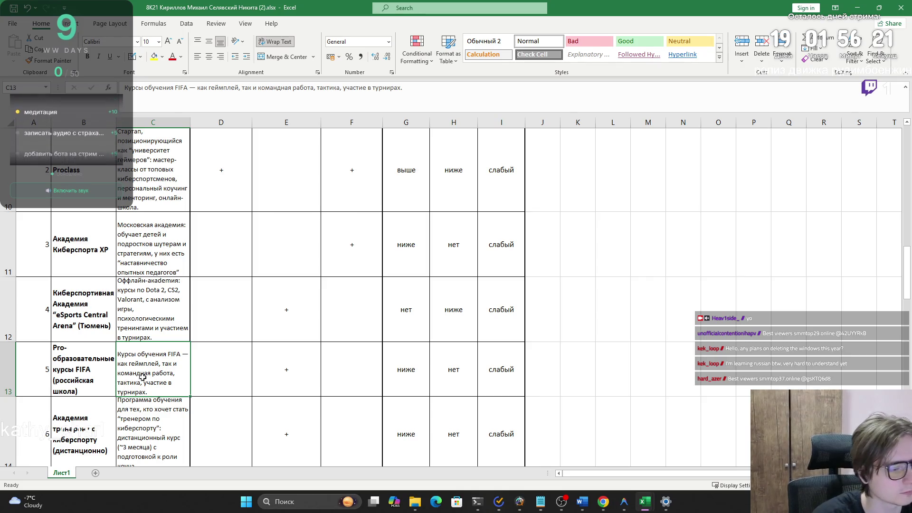
pyautogui.click(78, 390)
pyautogui.doubleClick(78, 391)
pyautogui.moveTo(78, 391); pyautogui.dragTo(61, 380)
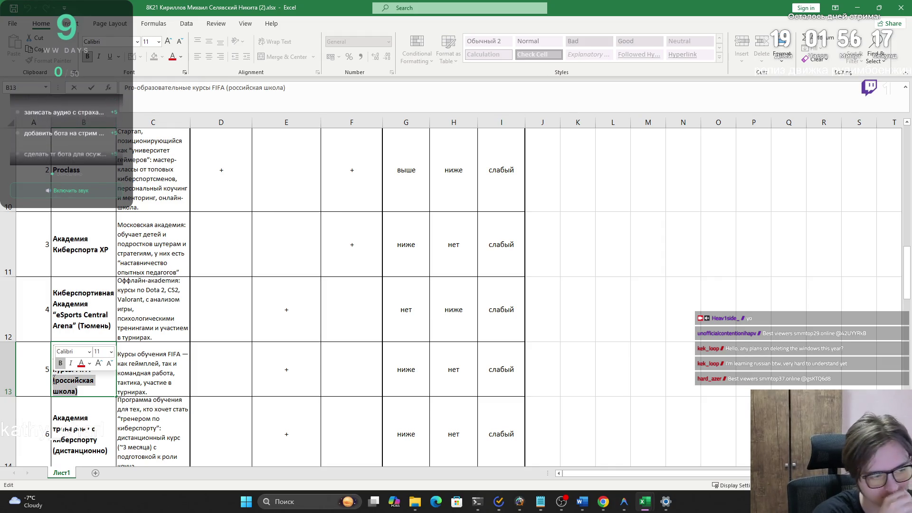
pyautogui.click(126, 409)
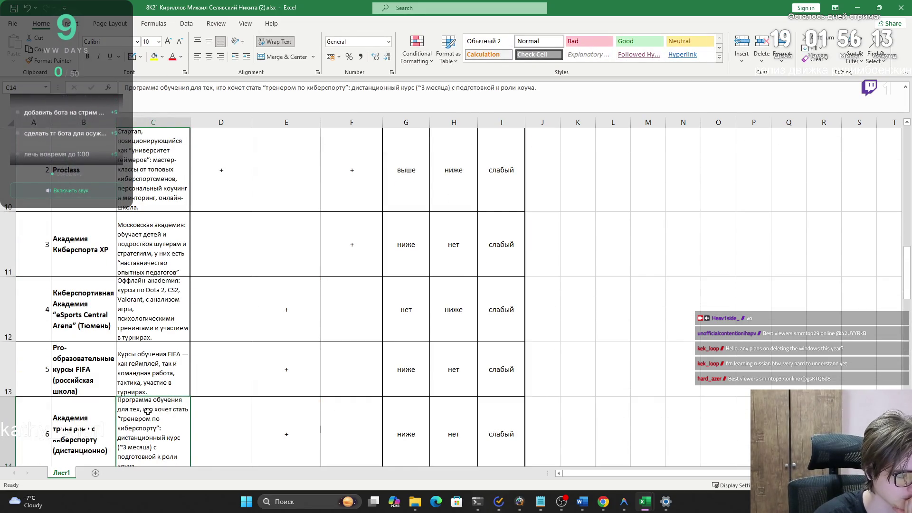
pyautogui.scroll(3, 148, 412)
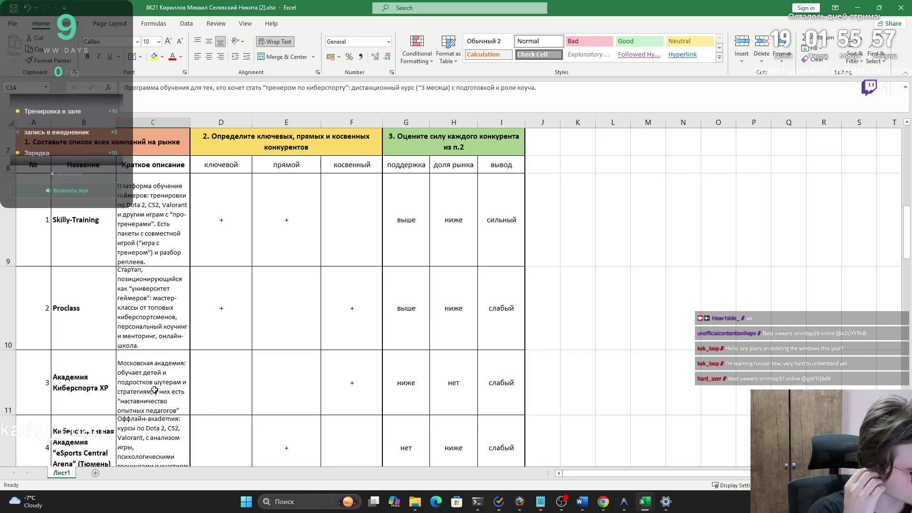
# - Review the Proclass description text in edit mode without changing it
pyautogui.click(148, 346)
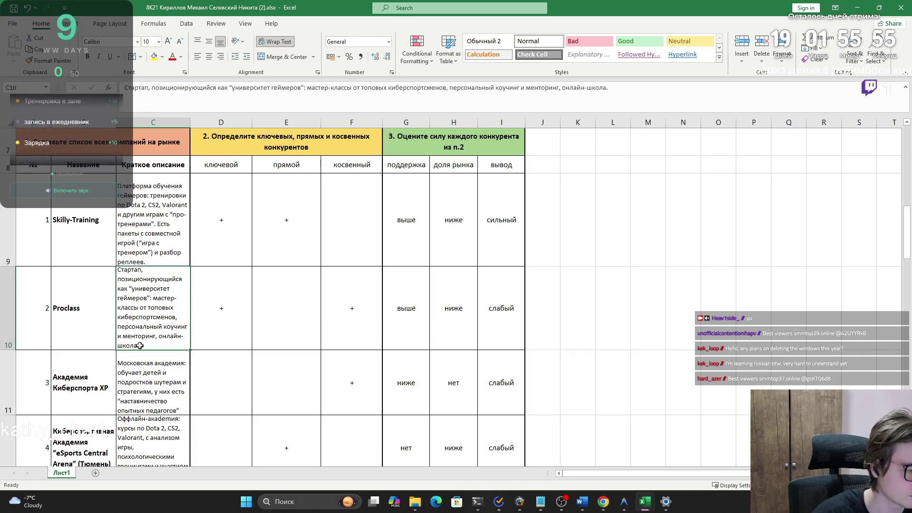
pyautogui.doubleClick(148, 345)
pyautogui.click(141, 373)
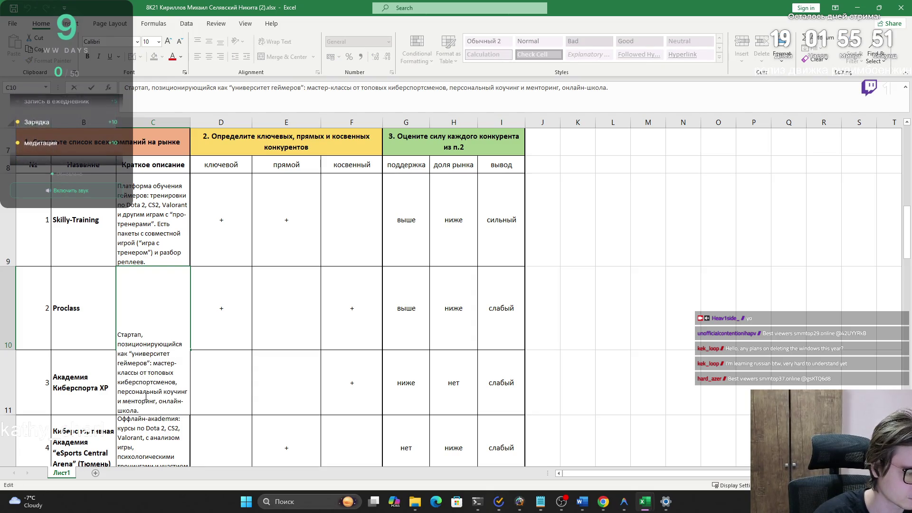
pyautogui.click(214, 402)
pyautogui.scroll(-3, 214, 401)
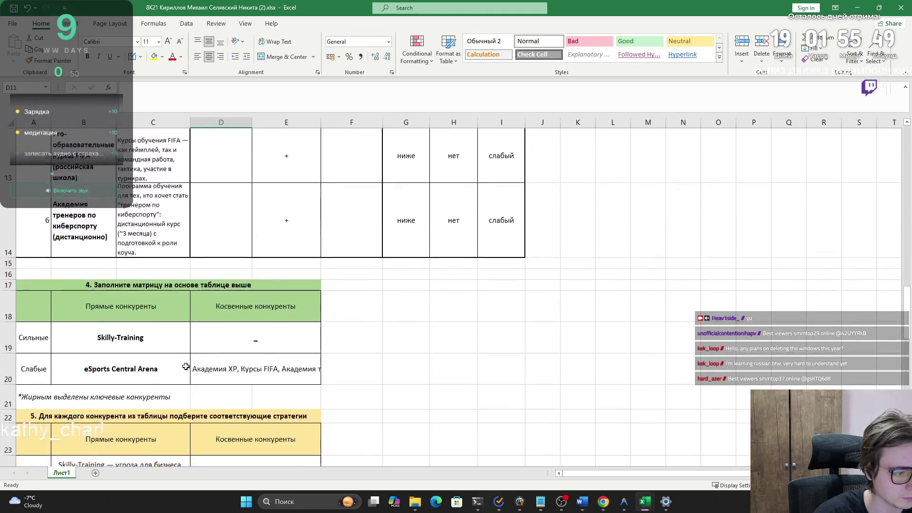
pyautogui.scroll(3, 186, 366)
pyautogui.scroll(1, 185, 367)
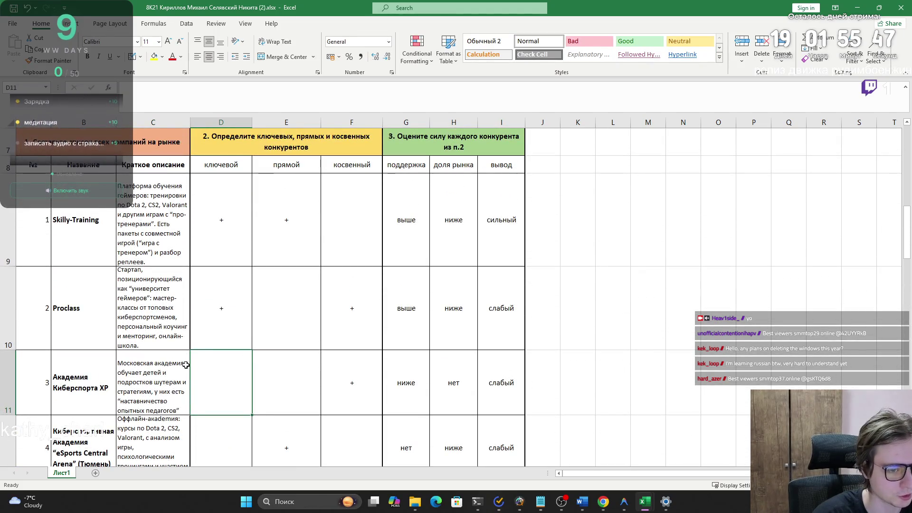
# - Snip the table's section headers and first three companies with Win+Shift+S
pyautogui.press('super+shift+s')
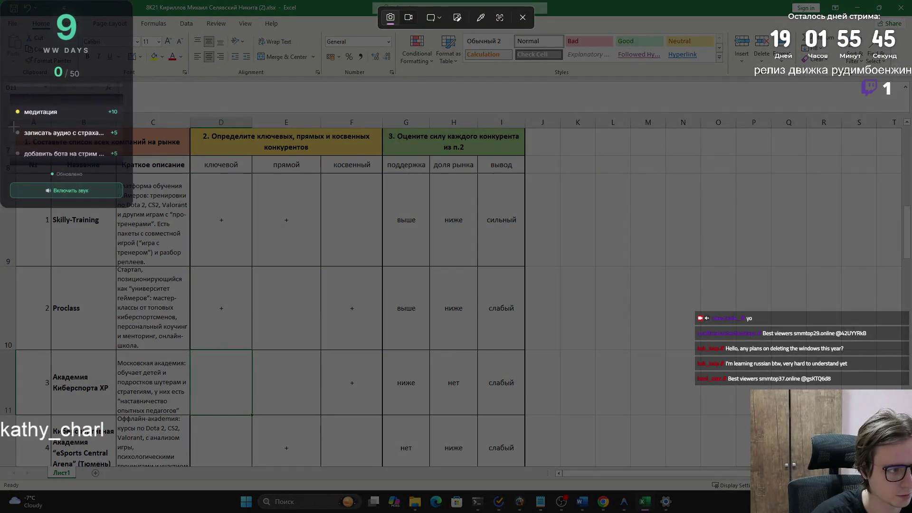
pyautogui.moveTo(16, 127); pyautogui.dragTo(526, 415)
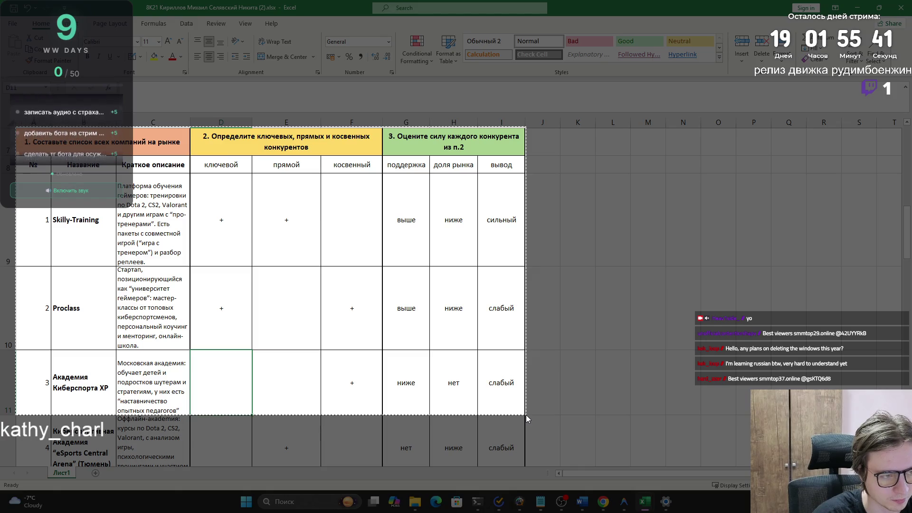
pyautogui.moveTo(525, 415); pyautogui.dragTo(525, 415)
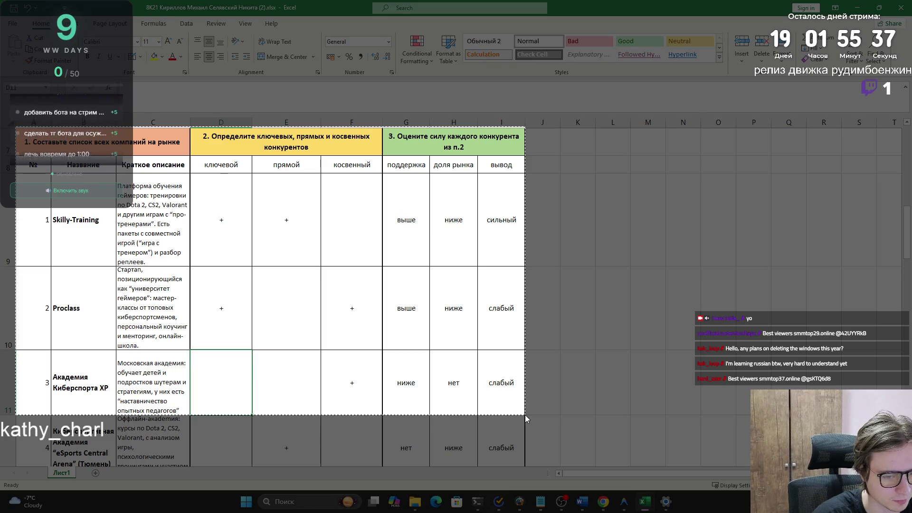
pyautogui.moveTo(525, 415); pyautogui.dragTo(525, 414)
pyautogui.scroll(-3, 525, 415)
pyautogui.keyDown('ctrl'); pyautogui.scroll(-1, 523, 413); pyautogui.keyUp('ctrl')
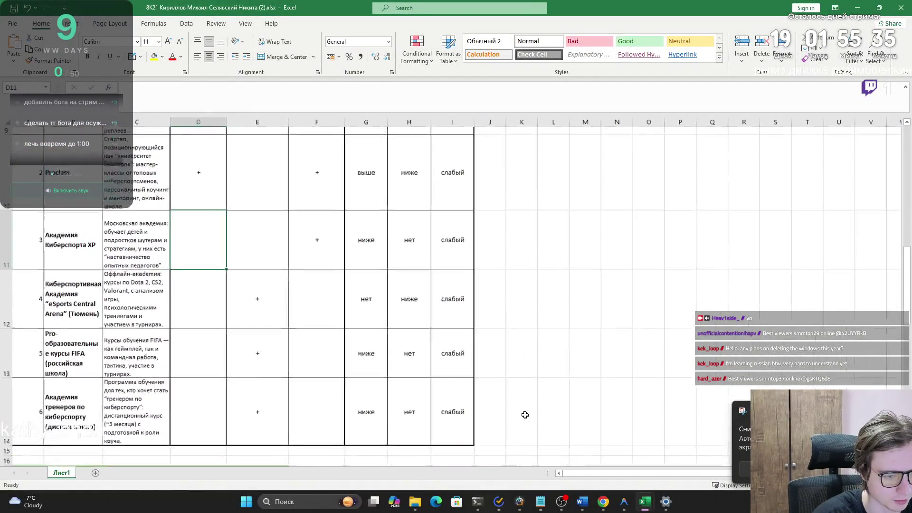
pyautogui.scroll(3, 523, 413)
pyautogui.keyDown('ctrl'); pyautogui.scroll(-1, 520, 413); pyautogui.keyUp('ctrl')
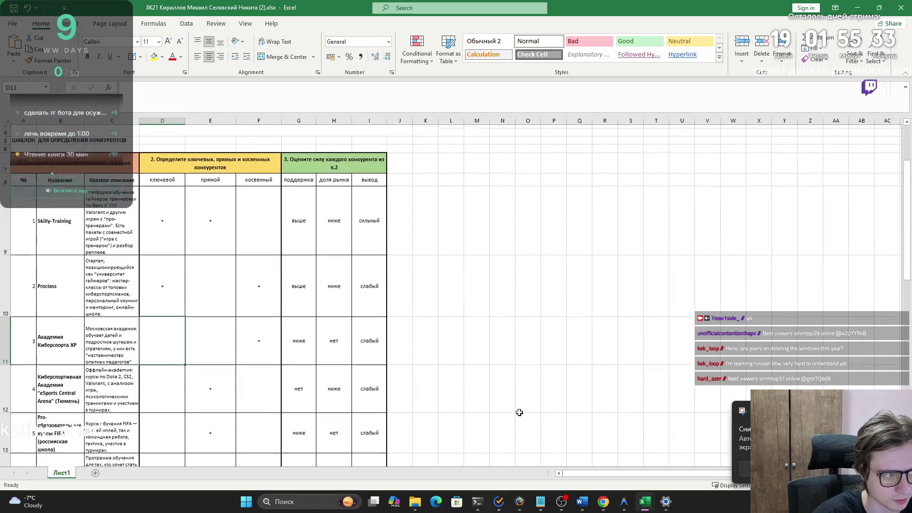
pyautogui.scroll(-1, 519, 412)
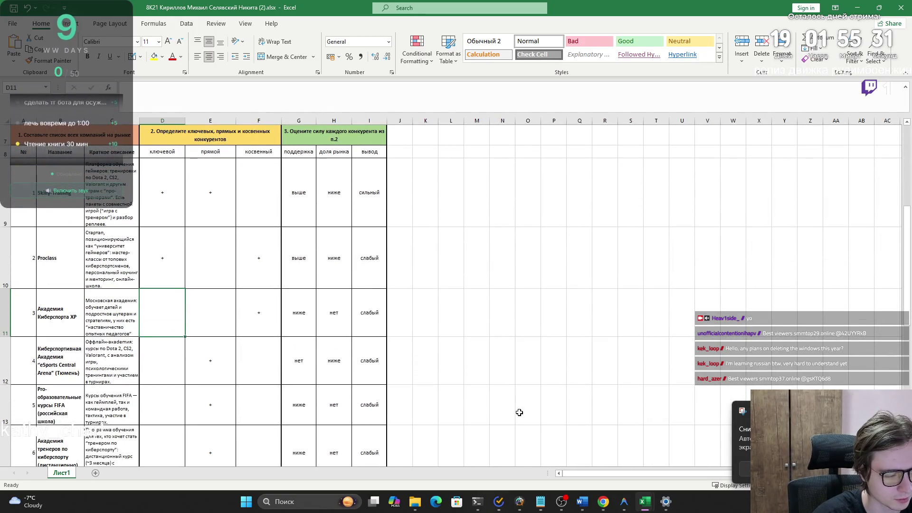
pyautogui.scroll(-1, 519, 413)
pyautogui.scroll(1, 519, 412)
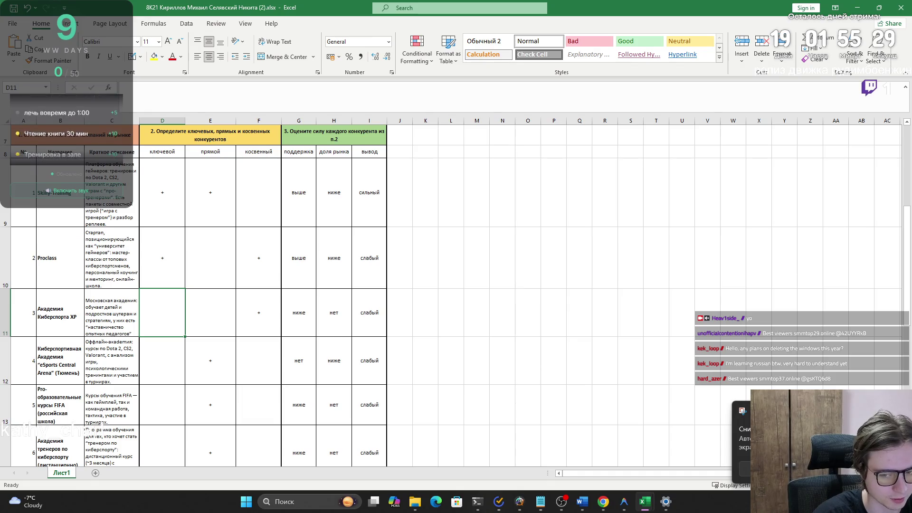
pyautogui.scroll(-1, 468, 347)
pyautogui.scroll(1, 467, 346)
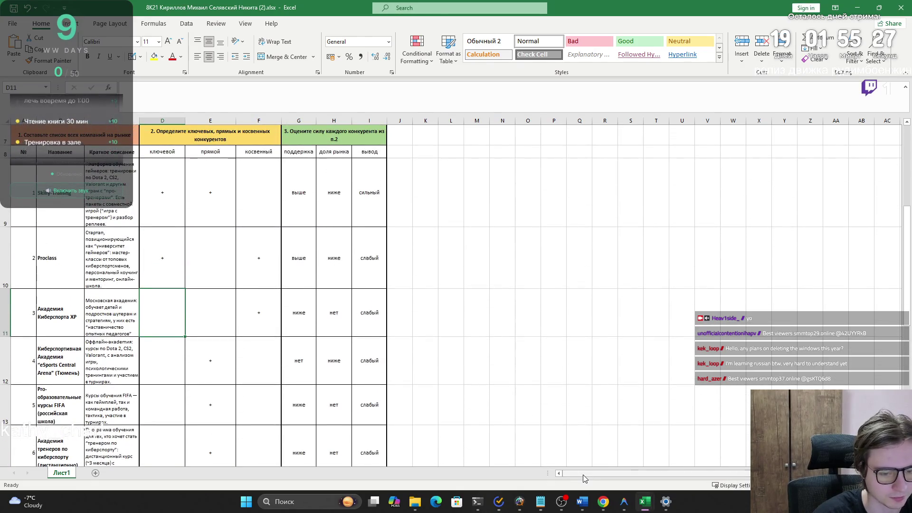
# - Widen columns I and C and toggle Wrap Text off and back on for C9
pyautogui.moveTo(384, 122); pyautogui.dragTo(494, 124)
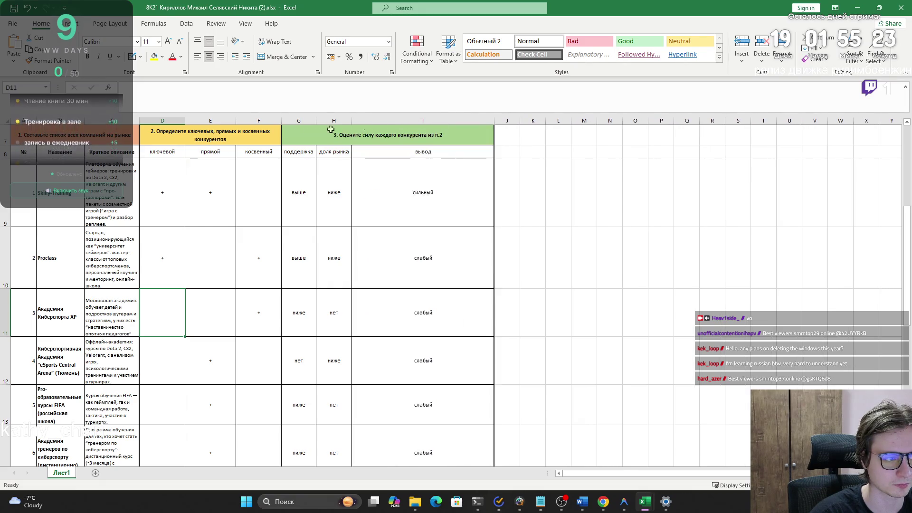
pyautogui.moveTo(139, 122)
pyautogui.mouseDown()
pyautogui.moveTo(342, 132)
pyautogui.moveTo(320, 122)
pyautogui.moveTo(217, 123)
pyautogui.mouseUp()
pyautogui.click(137, 198)
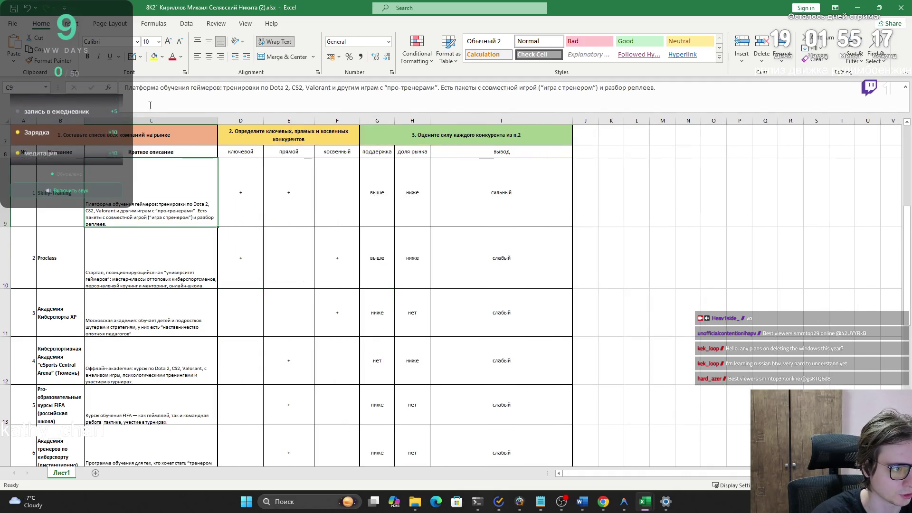
pyautogui.click(266, 41)
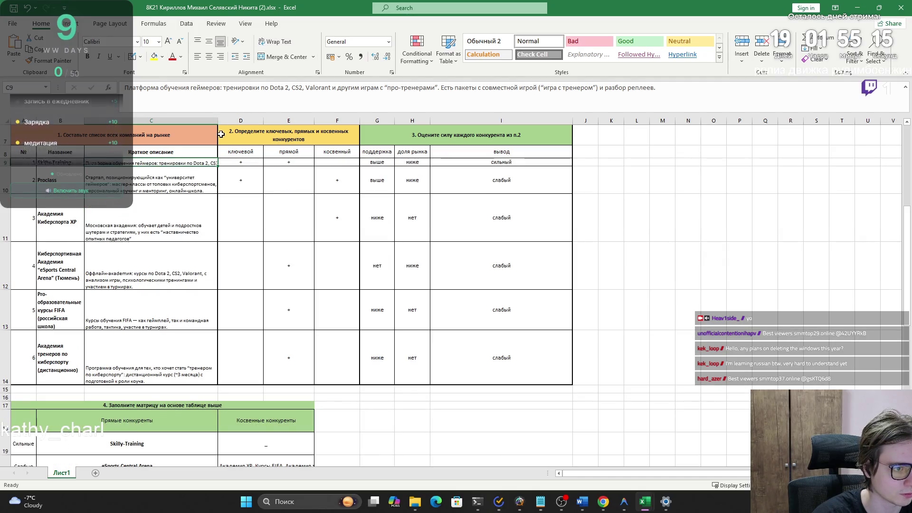
pyautogui.click(175, 171)
pyautogui.click(155, 228)
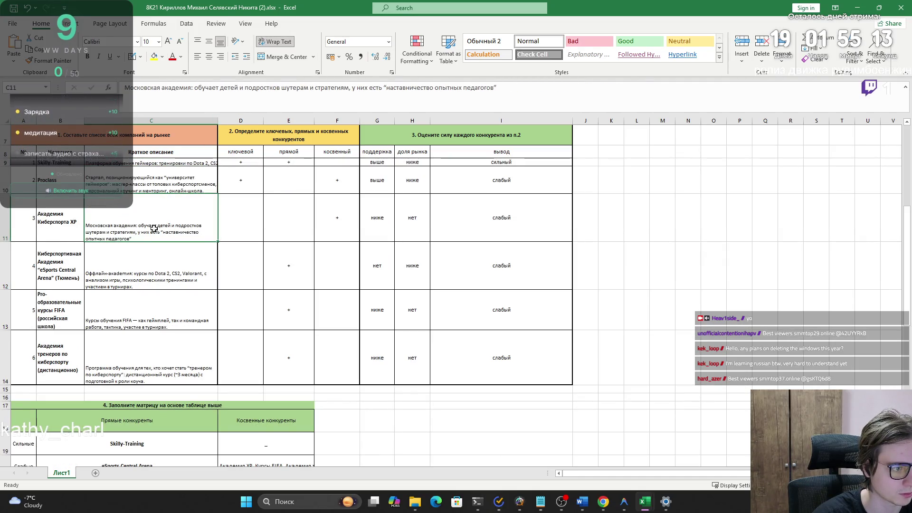
pyautogui.click(143, 189)
pyautogui.click(147, 210)
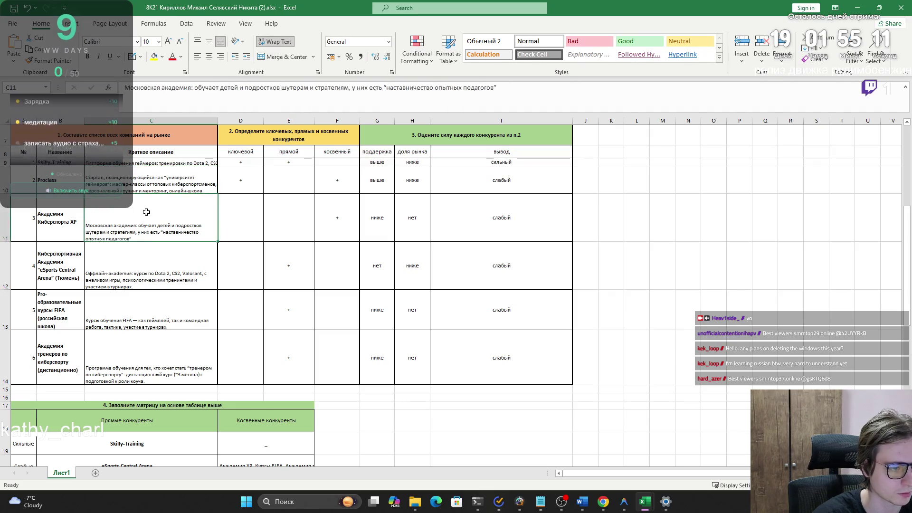
pyautogui.press('Down')
pyautogui.click(162, 164)
pyautogui.click(276, 41)
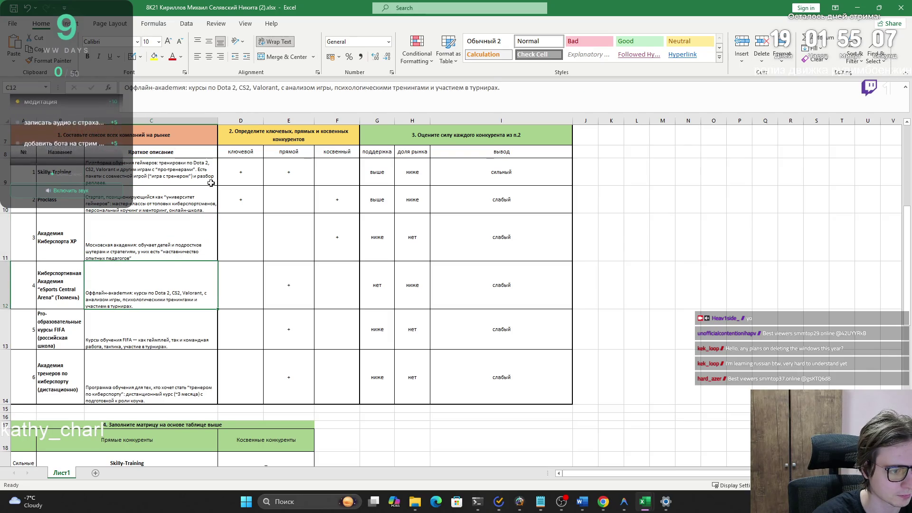
# - Re-enter the C11 description so row 11 autofits shorter
pyautogui.click(95, 240)
pyautogui.click(130, 86)
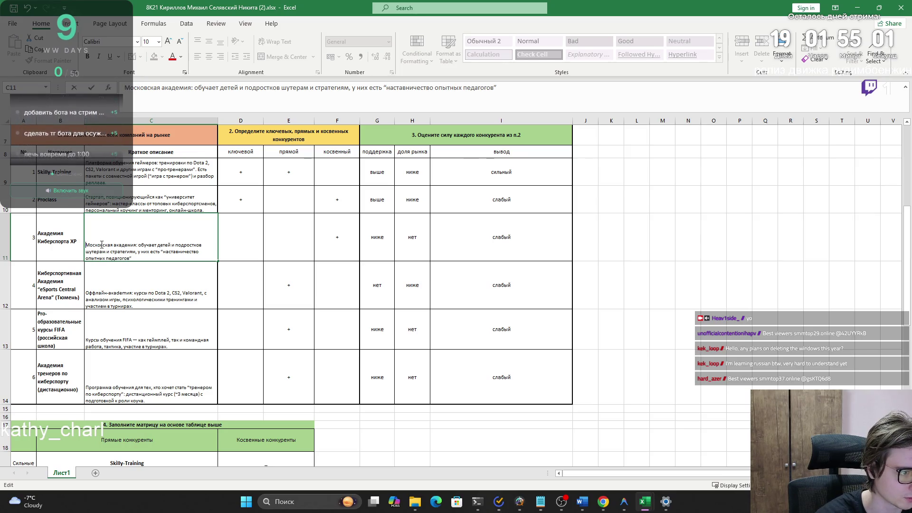
pyautogui.doubleClick(115, 243)
pyautogui.click(156, 252)
pyautogui.press('Return')
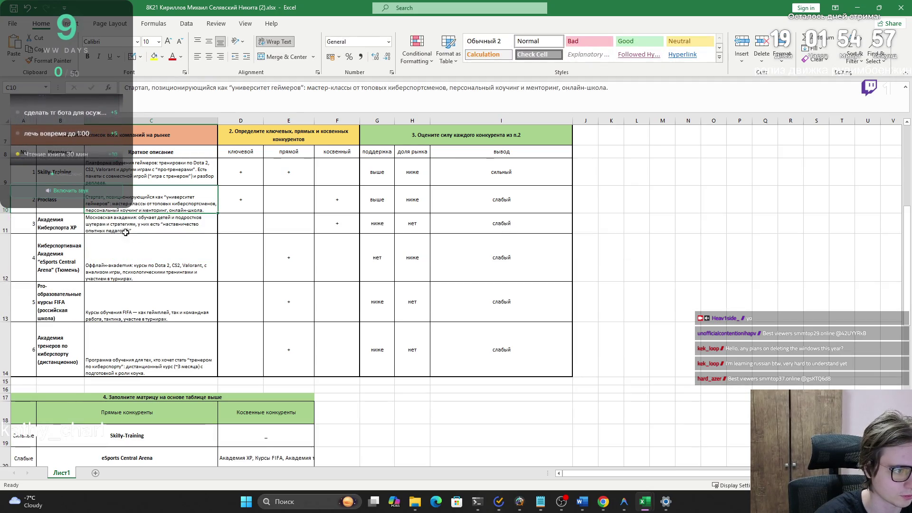
# - Re-enter descriptions C12, C13 and C14 so their rows autofit shorter
pyautogui.click(145, 330)
pyautogui.press('Up')
pyautogui.press('Up')
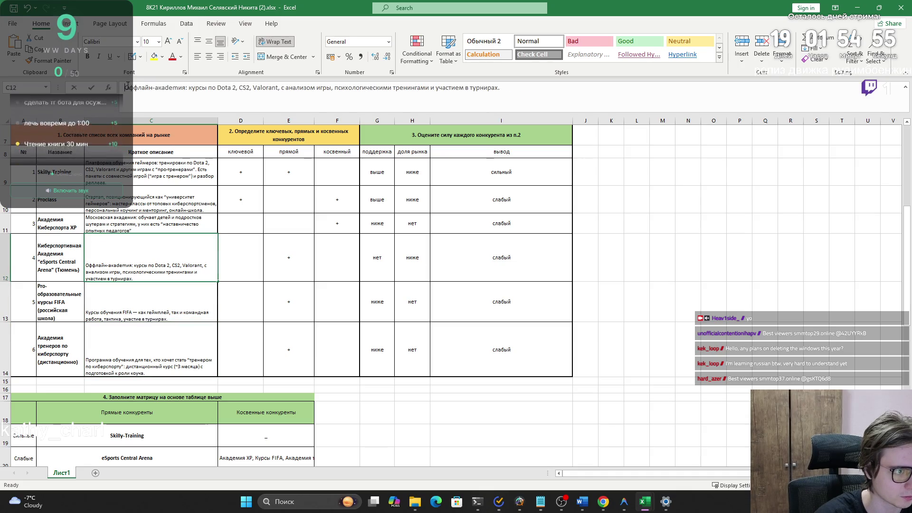
pyautogui.click(137, 85)
pyautogui.press('Return')
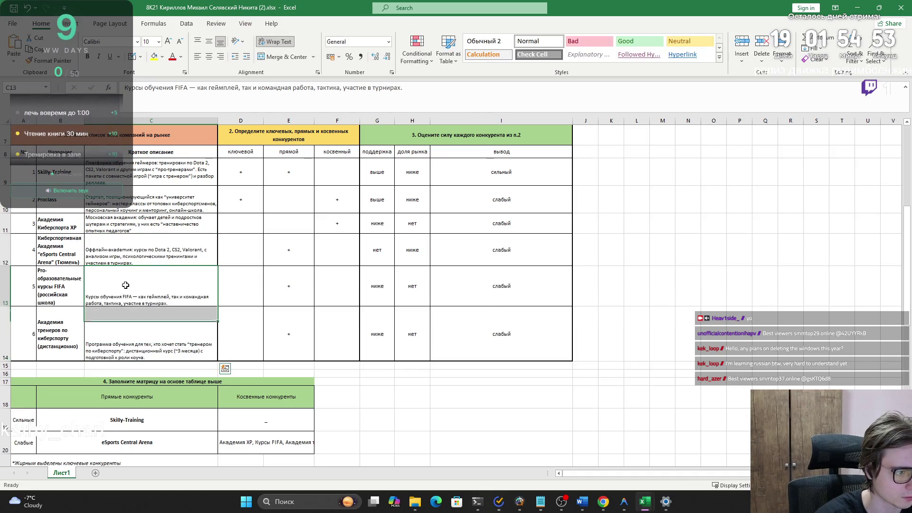
pyautogui.click(125, 89)
pyautogui.click(146, 346)
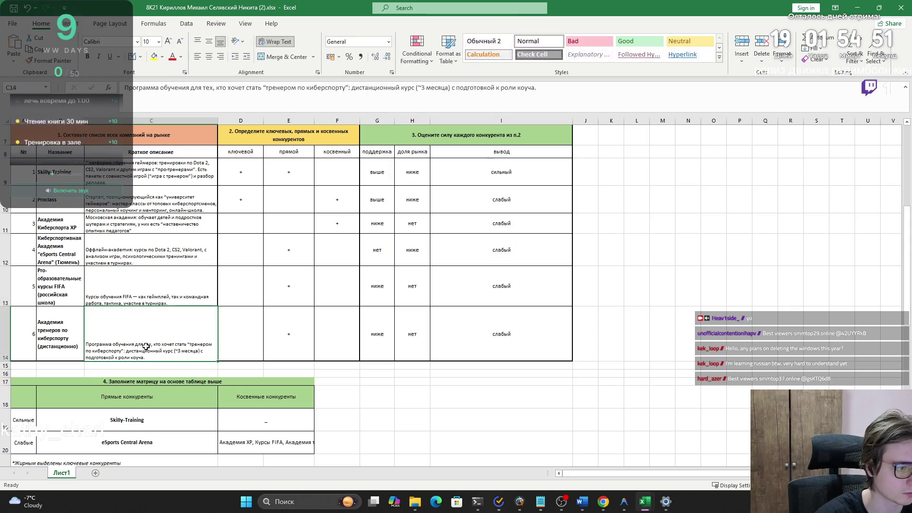
pyautogui.click(129, 87)
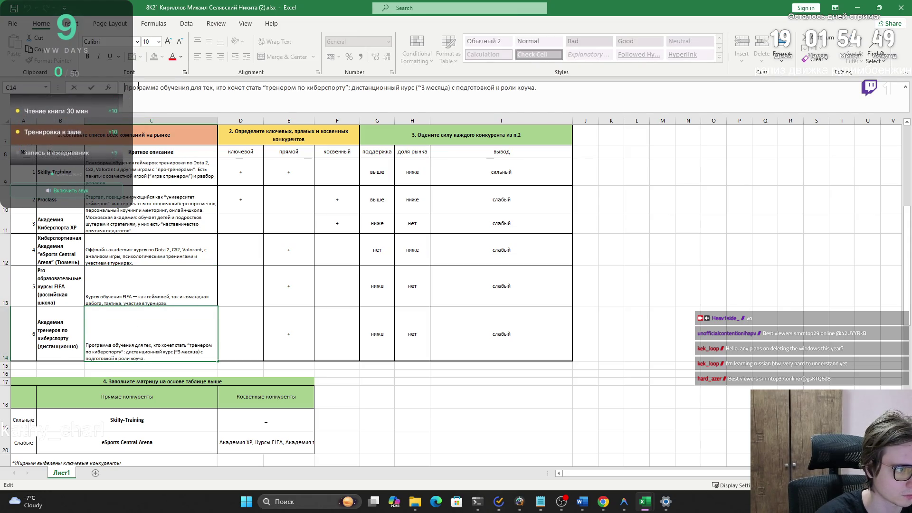
pyautogui.press('Return')
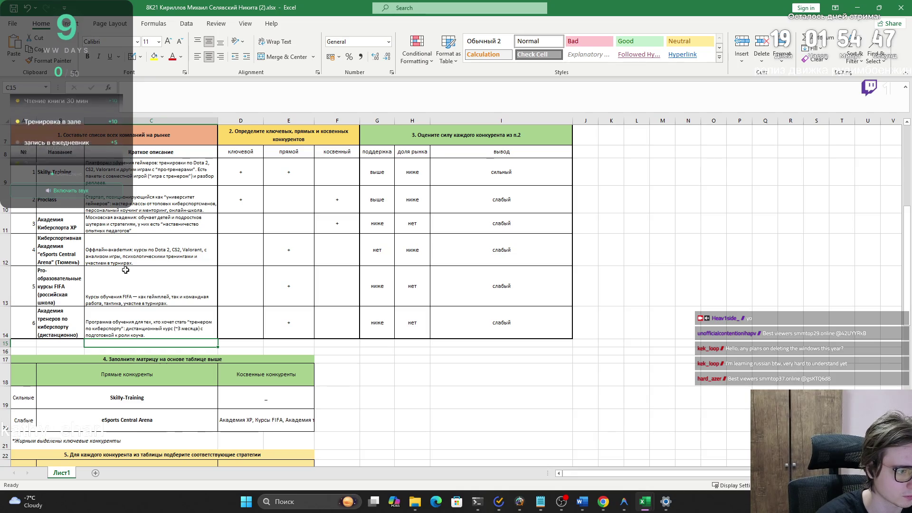
pyautogui.click(128, 276)
pyautogui.press('Return')
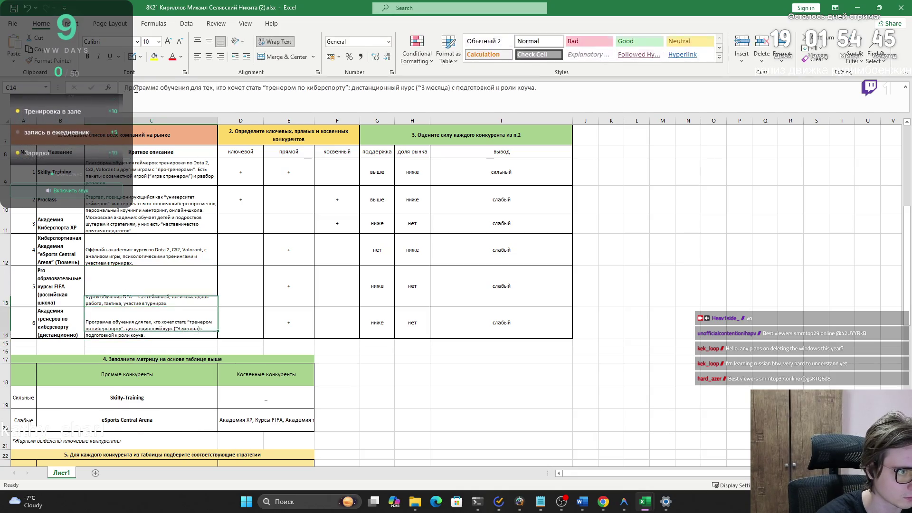
pyautogui.click(57, 291)
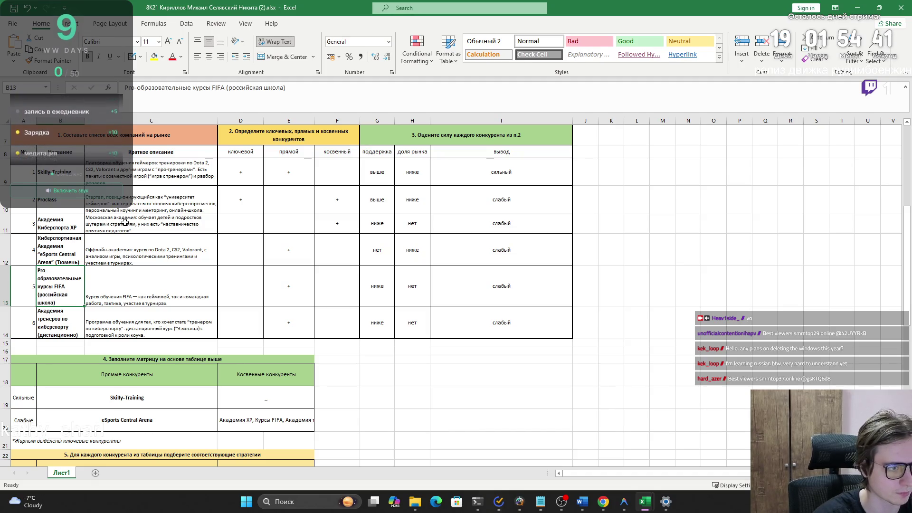
# - Zoom in on the sheet to enlarge the competitor table
pyautogui.keyDown('ctrl'); pyautogui.scroll(4, 125, 224); pyautogui.keyUp('ctrl')
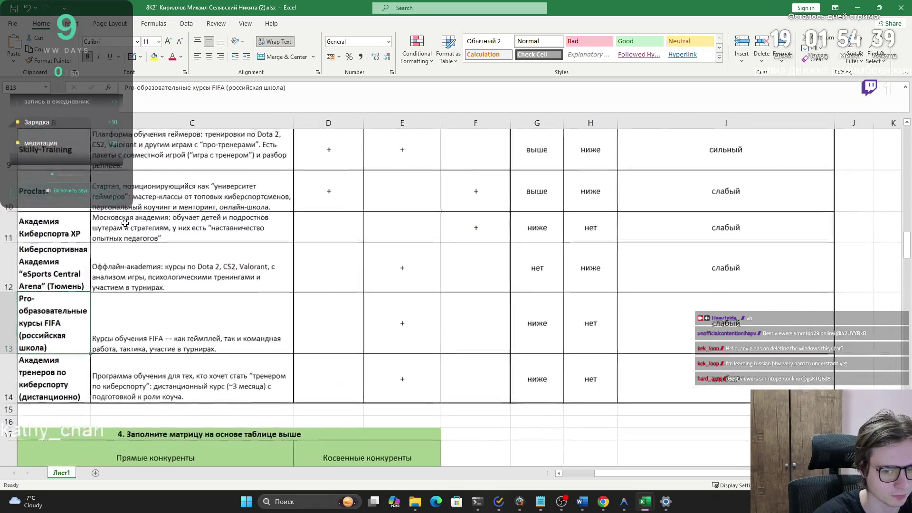
pyautogui.keyDown('ctrl'); pyautogui.scroll(1, 125, 223); pyautogui.keyUp('ctrl')
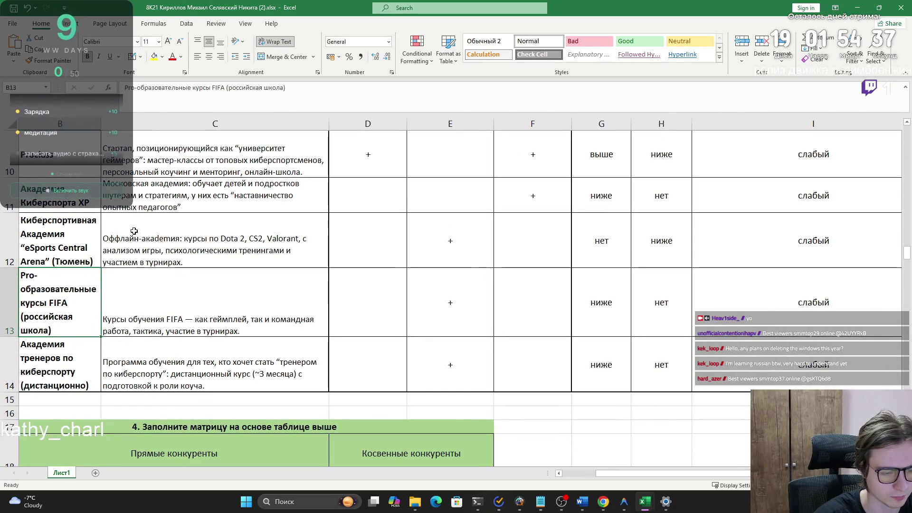
pyautogui.scroll(1, 134, 230)
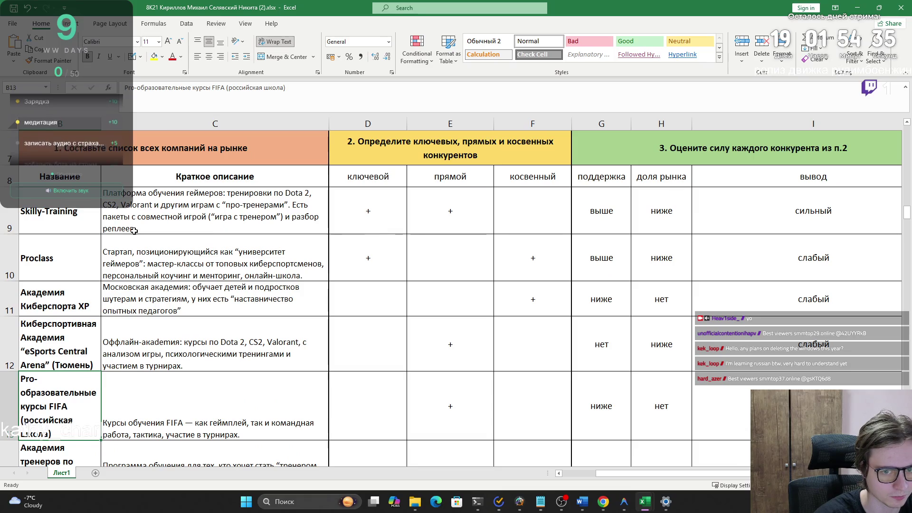
pyautogui.scroll(-2, 161, 247)
pyautogui.scroll(2, 161, 247)
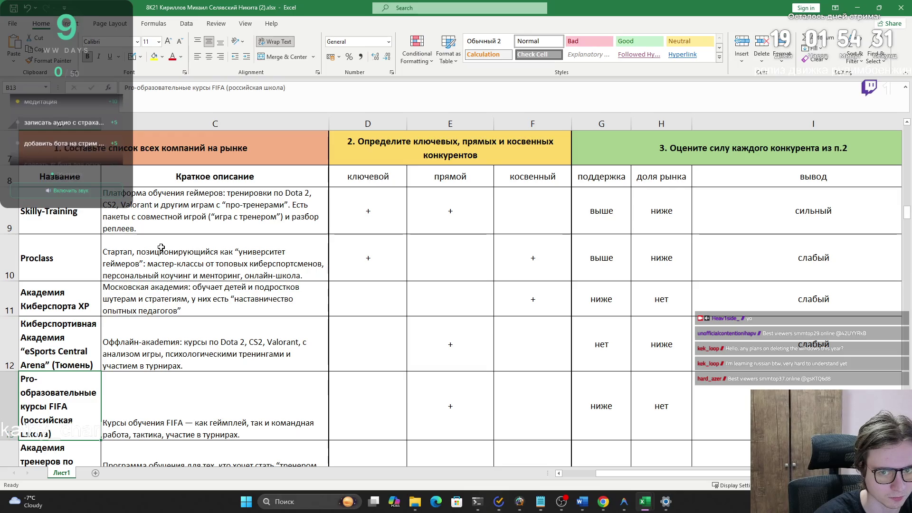
pyautogui.scroll(-1, 162, 246)
pyautogui.scroll(-2, 228, 247)
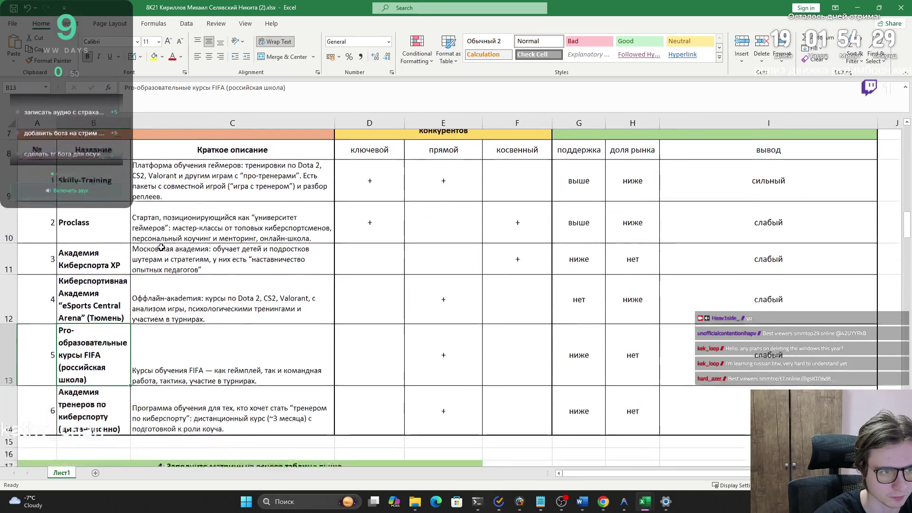
pyautogui.moveTo(908, 233); pyautogui.dragTo(909, 219)
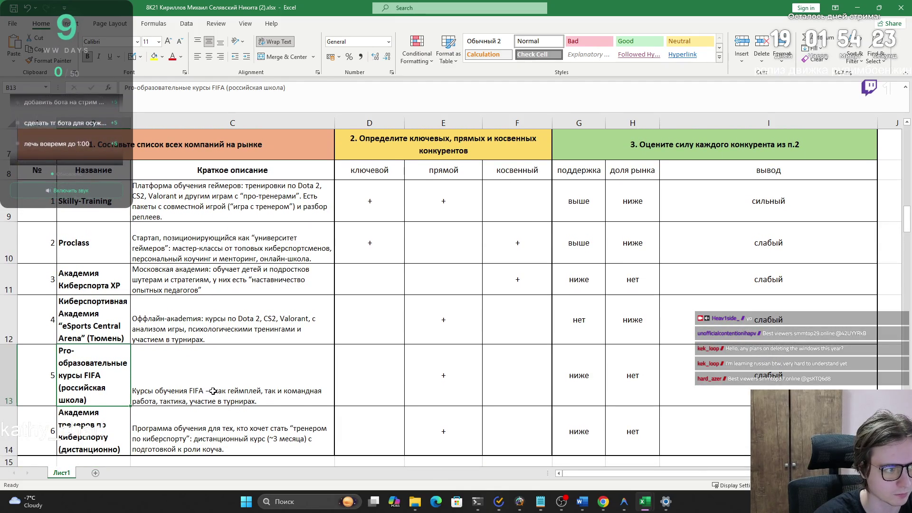
pyautogui.moveTo(591, 474); pyautogui.dragTo(624, 474)
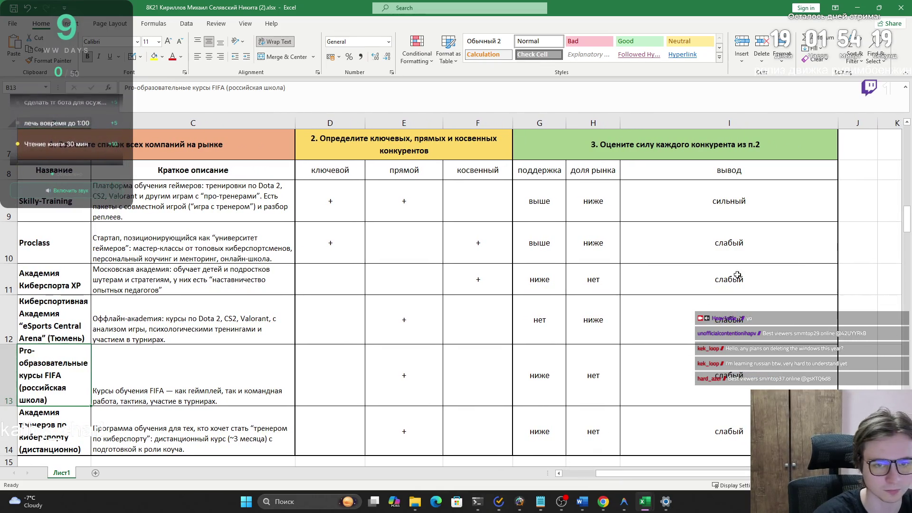
pyautogui.moveTo(908, 231); pyautogui.dragTo(908, 229)
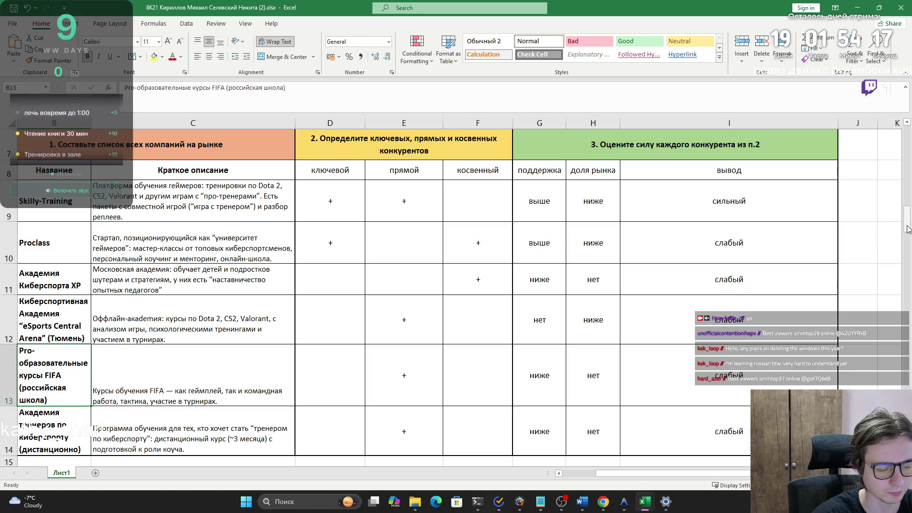
# - Snip the competitor table from A7 across to column J, retrying until it fits
pyautogui.press('super+shift+s')
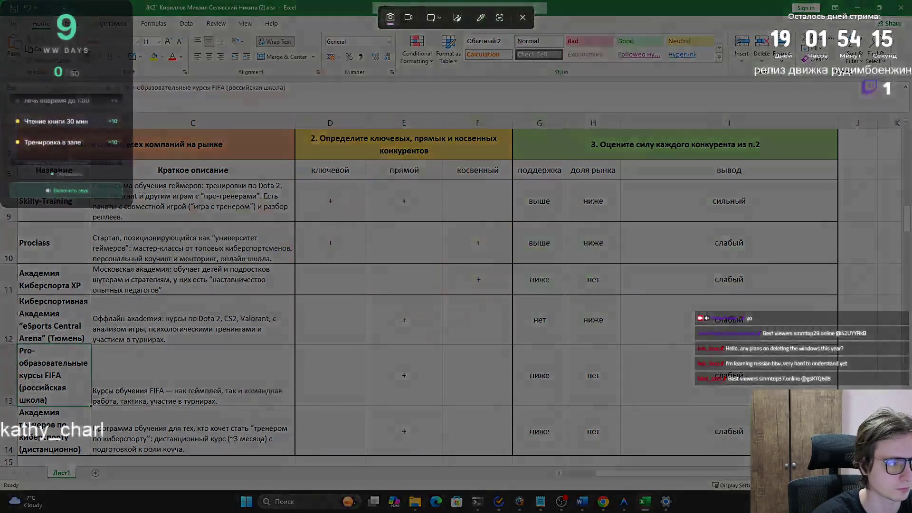
pyautogui.click(16, 127)
pyautogui.press('super+shift+s')
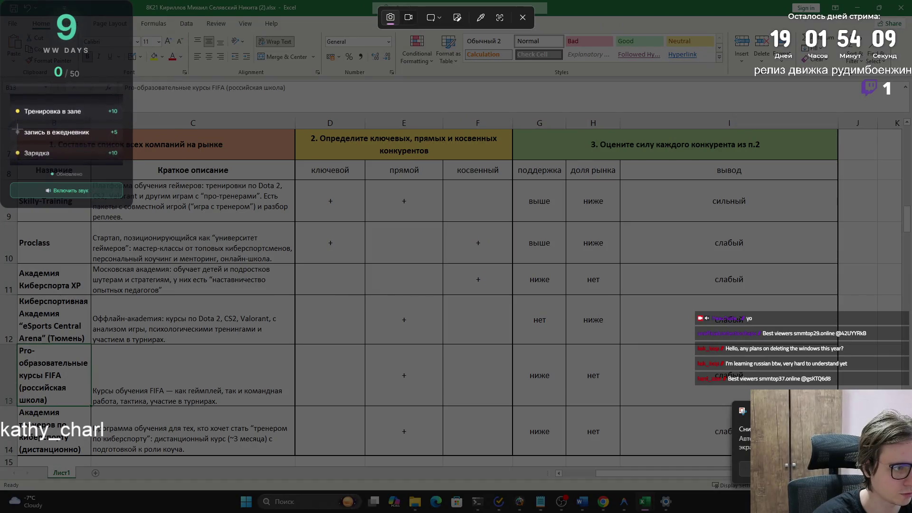
pyautogui.moveTo(17, 128); pyautogui.dragTo(624, 372)
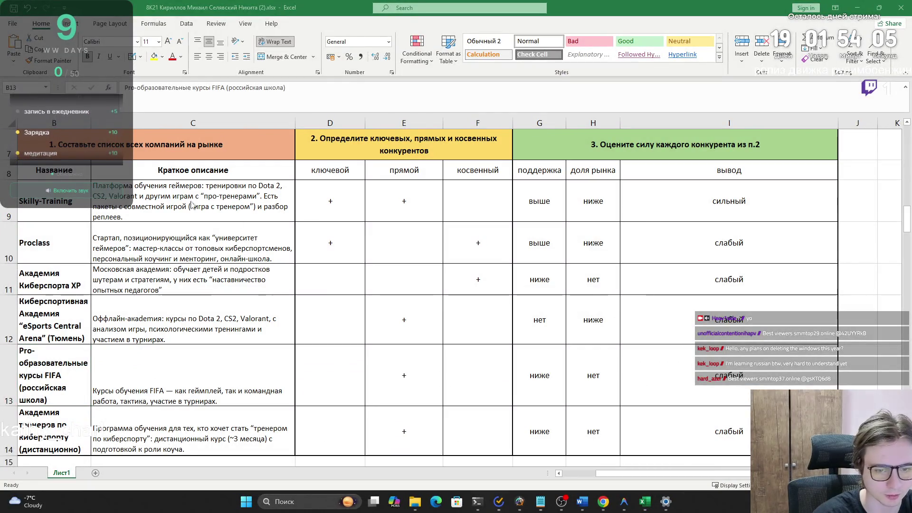
pyautogui.press('super+shift+s')
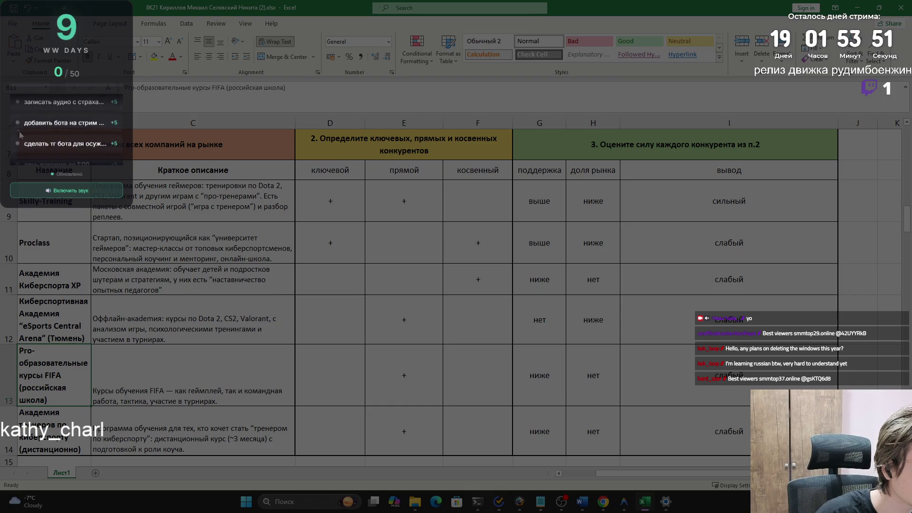
pyautogui.moveTo(18, 130)
pyautogui.mouseDown()
pyautogui.moveTo(652, 352)
pyautogui.moveTo(837, 455)
pyautogui.mouseUp()
# - Paste the competitor table snip under 4.3 Конкуренты проекта in Word, then return to Excel
pyautogui.moveTo(582, 501)
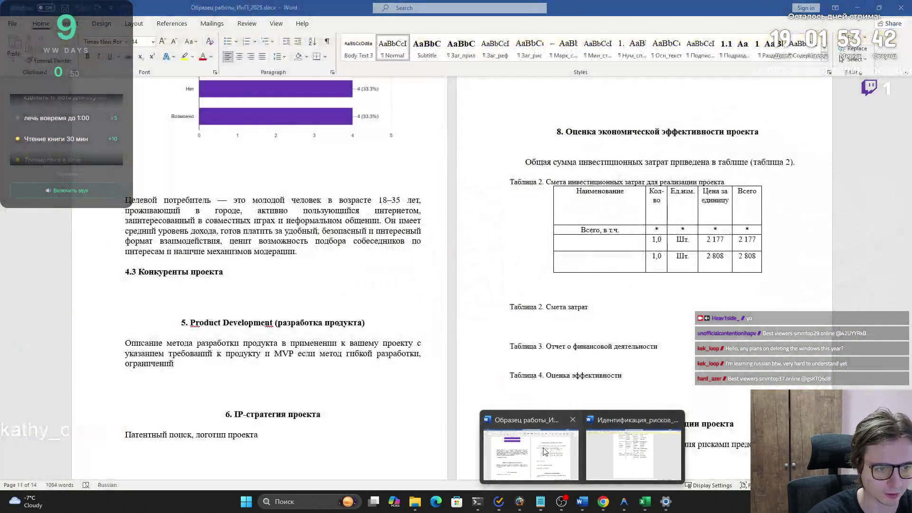
pyautogui.click(530, 458)
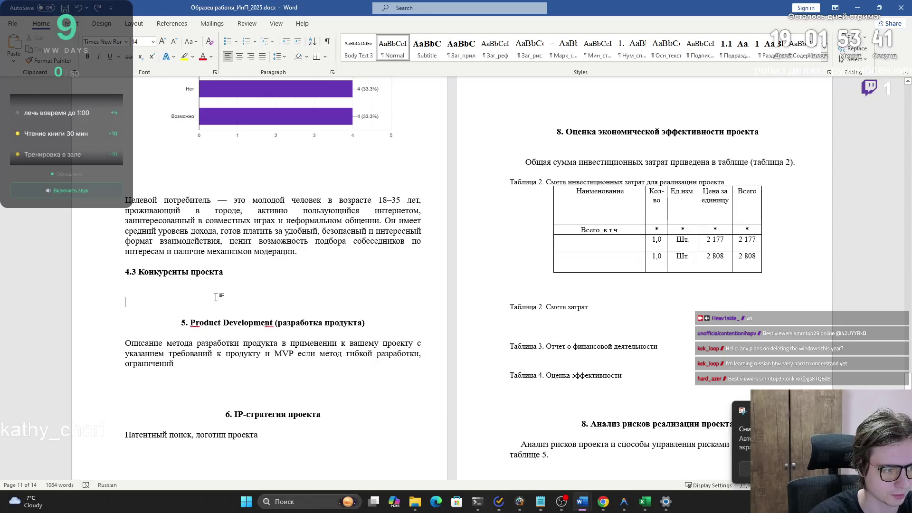
pyautogui.hotkey('ctrl', 'v')
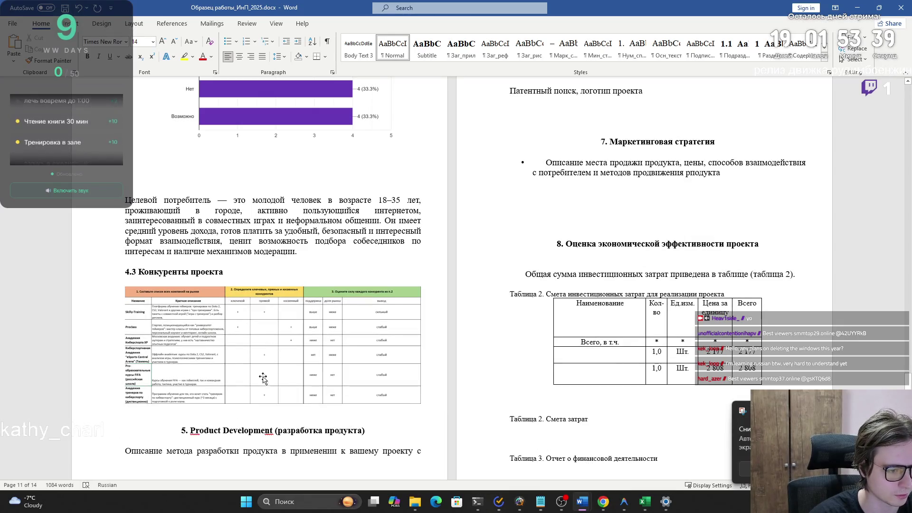
pyautogui.click(262, 413)
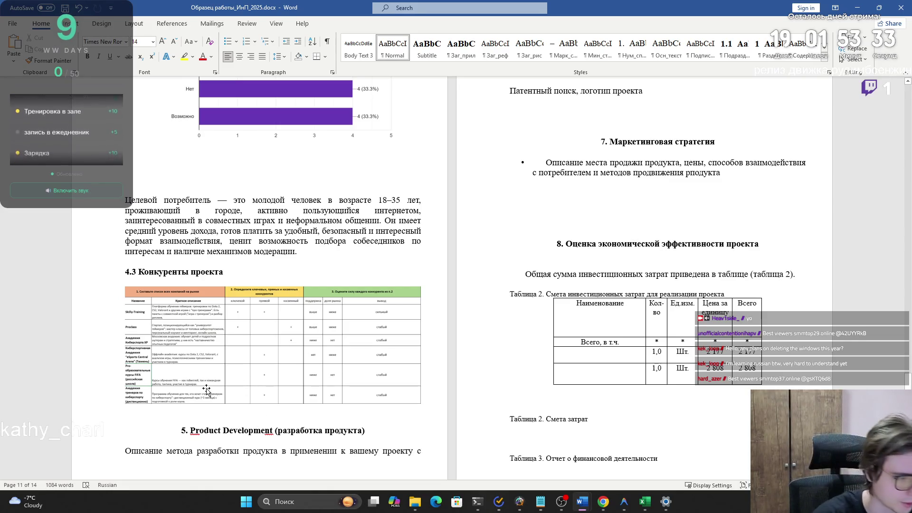
pyautogui.hotkey('alt', 'Tab')
pyautogui.click(882, 361)
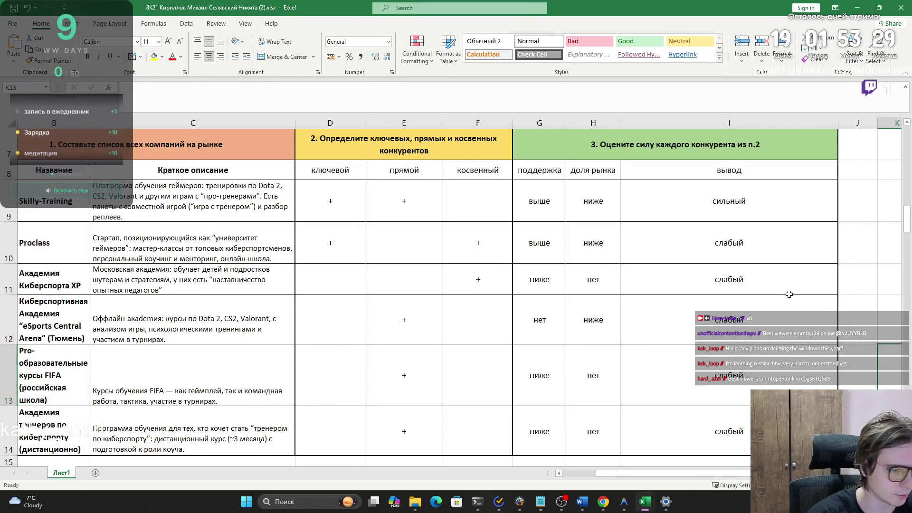
# - Snip the competitor table A7:I15 and paste it under 4.3 in the Word report
pyautogui.click(857, 461)
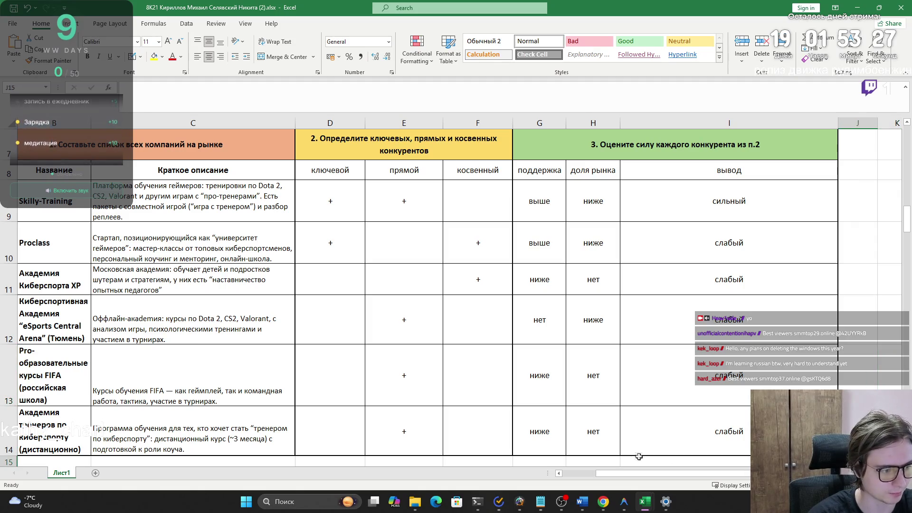
pyautogui.press('super+shift+s')
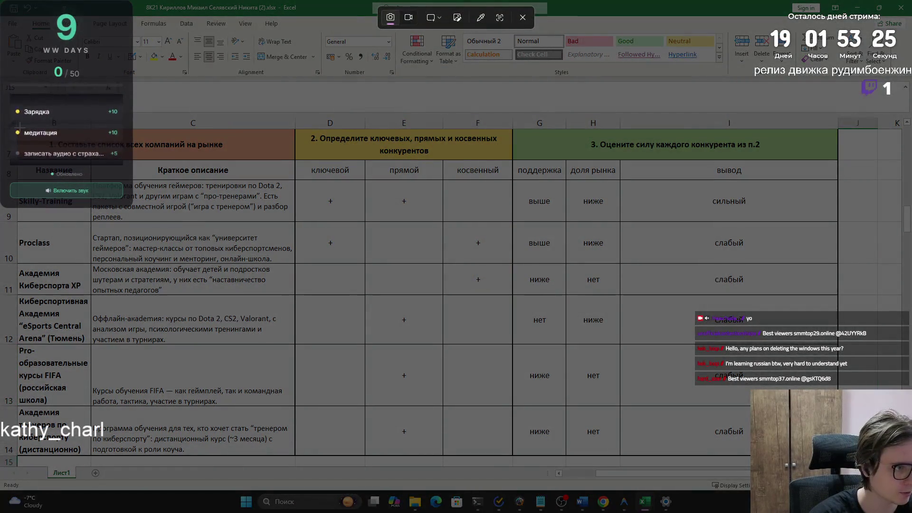
pyautogui.moveTo(16, 128); pyautogui.dragTo(839, 456)
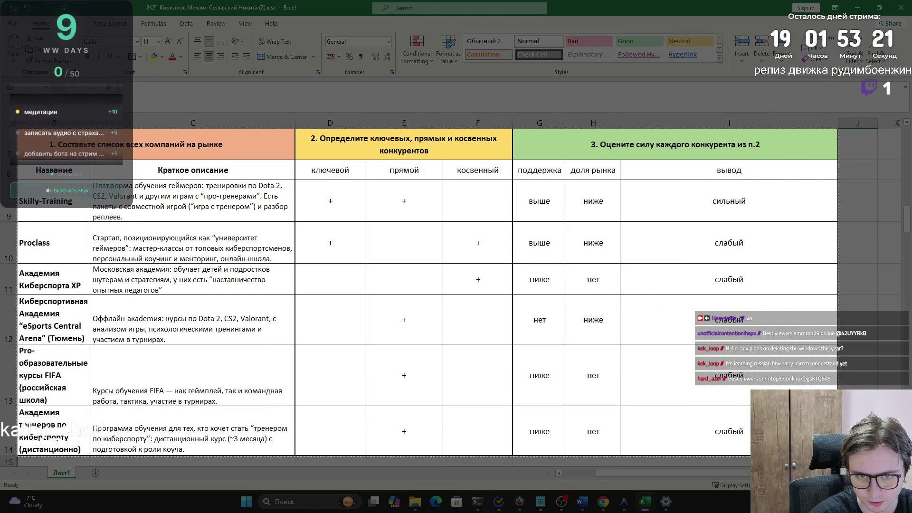
pyautogui.hotkey('alt', 'Tab')
pyautogui.hotkey('ctrl', 'v')
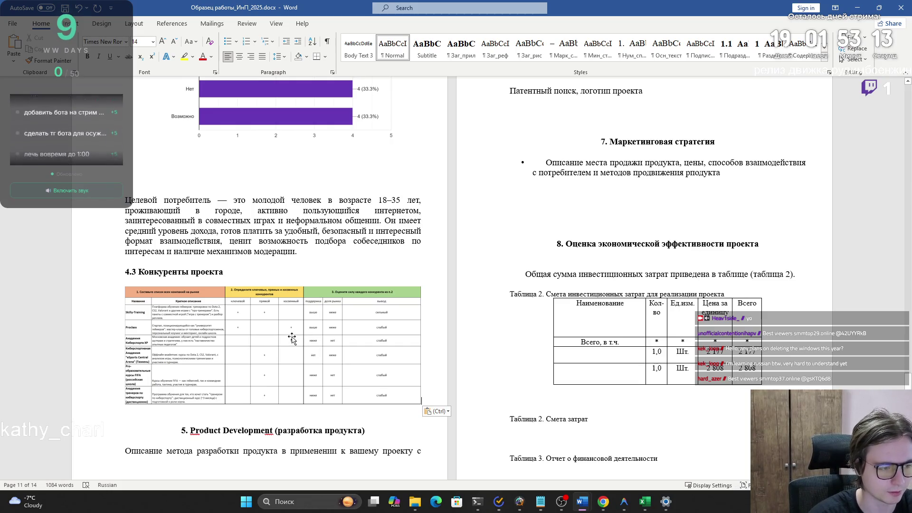
# - Switch to the Анализ конкурентов_ИнГ1 (5).xlsx workbook
pyautogui.hotkey('alt', 'Tab')
pyautogui.click(415, 136)
pyautogui.scroll(4, 150, 272)
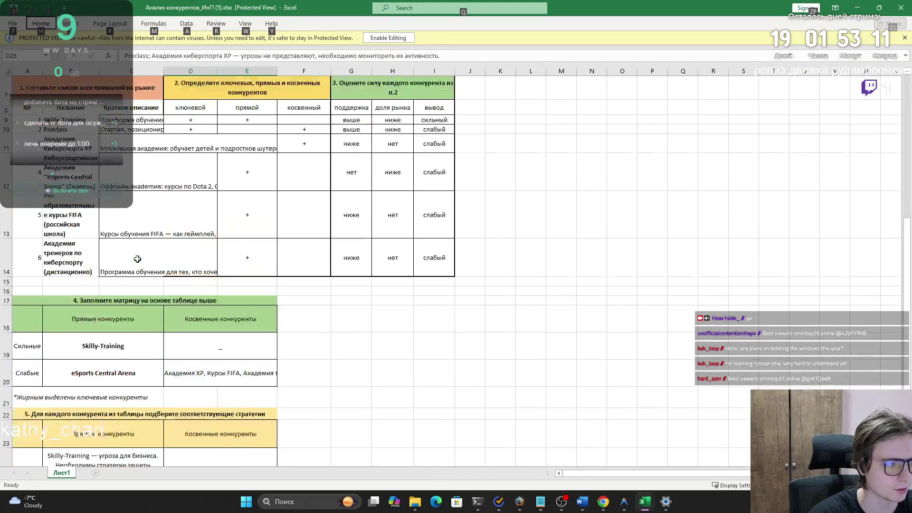
# - Snip matrix A17:E20, wrap D20, then close Анализ конкурентов without saving
pyautogui.scroll(-2, 150, 272)
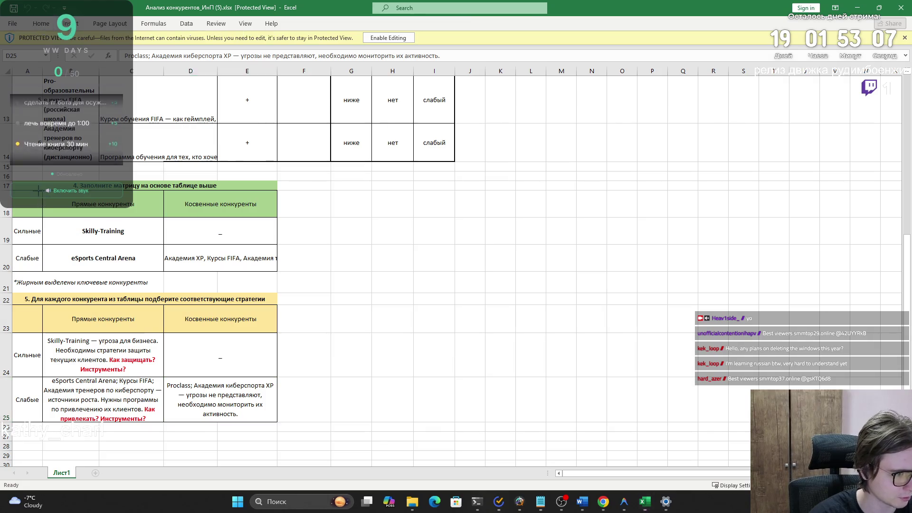
pyautogui.press('super+shift+s')
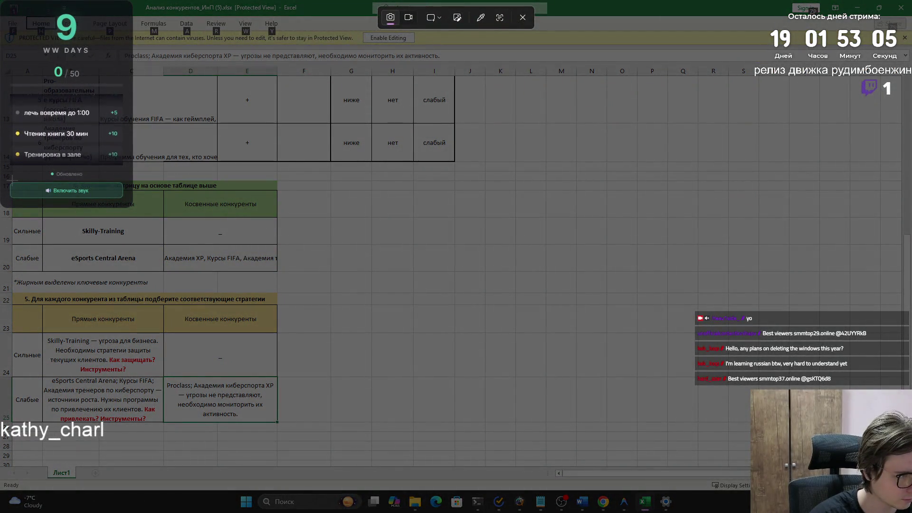
pyautogui.moveTo(11, 180); pyautogui.dragTo(278, 271)
pyautogui.click(250, 258)
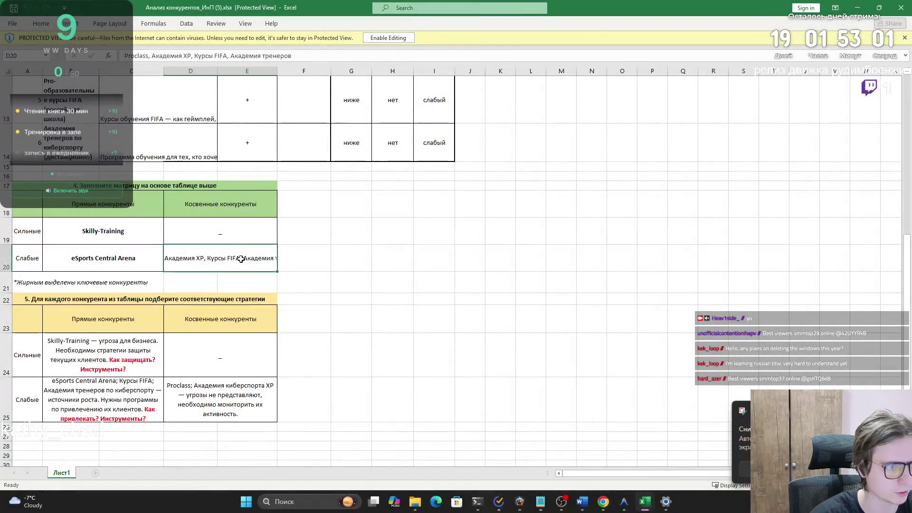
pyautogui.click(389, 37)
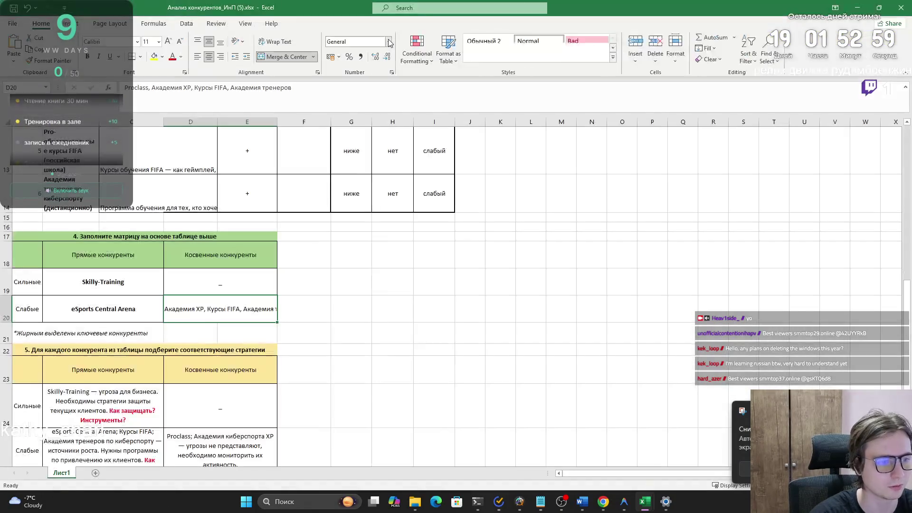
pyautogui.scroll(-2, 200, 255)
pyautogui.scroll(1, 200, 254)
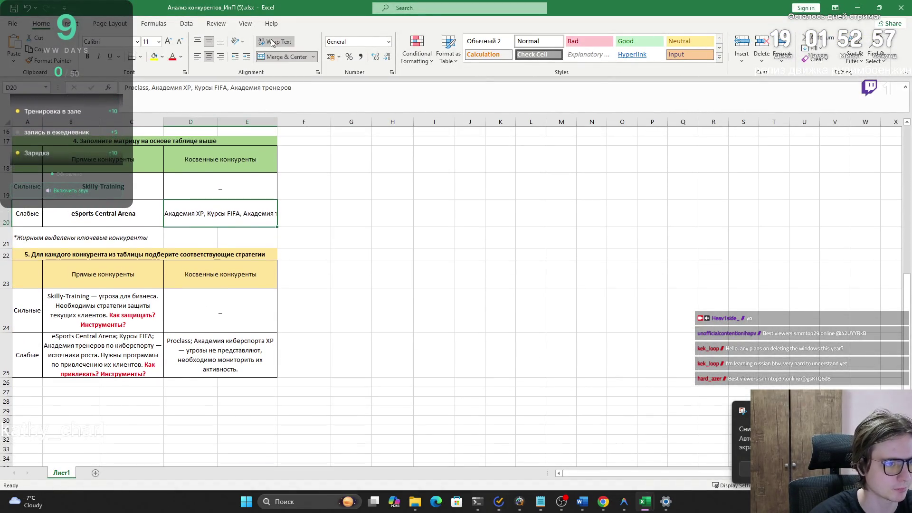
pyautogui.click(275, 42)
pyautogui.scroll(3, 284, 181)
pyautogui.scroll(-3, 284, 181)
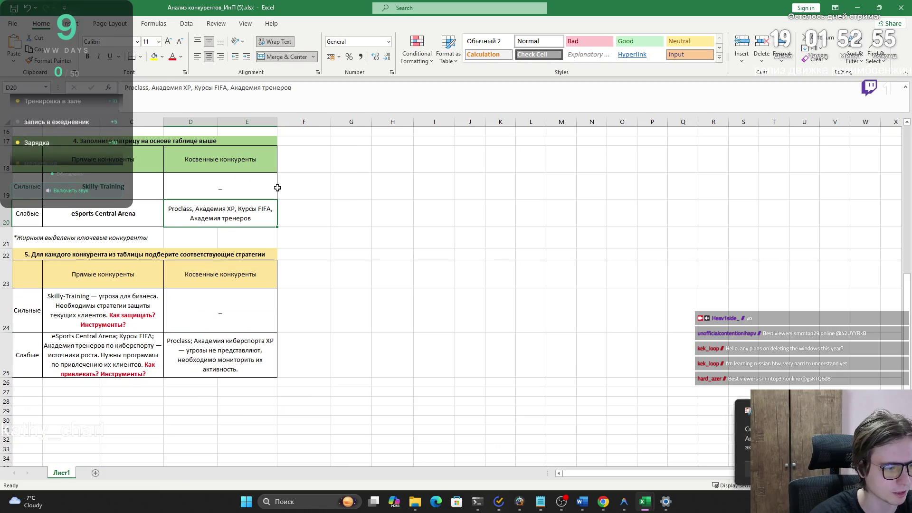
pyautogui.click(897, 13)
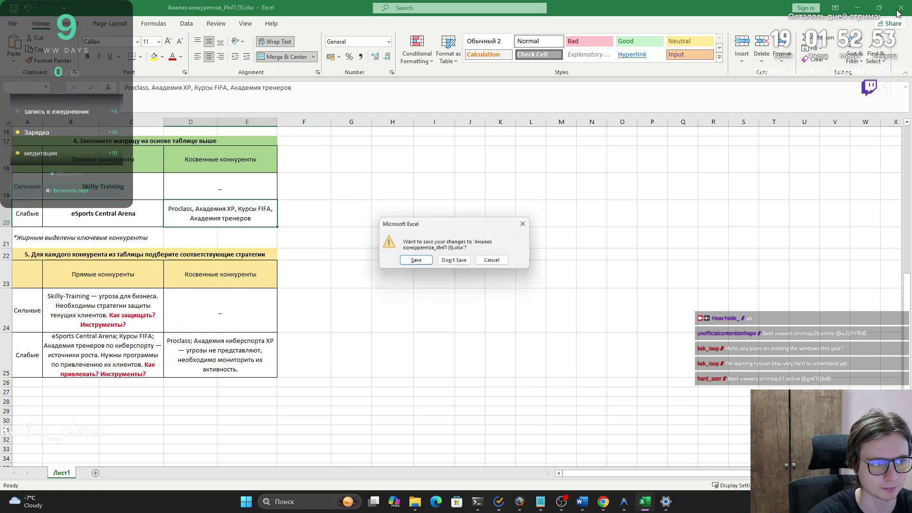
pyautogui.click(454, 262)
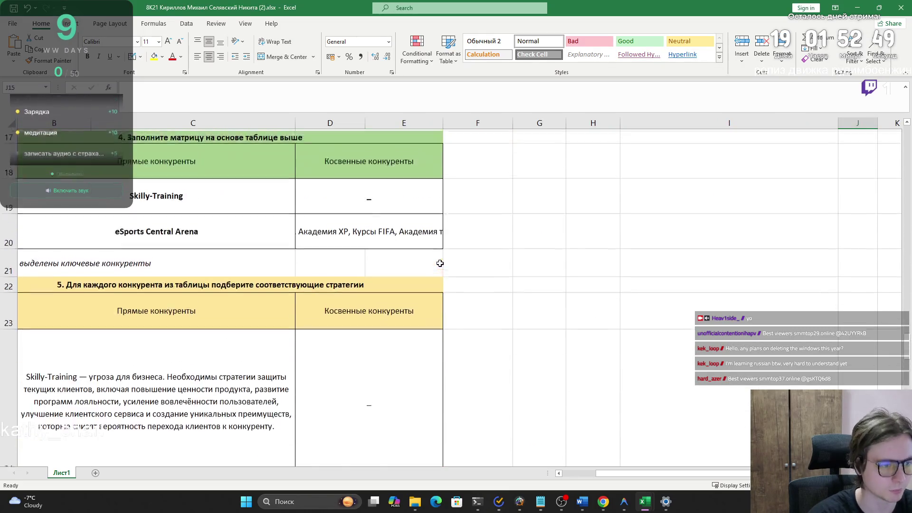
# - Wrap D20 in the 8K21 workbook so all weak indirect competitors show
pyautogui.scroll(3, 438, 264)
pyautogui.scroll(-6, 438, 264)
pyautogui.scroll(6, 424, 265)
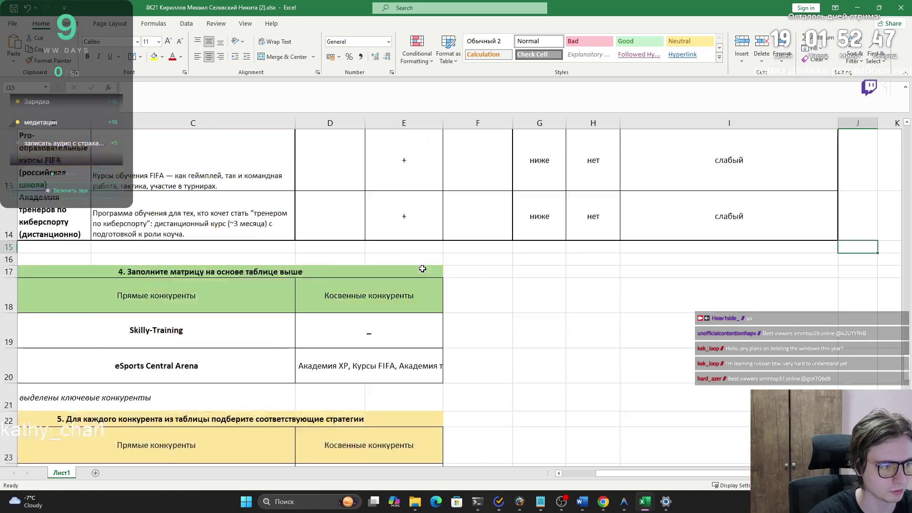
pyautogui.scroll(-3, 418, 265)
pyautogui.click(383, 247)
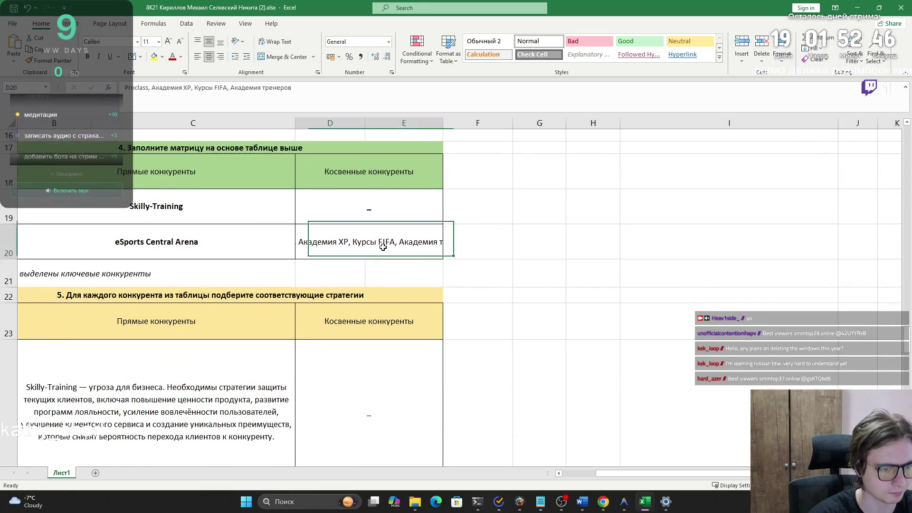
pyautogui.click(275, 41)
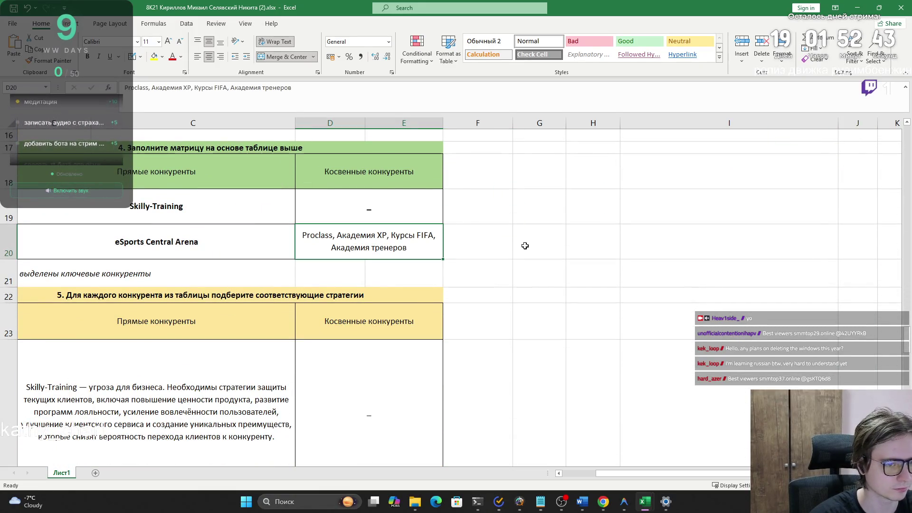
pyautogui.click(564, 251)
pyautogui.press('super+shift+s')
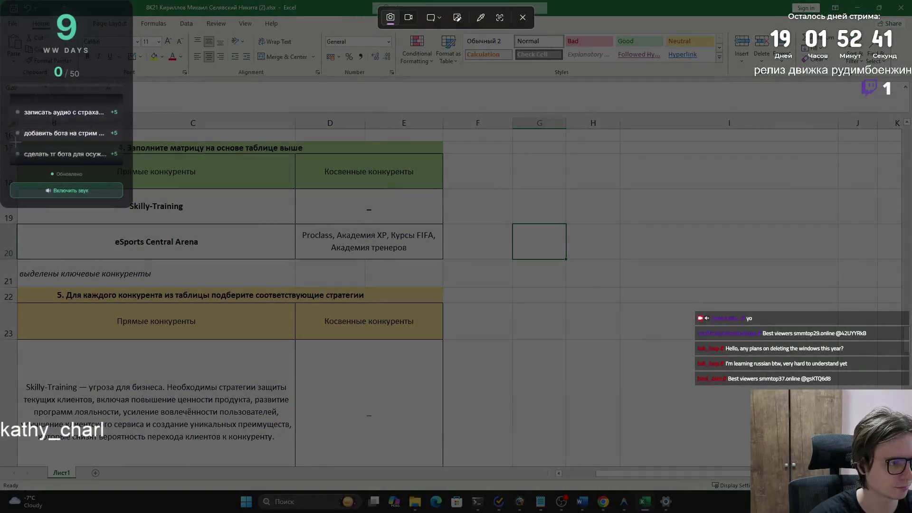
# - Snip the strong/weak competitor matrix and paste it into the Word report above section 5, then return to Excel
pyautogui.moveTo(17, 141)
pyautogui.mouseDown()
pyautogui.moveTo(95, 190)
pyautogui.moveTo(399, 262)
pyautogui.moveTo(443, 260)
pyautogui.mouseUp()
pyautogui.hotkey('alt', 'Tab')
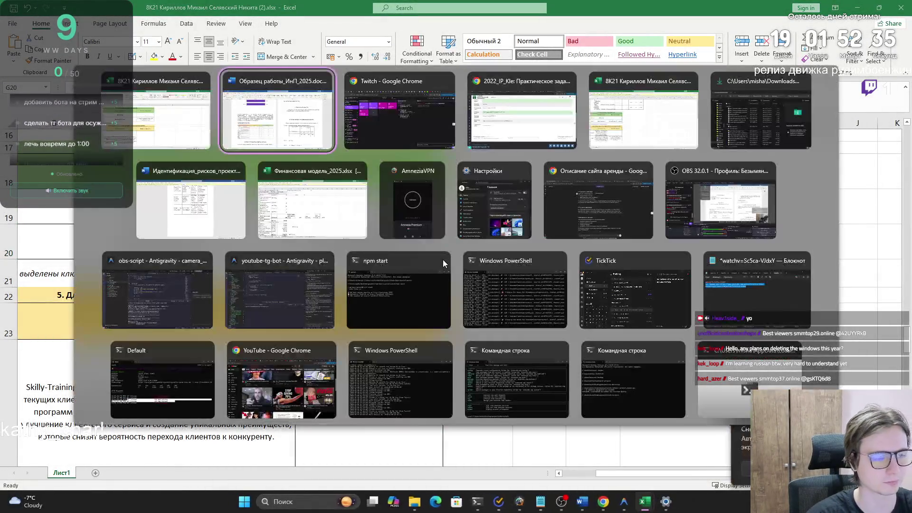
pyautogui.click(302, 137)
pyautogui.hotkey('ctrl', 'v')
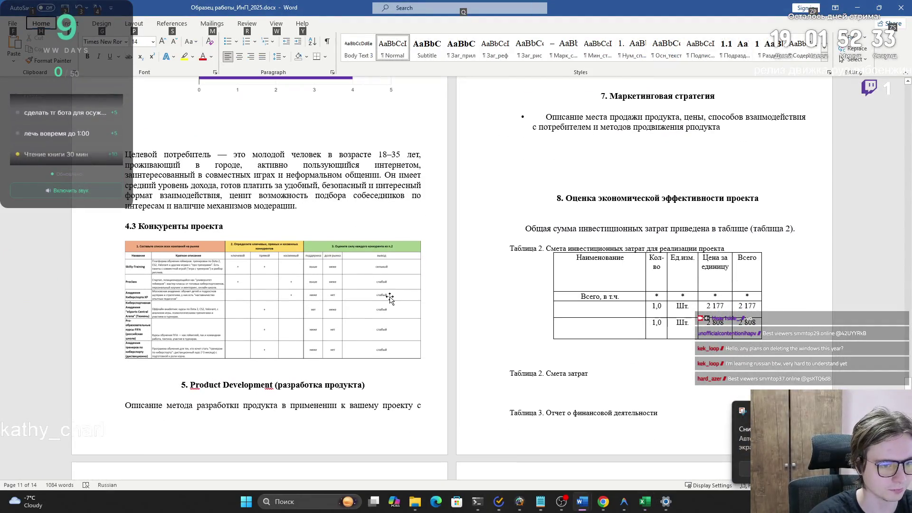
pyautogui.scroll(2, 388, 298)
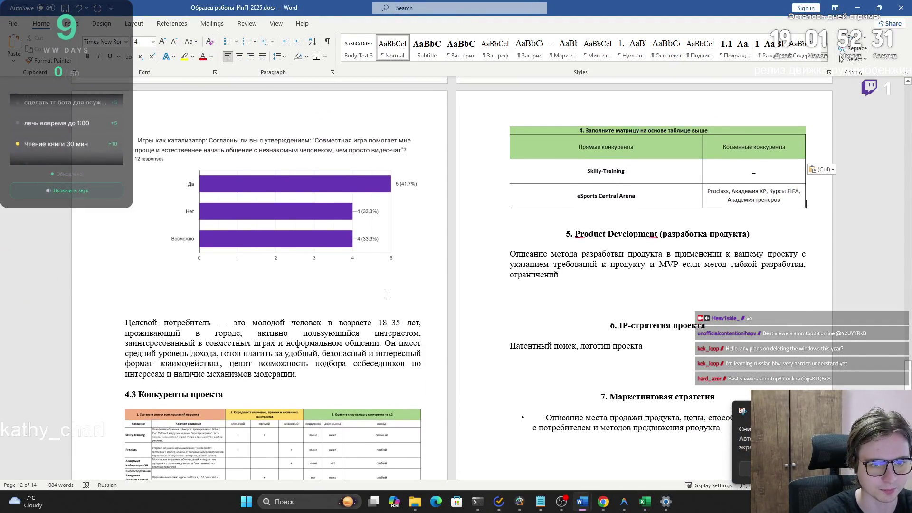
pyautogui.hotkey('alt', 'Tab')
pyautogui.scroll(-2, 369, 291)
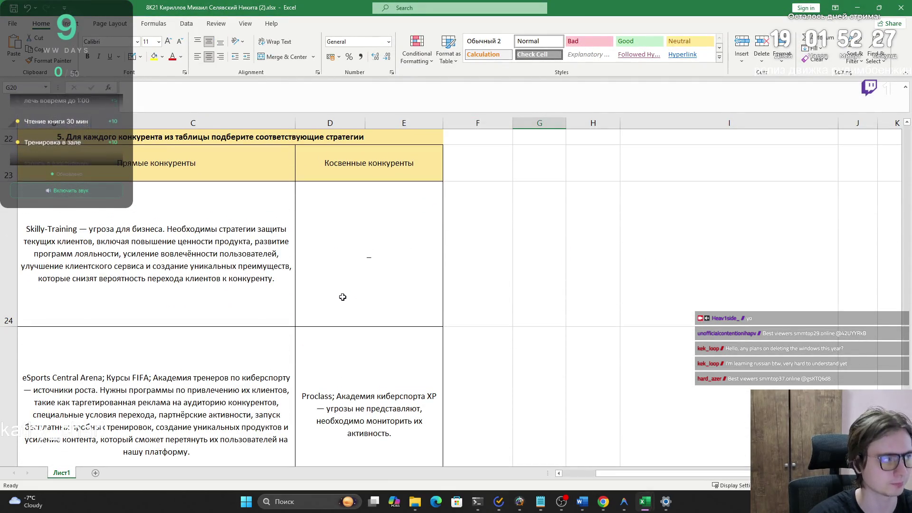
pyautogui.scroll(-1, 339, 299)
pyautogui.scroll(1, 338, 299)
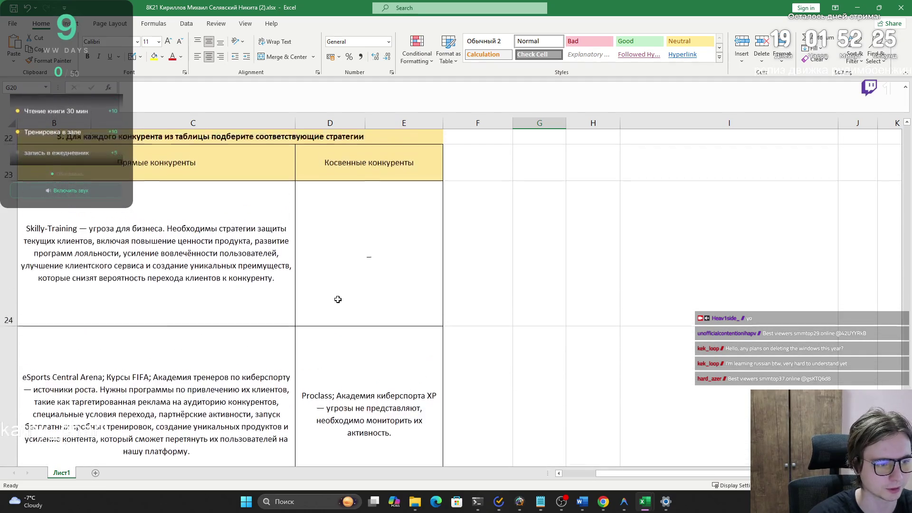
pyautogui.press('super+shift+s')
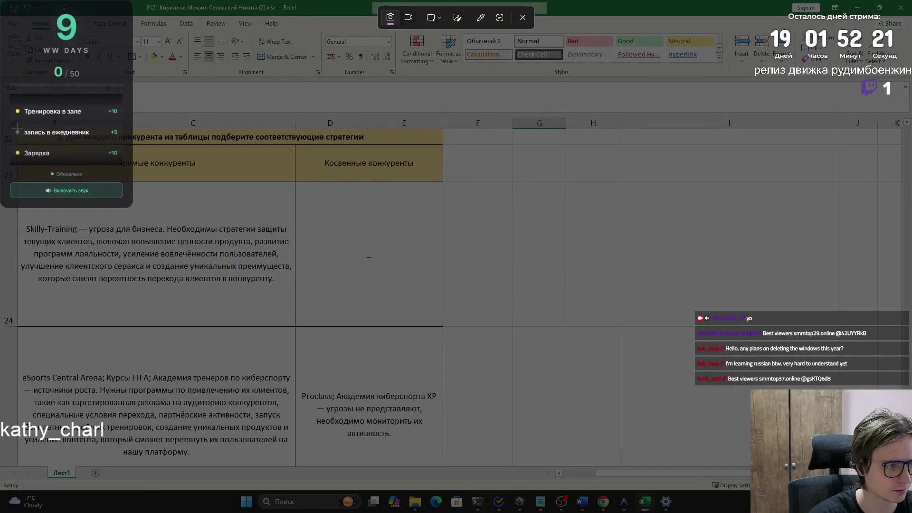
pyautogui.moveTo(18, 129); pyautogui.dragTo(443, 466)
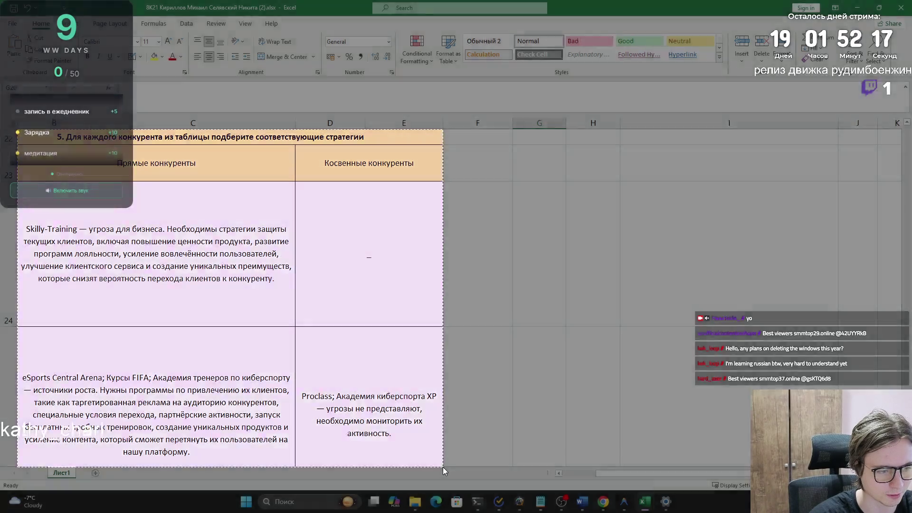
pyautogui.hotkey('alt', 'Tab')
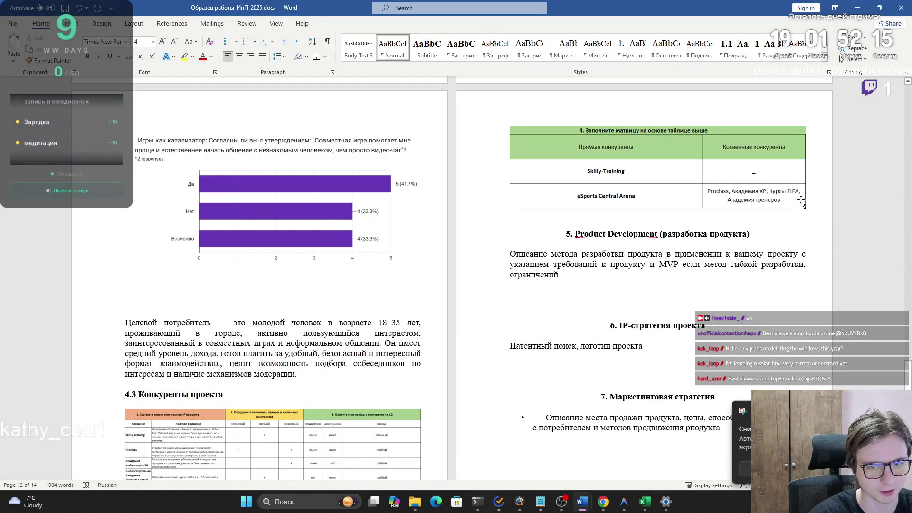
pyautogui.hotkey('ctrl', 'v')
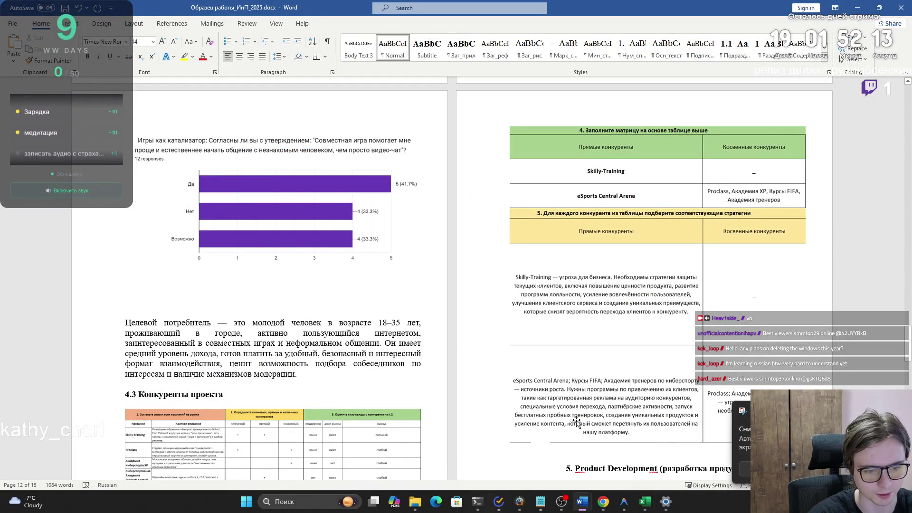
pyautogui.hotkey('ctrl', 'z')
pyautogui.hotkey('alt', 'Tab')
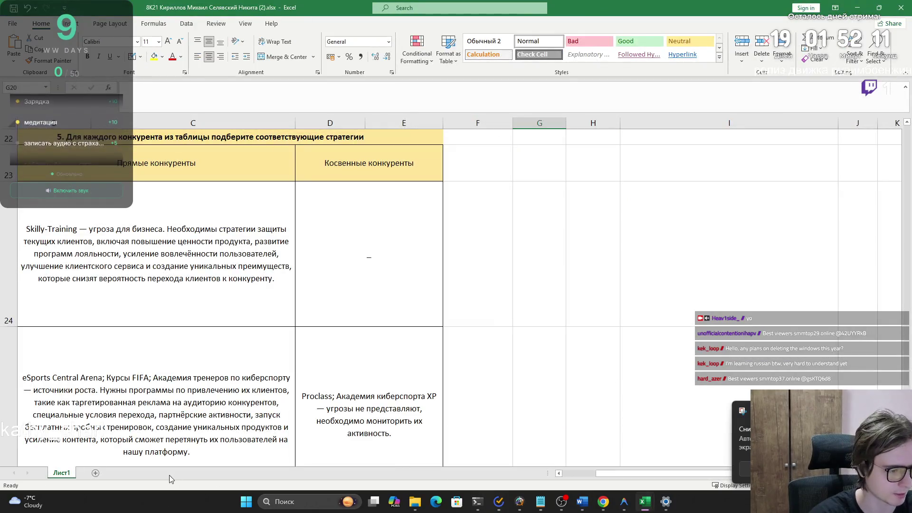
# - Capture the strong/weak strategy table as a screen snip
pyautogui.scroll(-1, 179, 428)
pyautogui.scroll(1, 179, 428)
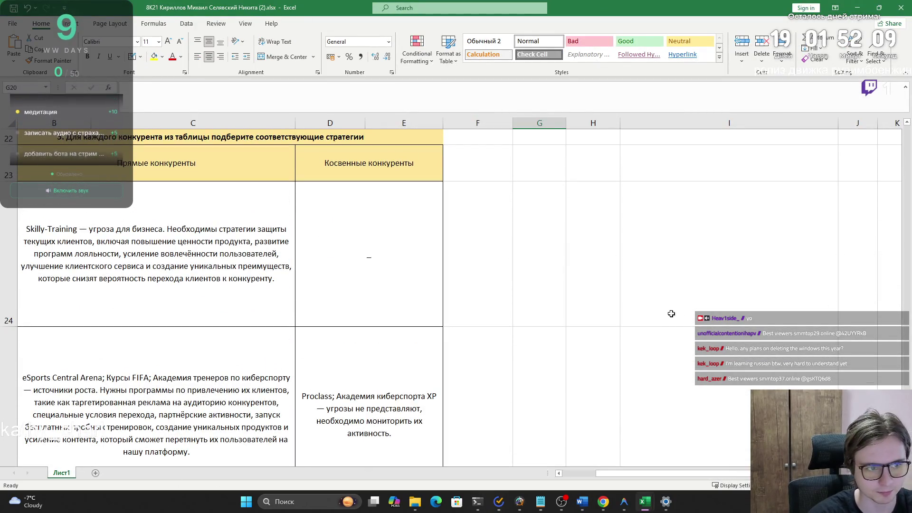
pyautogui.scroll(3, 602, 311)
pyautogui.scroll(-5, 590, 309)
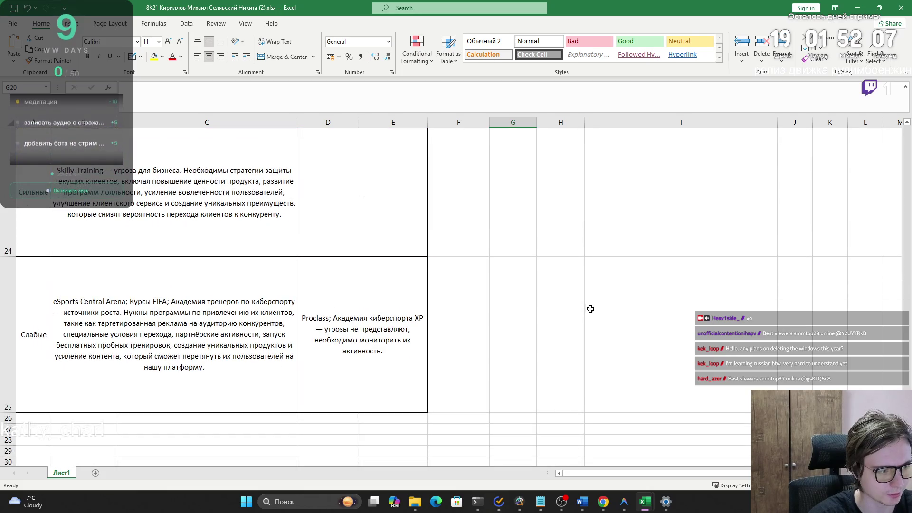
pyautogui.scroll(2, 902, 387)
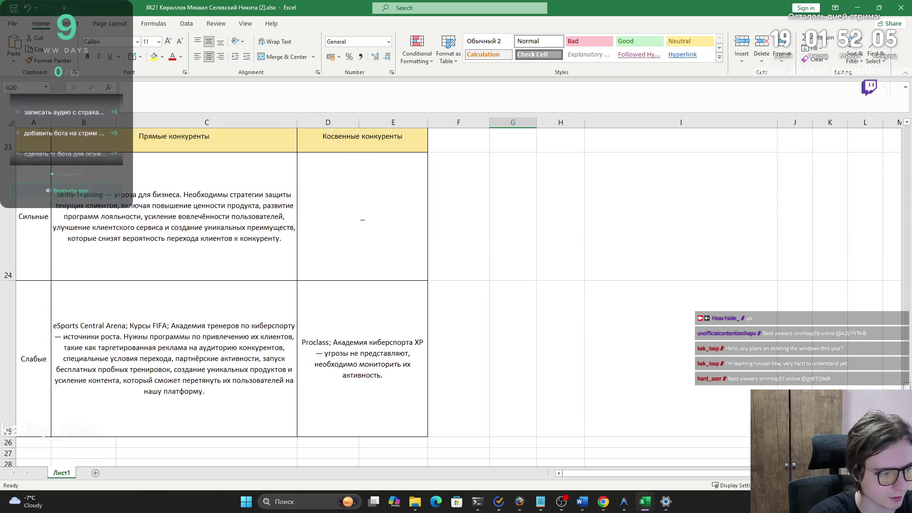
pyautogui.scroll(1, 902, 387)
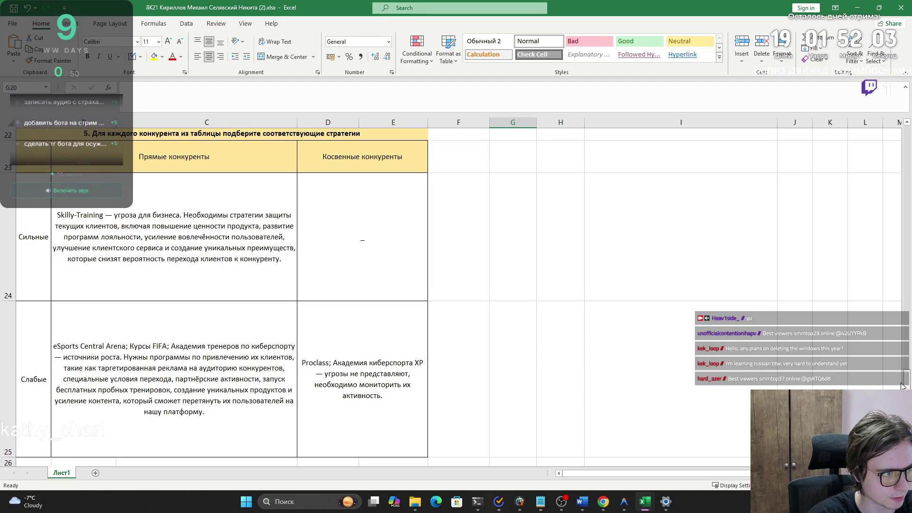
pyautogui.scroll(-1, 902, 385)
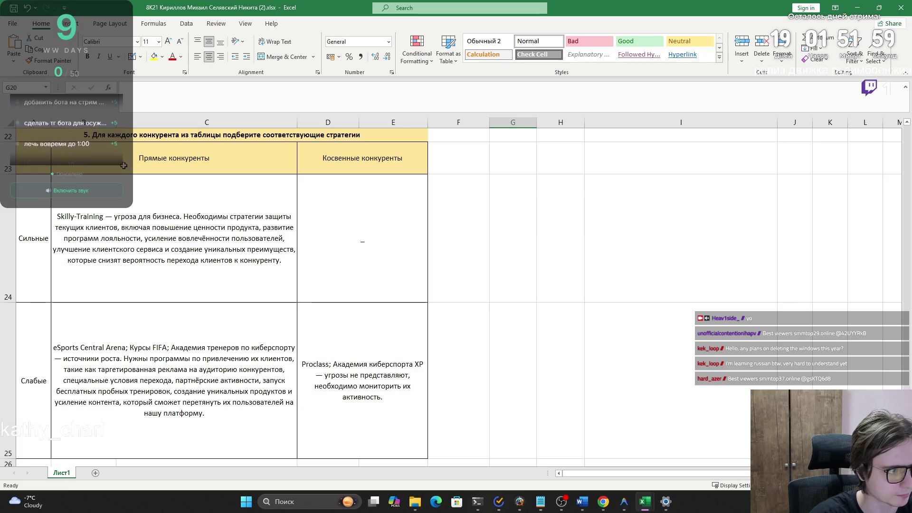
pyautogui.press('super+shift+s')
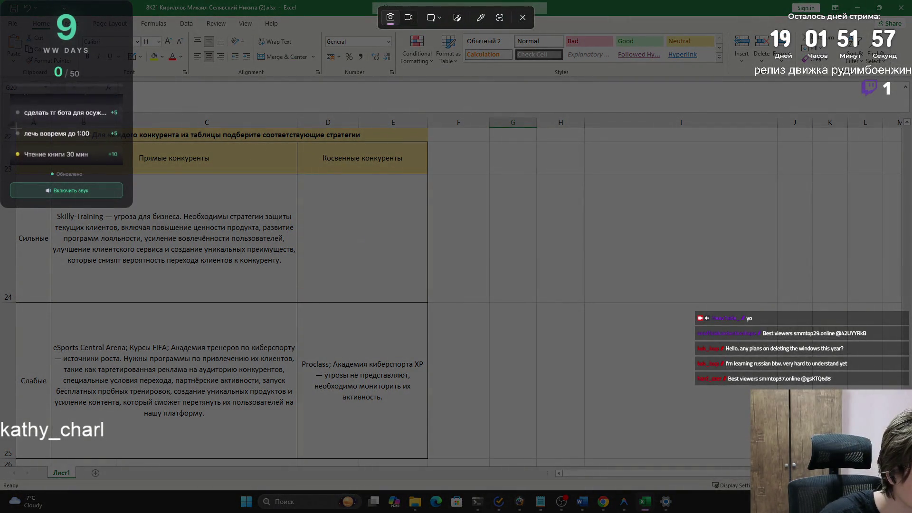
pyautogui.moveTo(16, 128)
pyautogui.mouseDown()
pyautogui.moveTo(234, 292)
pyautogui.moveTo(421, 463)
pyautogui.moveTo(428, 459)
pyautogui.mouseUp()
# - Check the strategy table copy already in the Word report, then return to Excel
pyautogui.hotkey('alt', 'Tab')
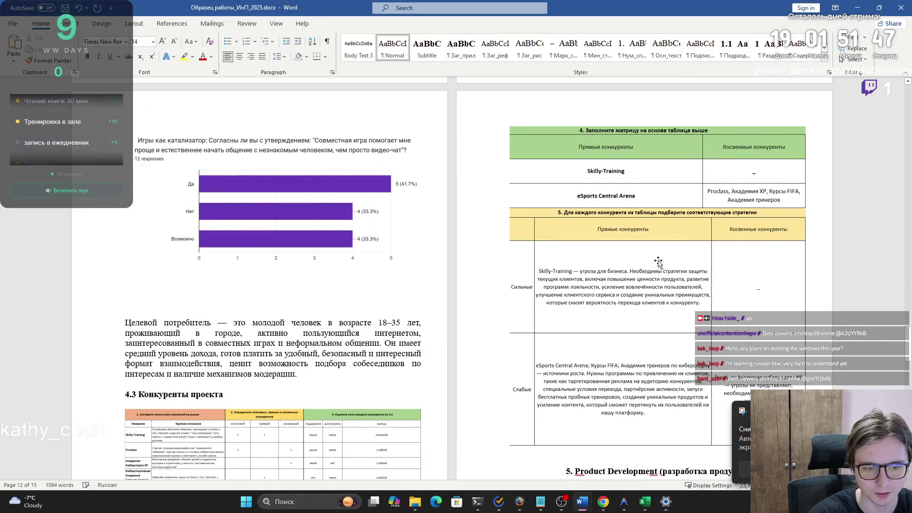
pyautogui.scroll(-3, 645, 256)
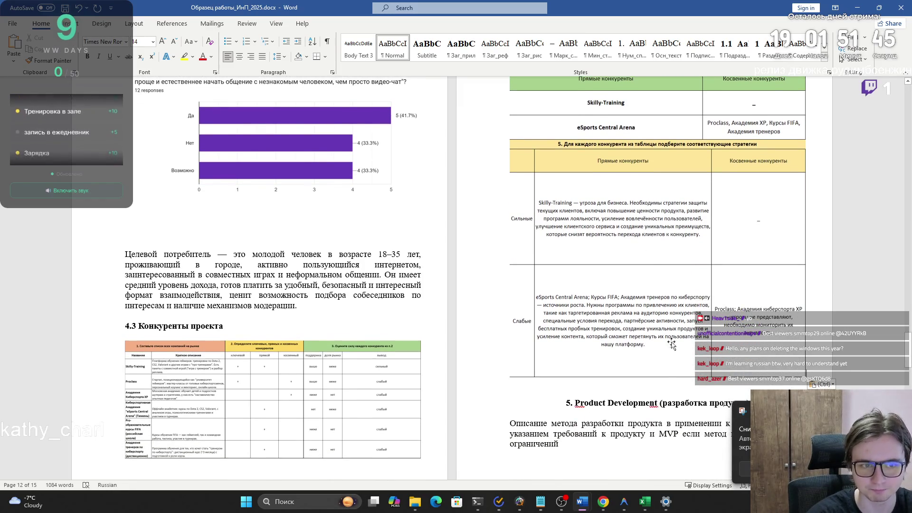
pyautogui.hotkey('ctrl', 'b')
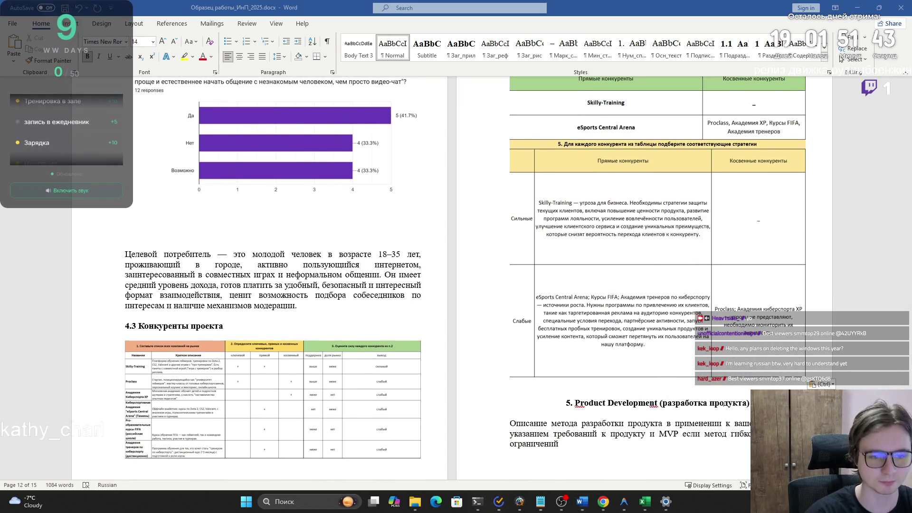
pyautogui.hotkey('alt', 'Tab')
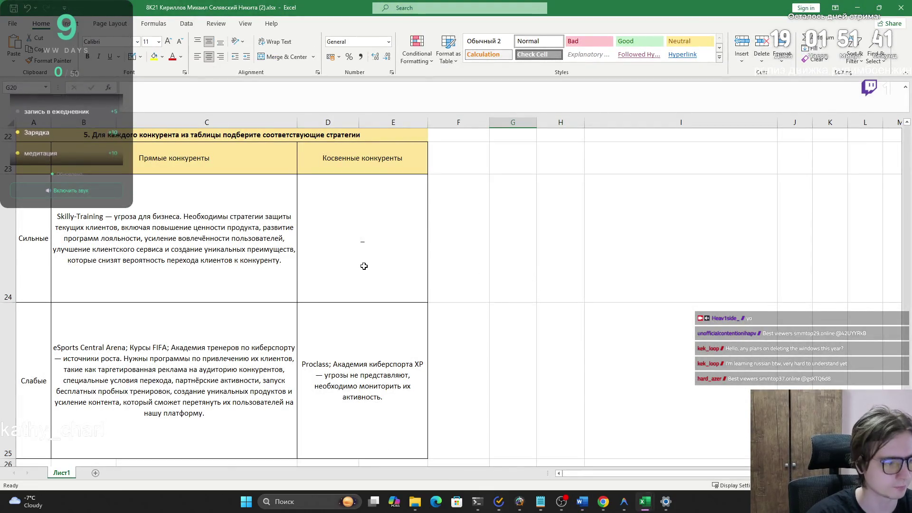
# - In weak-row cell B25, replace the long dash after 'киберспорту' with a hyphen
pyautogui.click(73, 359)
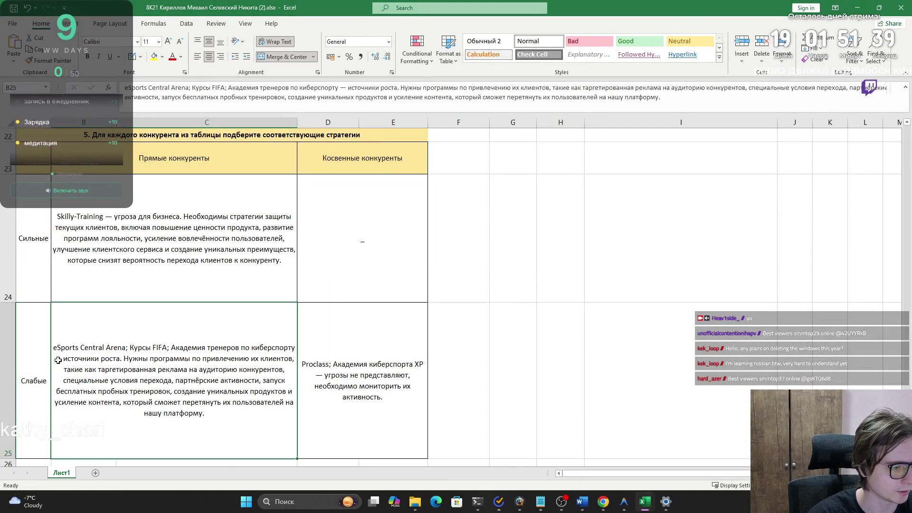
pyautogui.doubleClick(60, 359)
pyautogui.doubleClick(103, 359)
pyautogui.write('-')
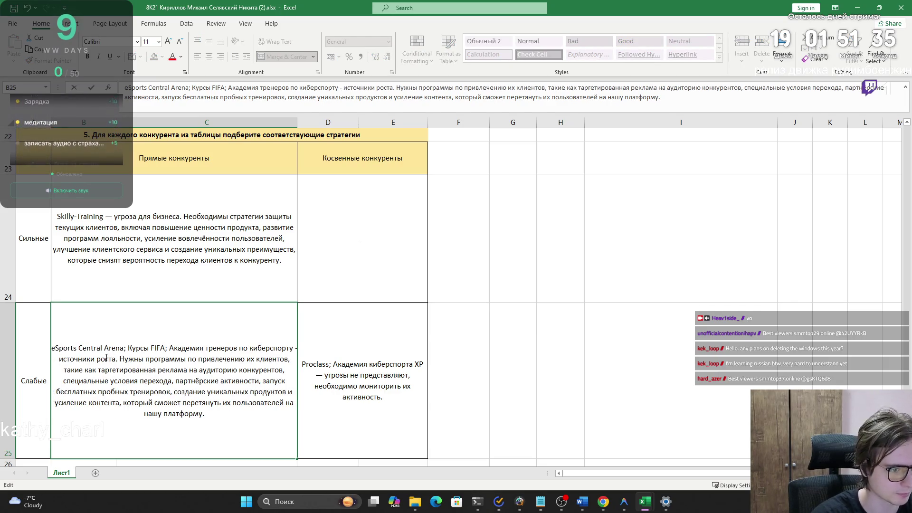
# - In strong-row cell B24, replace the long dash after Skilly-Training with a hyphen
pyautogui.click(108, 213)
pyautogui.doubleClick(108, 215)
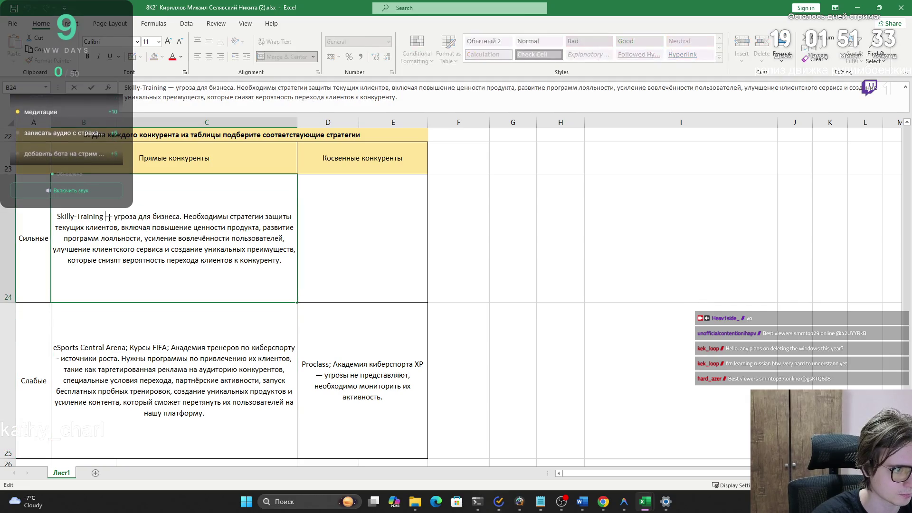
pyautogui.doubleClick(109, 217)
pyautogui.write('-')
pyautogui.write('-')
pyautogui.press('BackSpace')
pyautogui.press('BackSpace')
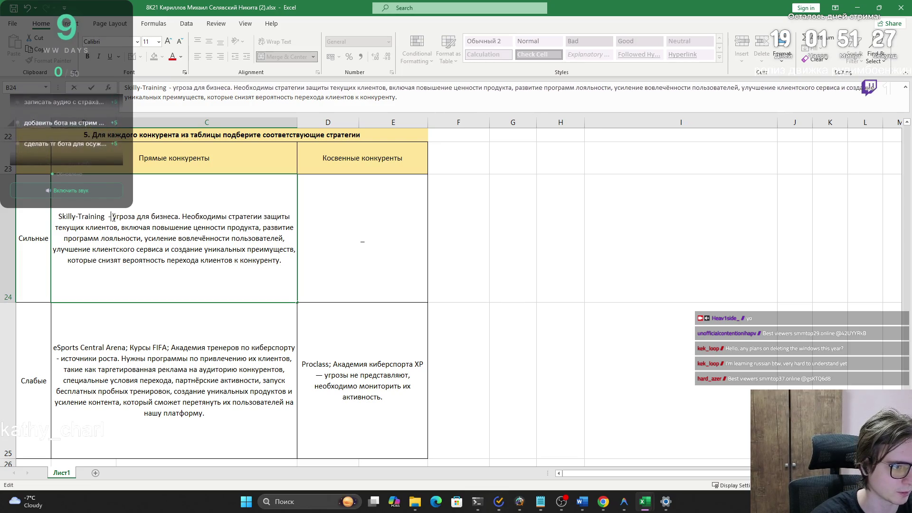
pyautogui.press('BackSpace')
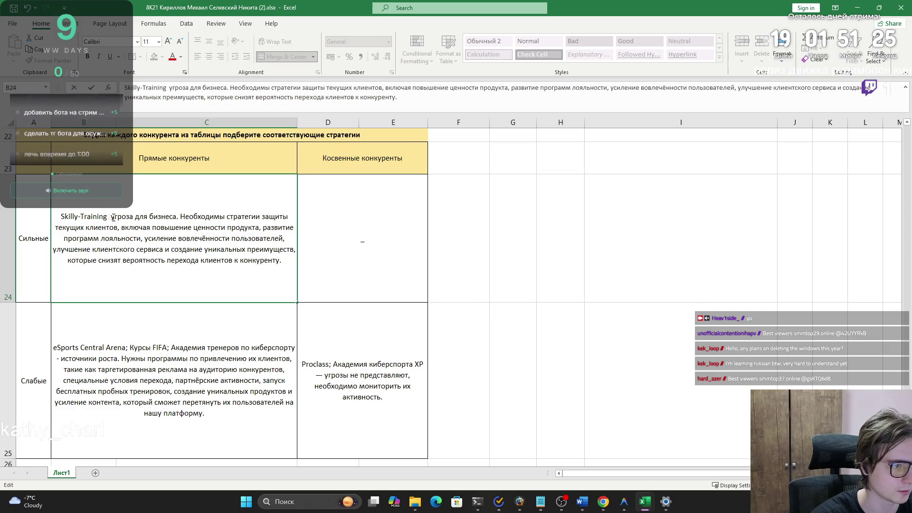
pyautogui.press('Tab')
# - Change the long dash in the strong-row indirect competitors cell D24 to a hyphen
pyautogui.write('-')
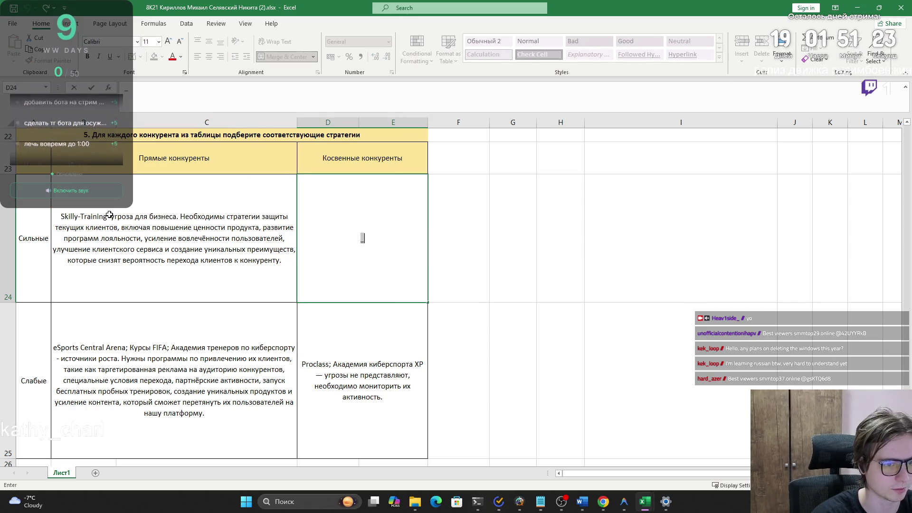
pyautogui.click(110, 214)
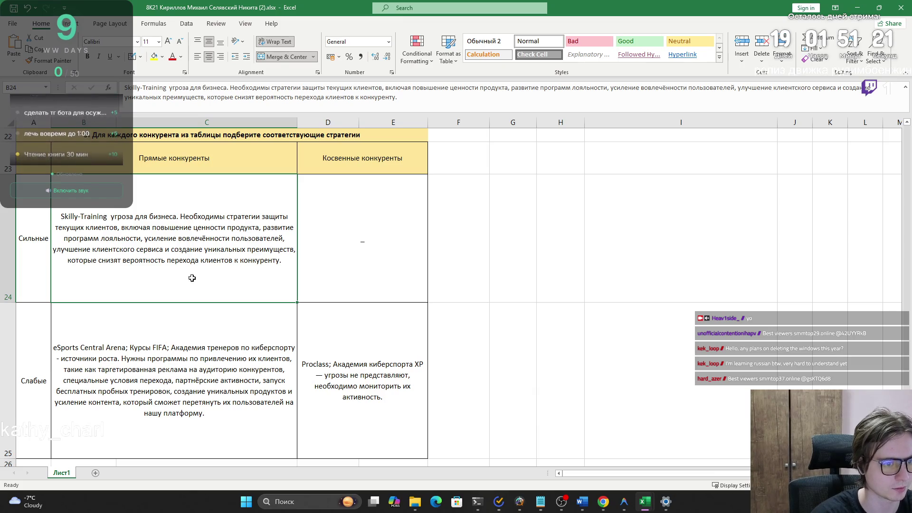
pyautogui.doubleClick(108, 216)
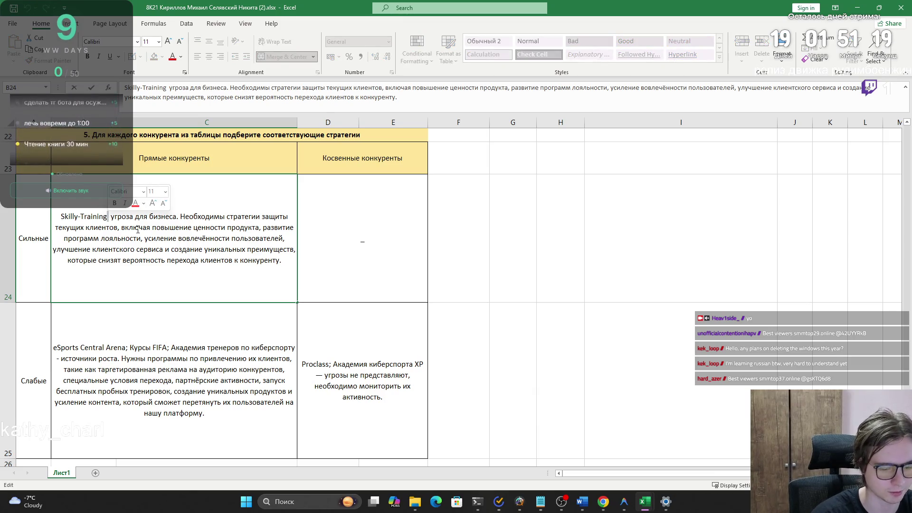
pyautogui.write('-')
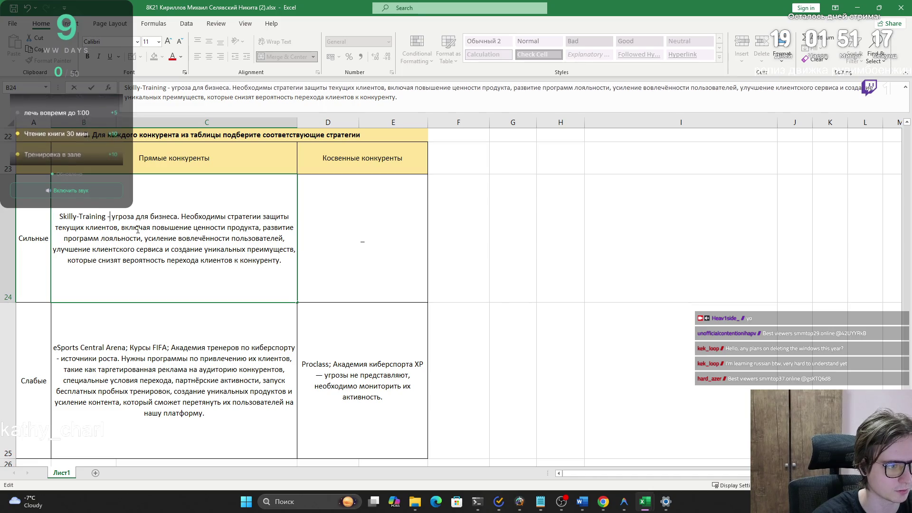
pyautogui.click(179, 260)
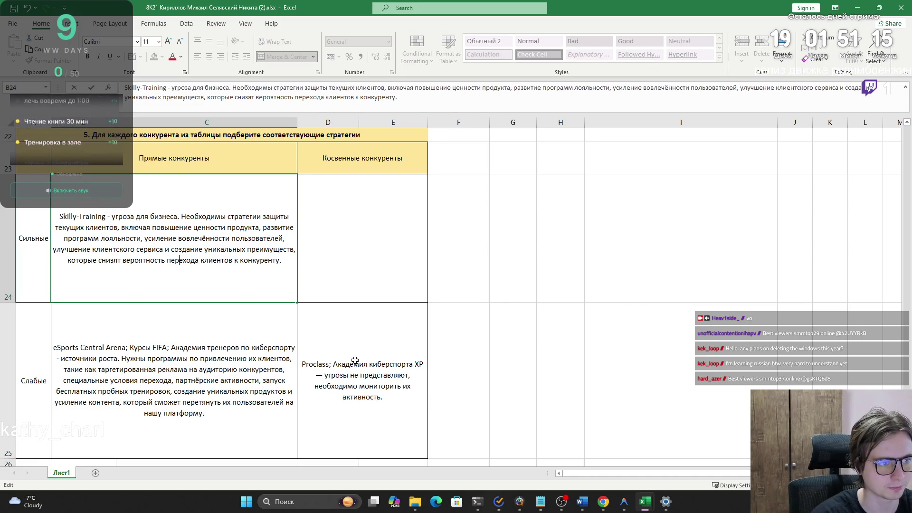
pyautogui.click(223, 393)
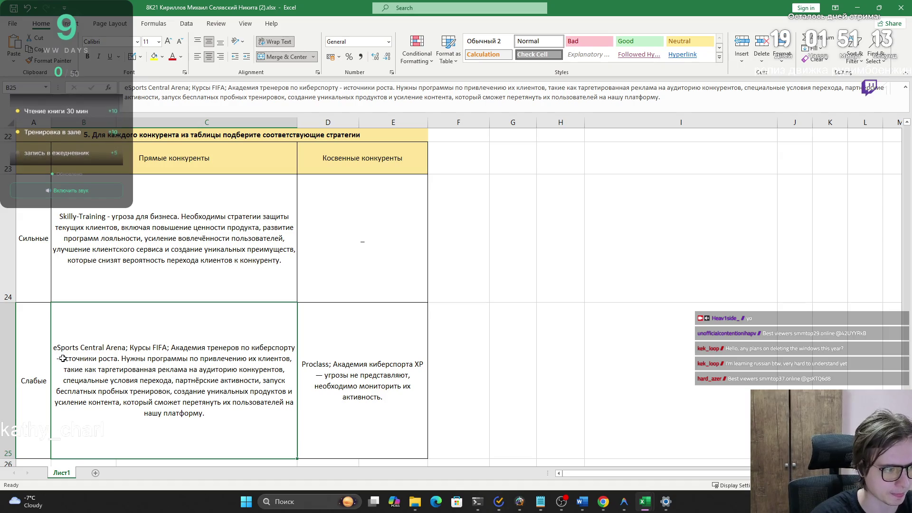
# - Snip the corrected strategy table as a new screenshot
pyautogui.click(43, 144)
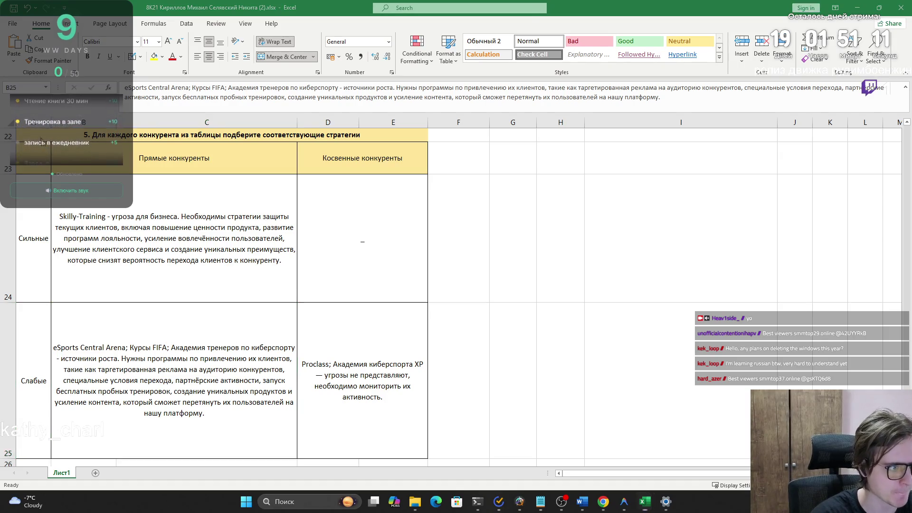
pyautogui.press('super+shift+s')
pyautogui.press('Escape')
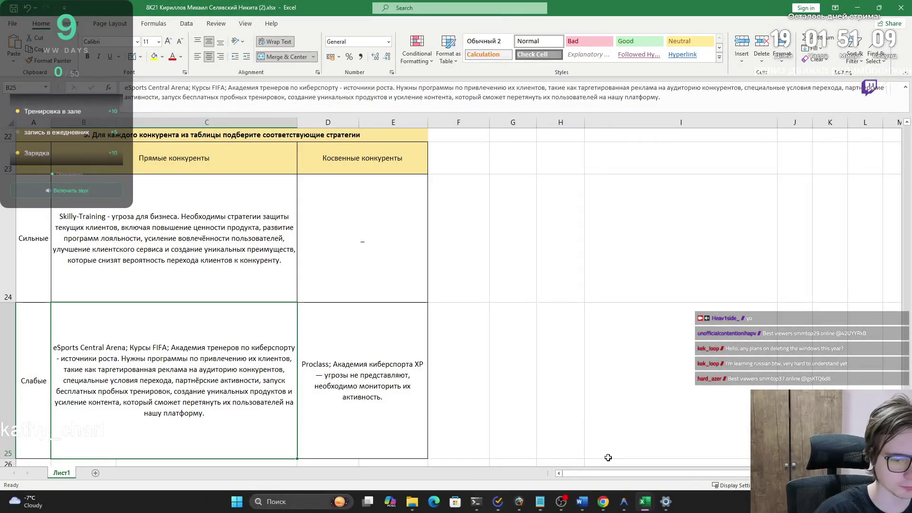
pyautogui.click(608, 456)
pyautogui.press('super+shift+s')
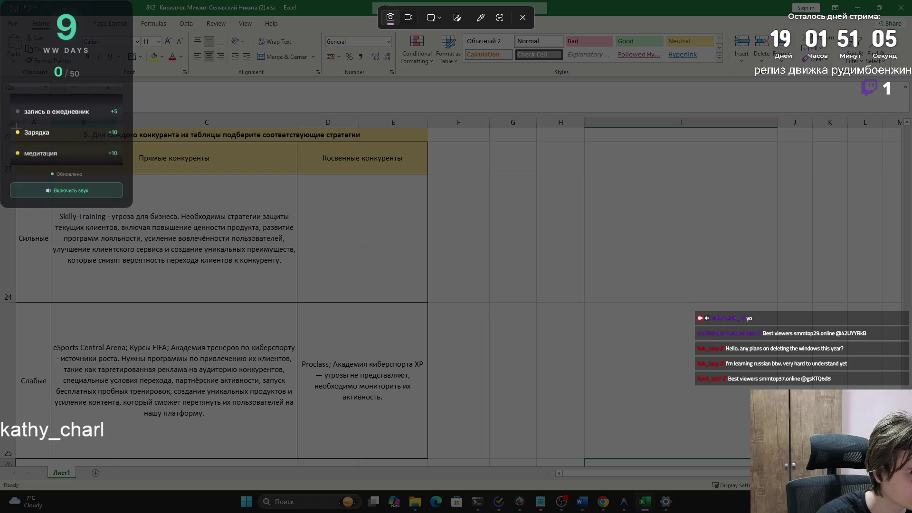
pyautogui.moveTo(15, 128)
pyautogui.mouseDown()
pyautogui.moveTo(373, 436)
pyautogui.moveTo(428, 459)
pyautogui.mouseUp()
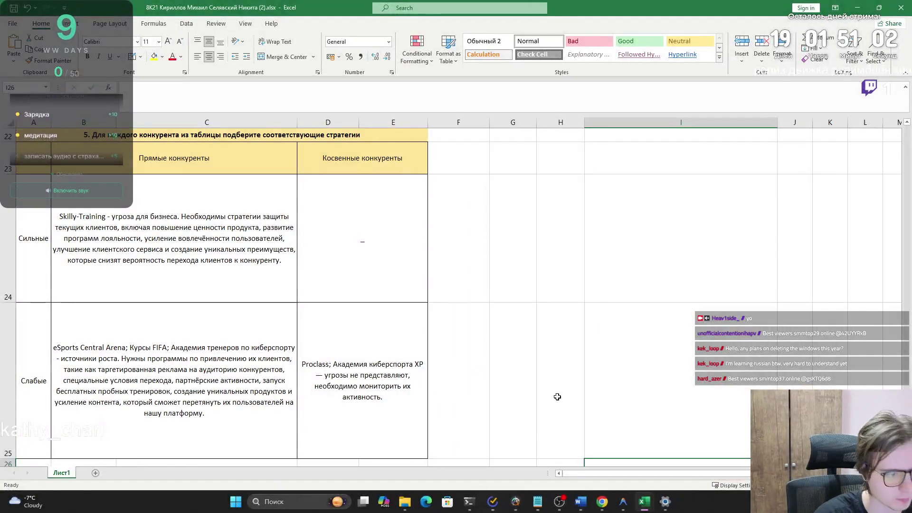
# - Replace the old strategy table picture in the Word report with the new snip
pyautogui.hotkey('alt', 'Tab')
pyautogui.click(710, 266)
pyautogui.press('Delete')
pyautogui.hotkey('ctrl', 'v')
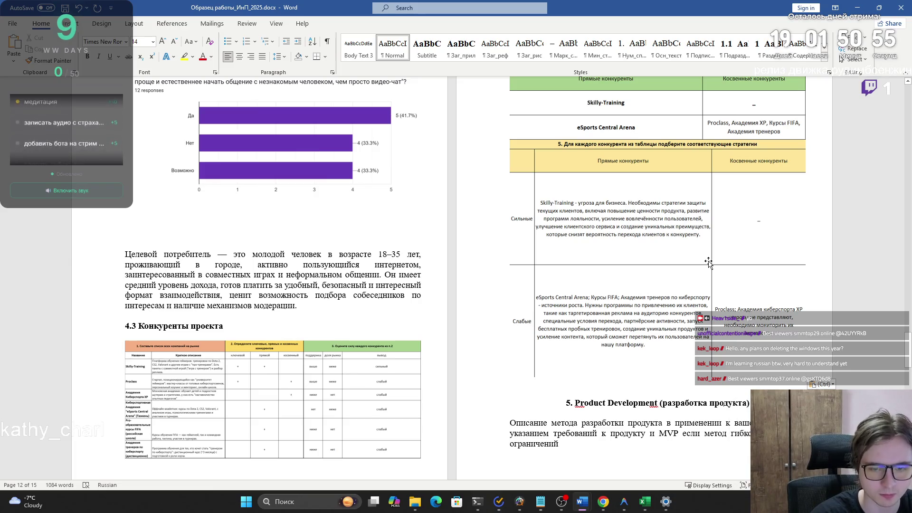
# - In weak-row cell D25, replace the long dash after XP with a hyphen
pyautogui.doubleClick(708, 263)
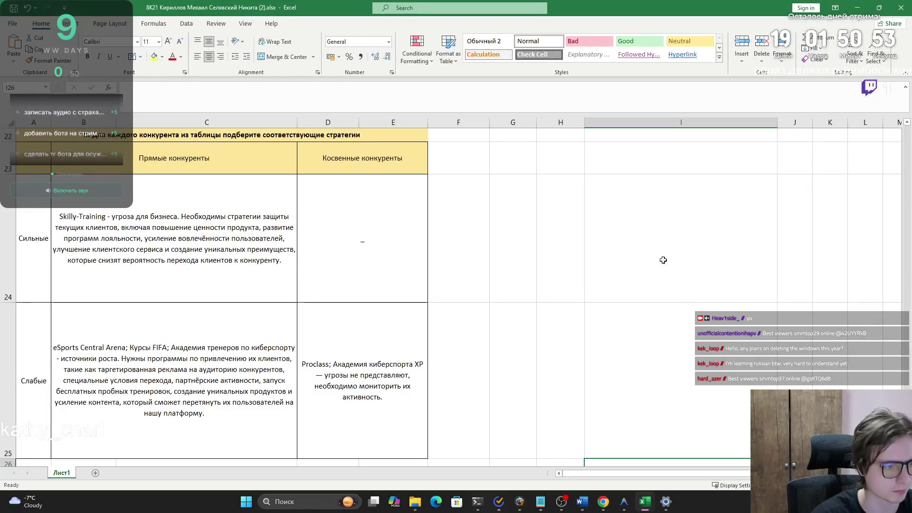
pyautogui.doubleClick(329, 378)
pyautogui.doubleClick(424, 370)
pyautogui.write('-')
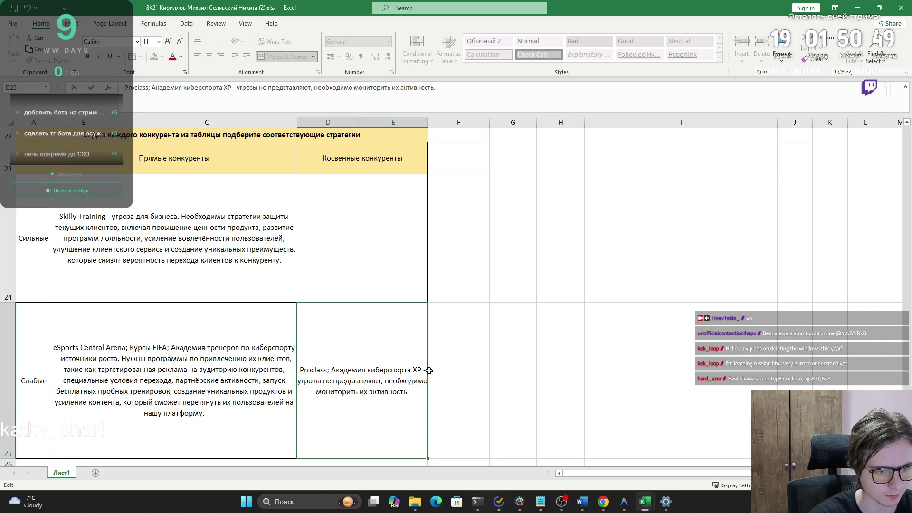
pyautogui.click(459, 464)
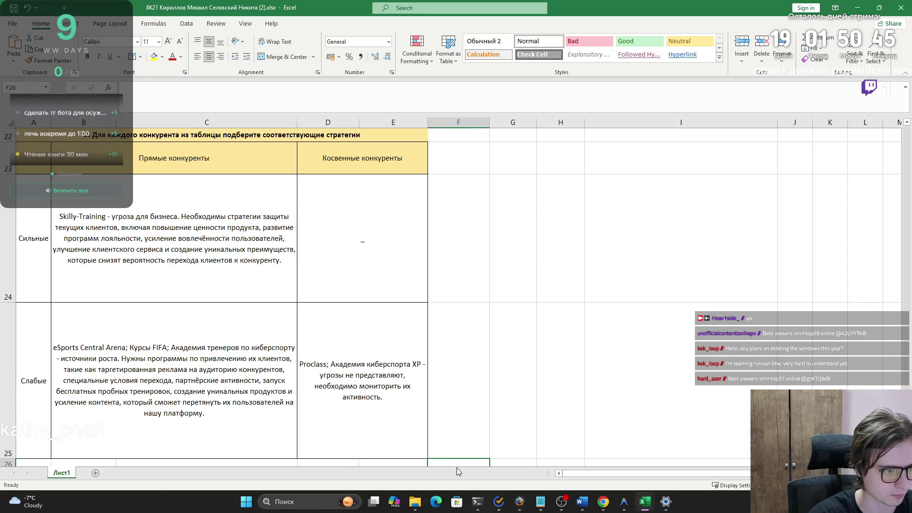
# - Snip the corrected strategy table and paste it into the Word report above section 5
pyautogui.press('super+shift+s')
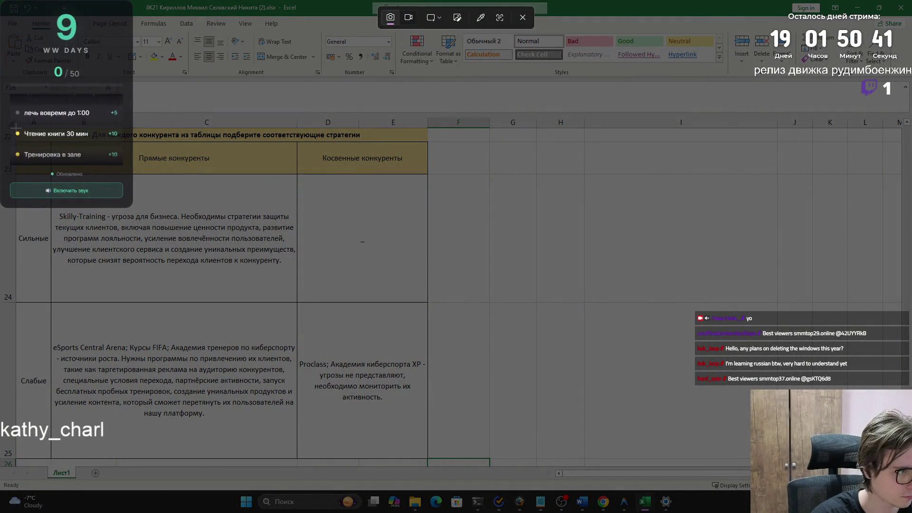
pyautogui.moveTo(16, 128); pyautogui.dragTo(429, 458)
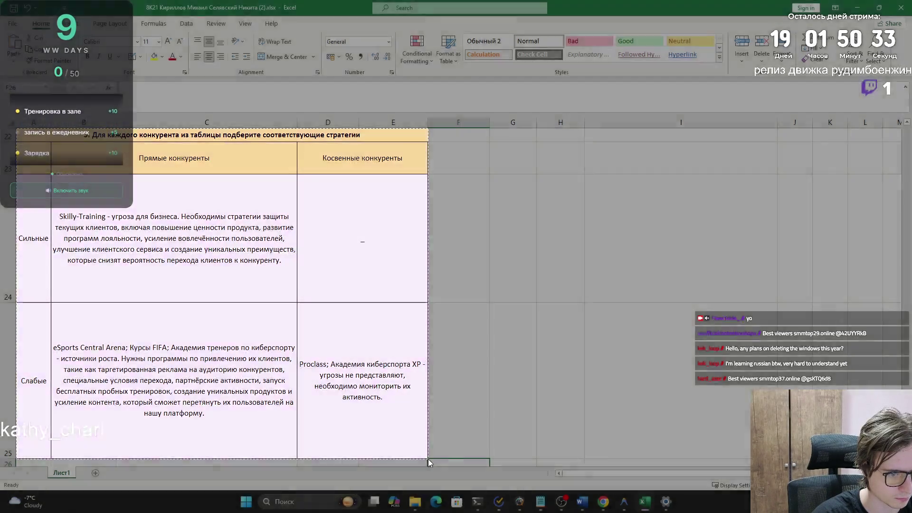
pyautogui.hotkey('alt', 'Tab')
pyautogui.hotkey('ctrl', 'v')
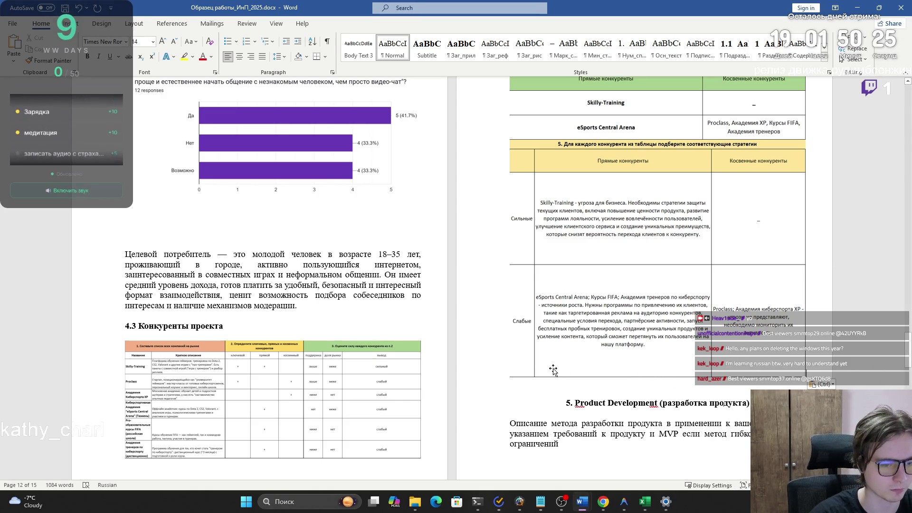
pyautogui.scroll(-2, 498, 364)
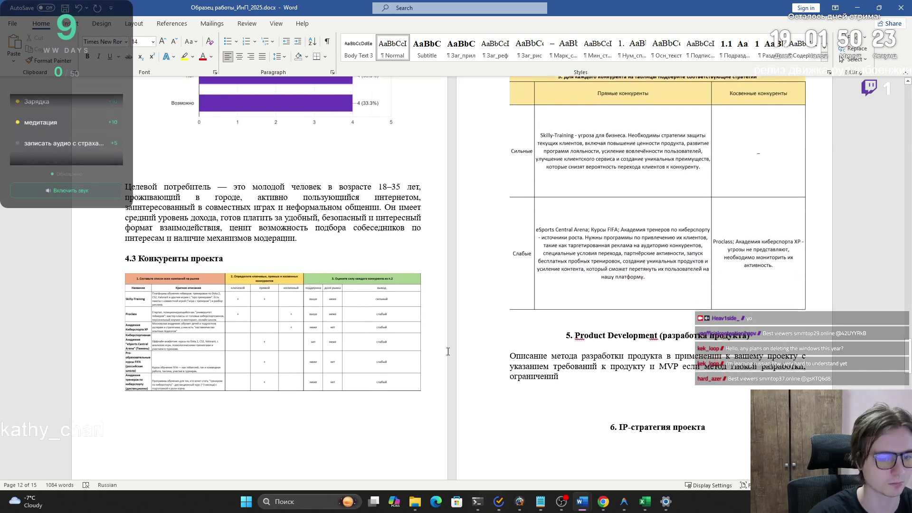
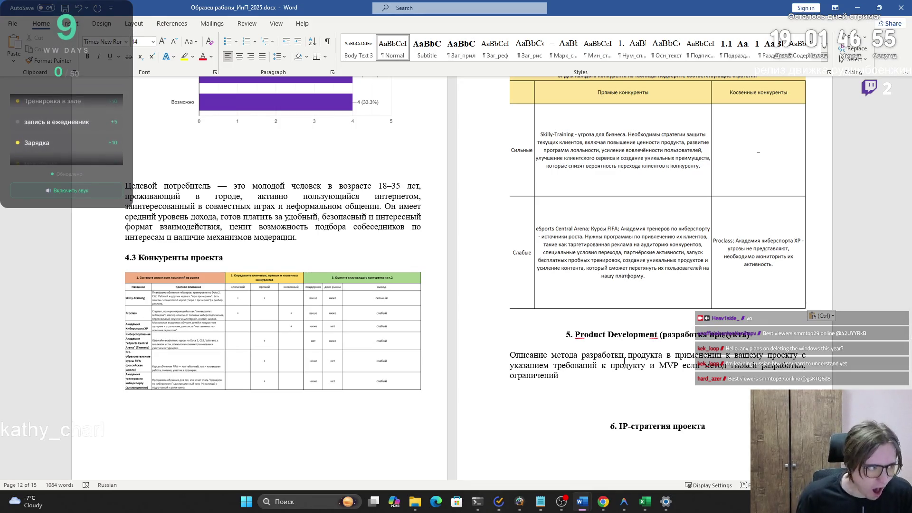
# - Switch from the Word report to the ChatGPT conversation window in Chrome
pyautogui.hotkey('alt', 'Tab')
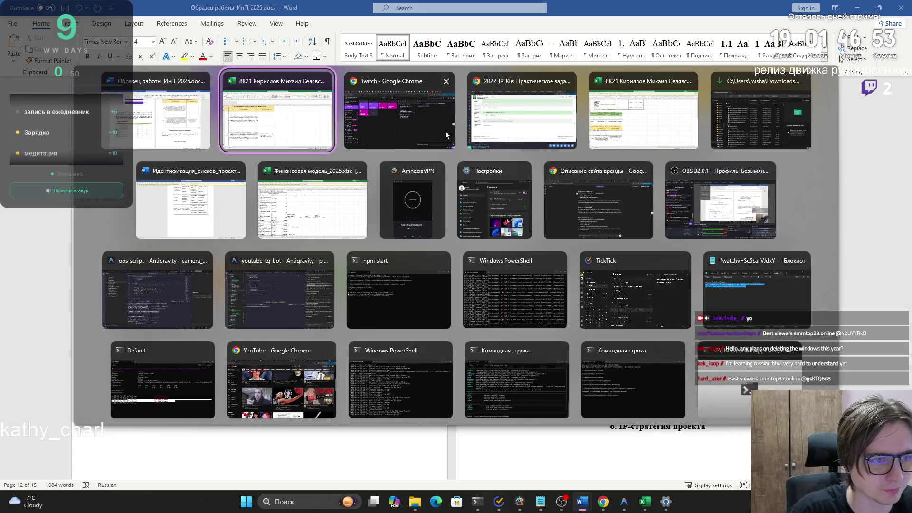
pyautogui.press('Escape')
pyautogui.hotkey('alt', 'Tab')
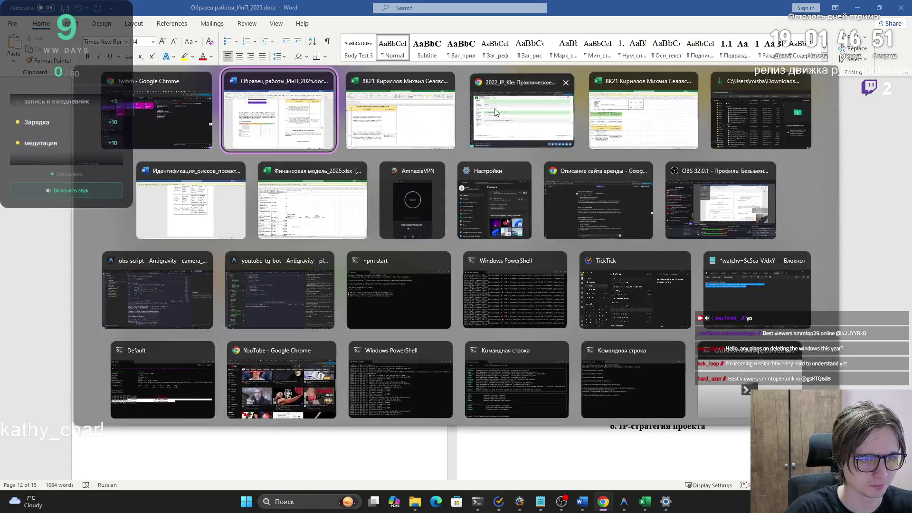
pyautogui.hotkey('alt', 'Tab')
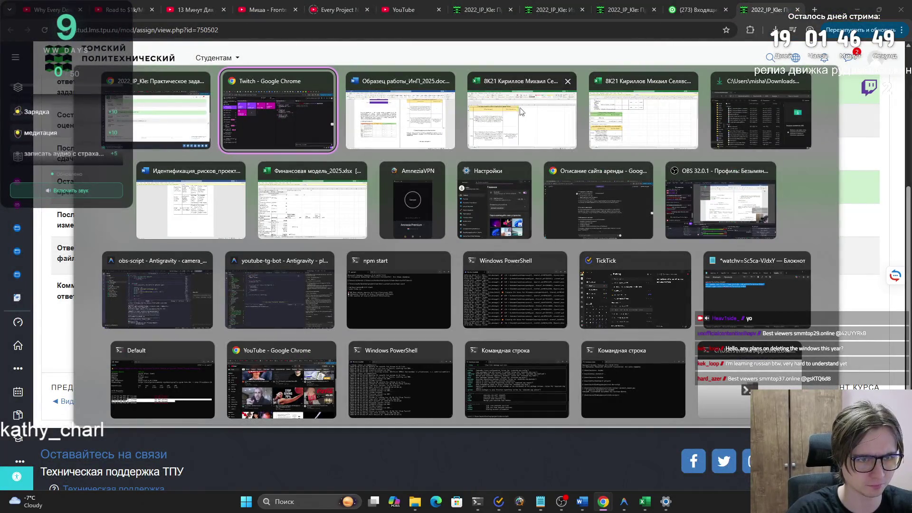
pyautogui.press('Escape')
pyautogui.hotkey('alt', 'Tab')
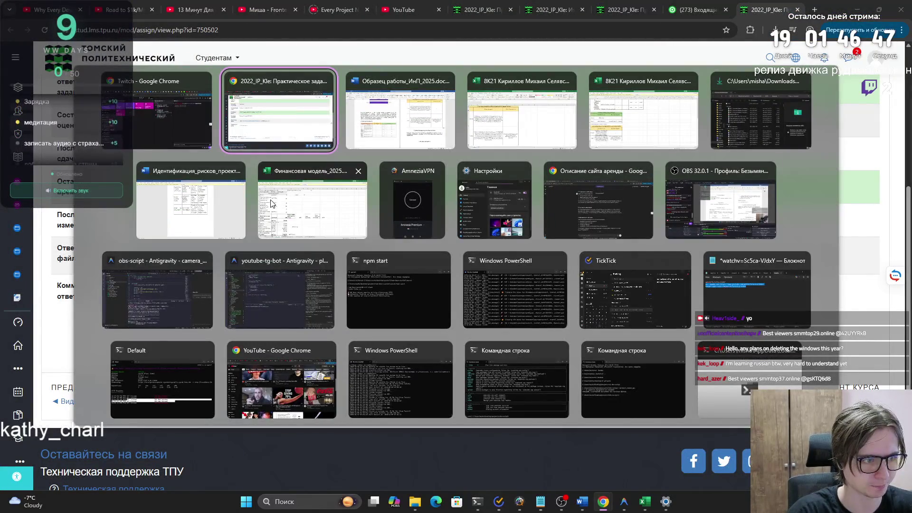
pyautogui.press('Escape')
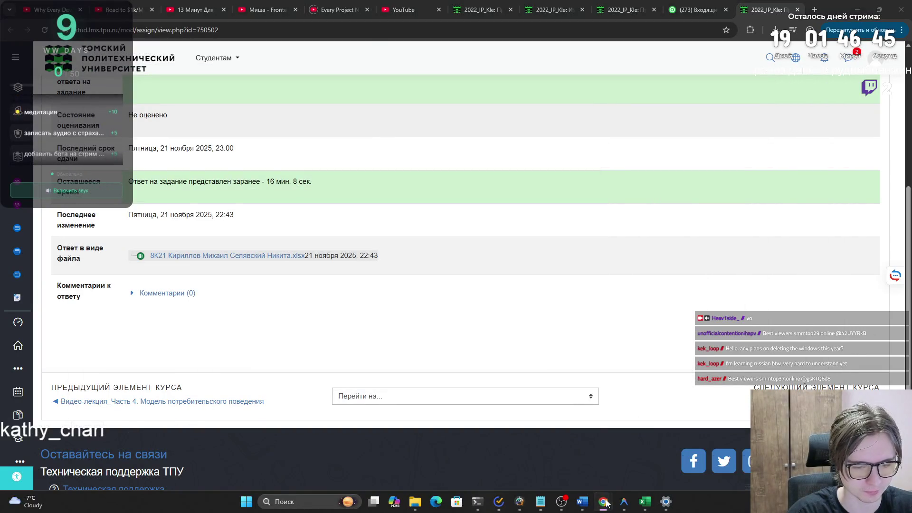
pyautogui.moveTo(603, 501)
pyautogui.click(740, 457)
pyautogui.scroll(20, 441, 183)
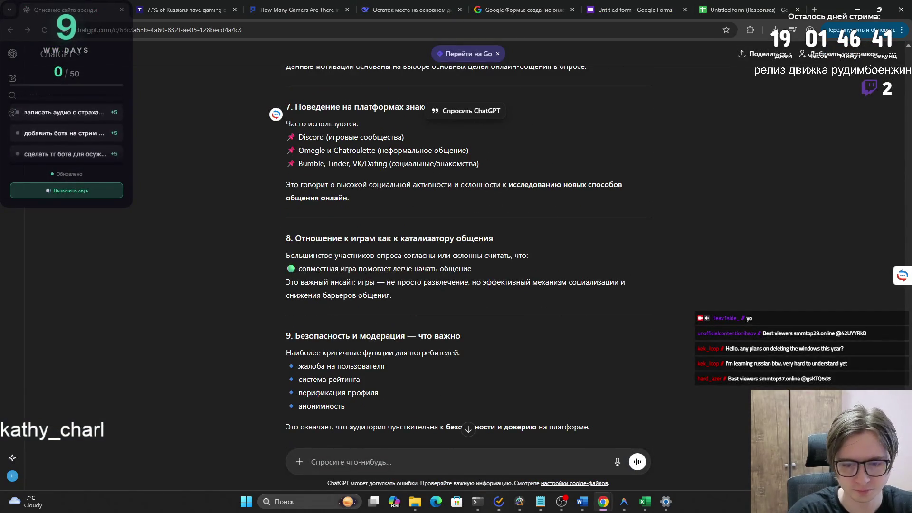
pyautogui.scroll(10, 886, 76)
pyautogui.scroll(-20, 612, 198)
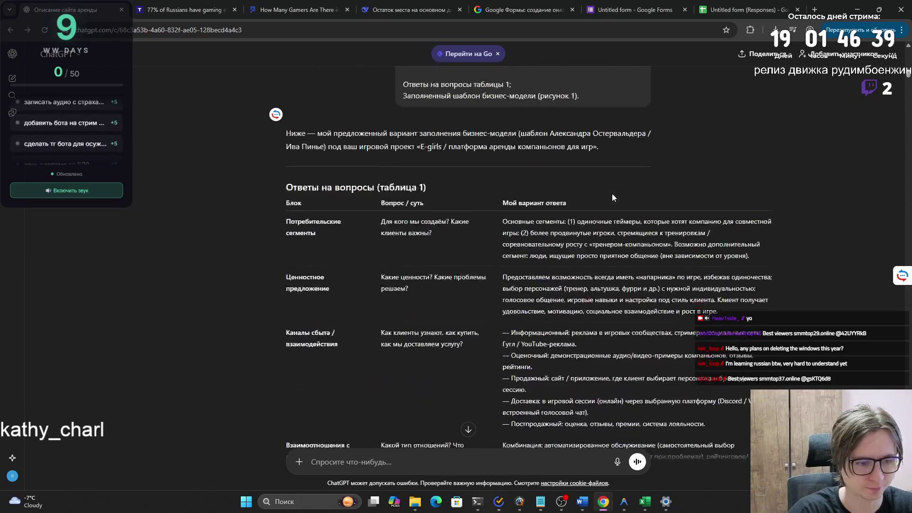
pyautogui.scroll(-15, 613, 197)
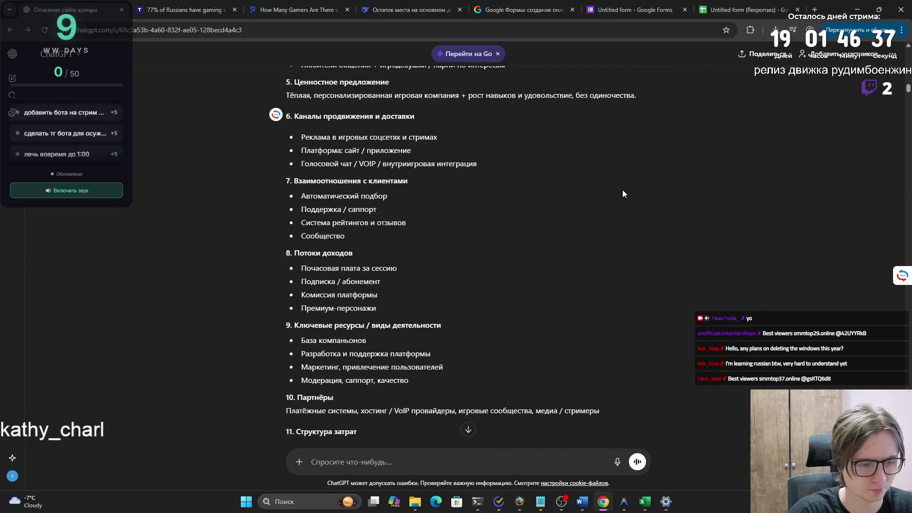
pyautogui.scroll(-20, 613, 191)
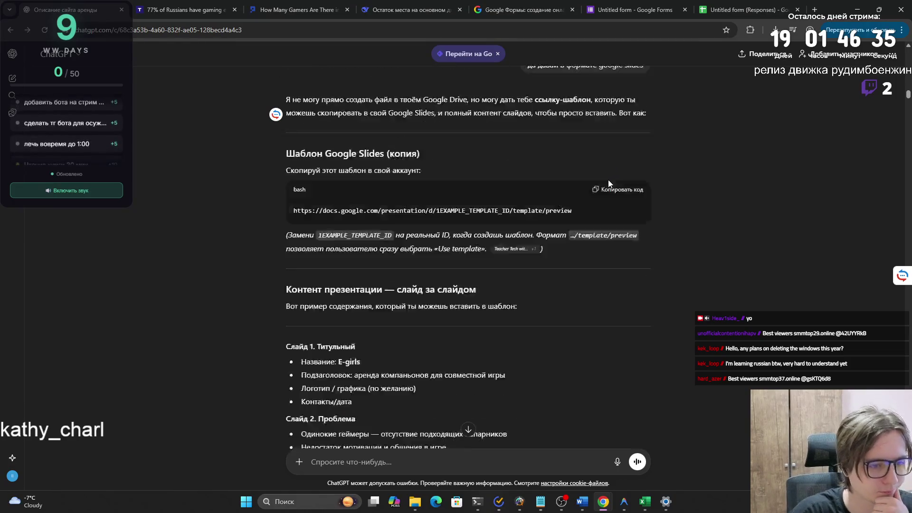
pyautogui.scroll(-20, 590, 197)
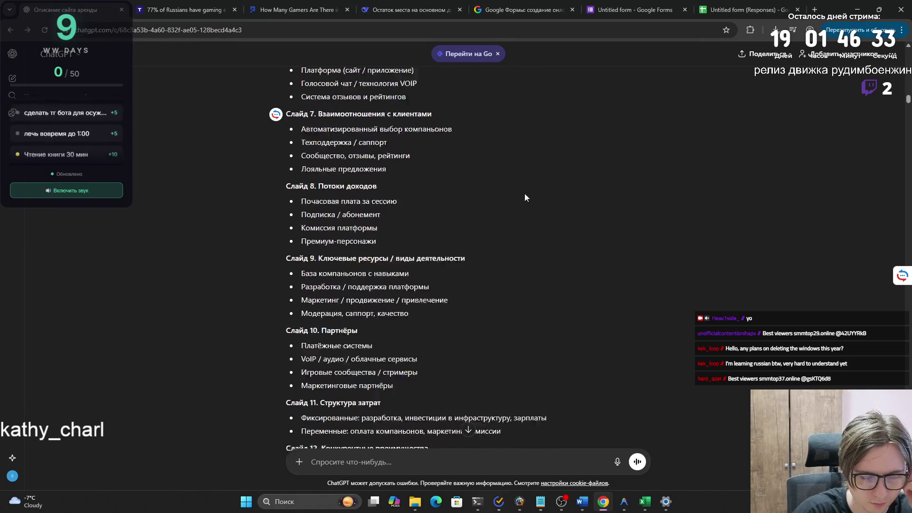
pyautogui.scroll(-15, 451, 169)
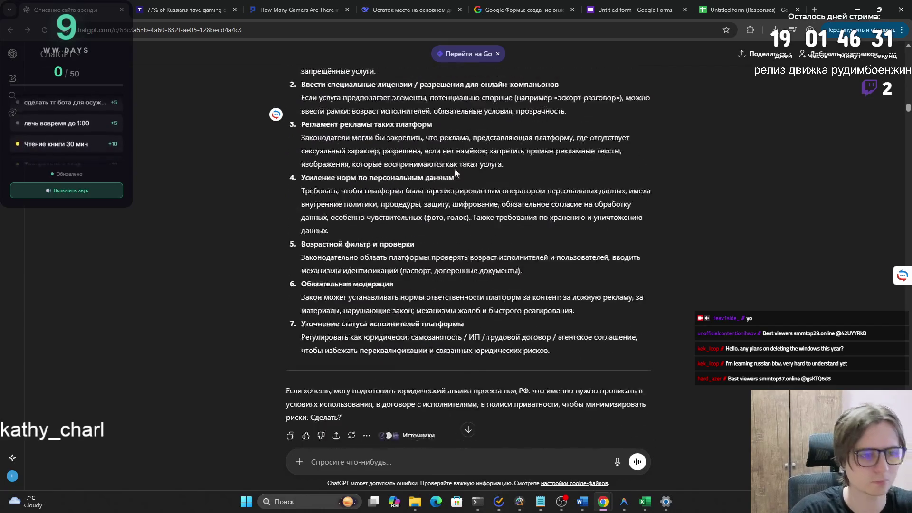
pyautogui.scroll(-20, 453, 169)
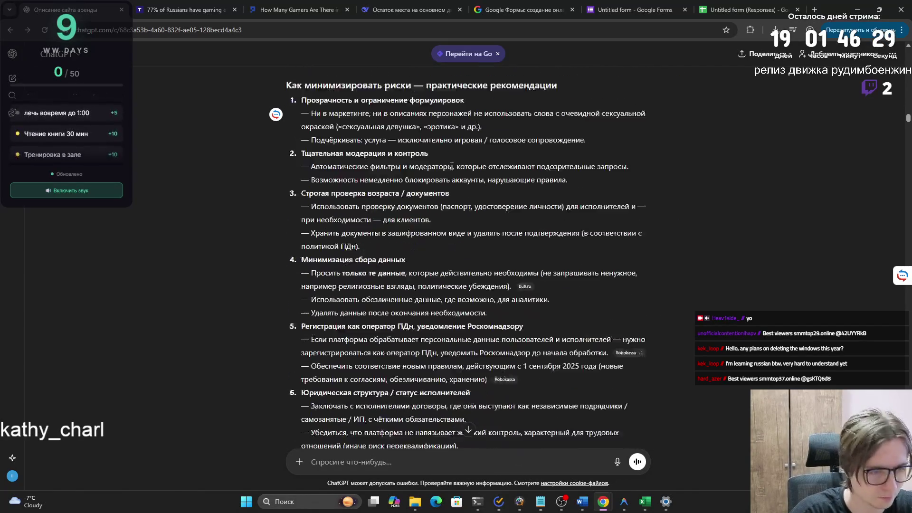
pyautogui.scroll(-6, 452, 164)
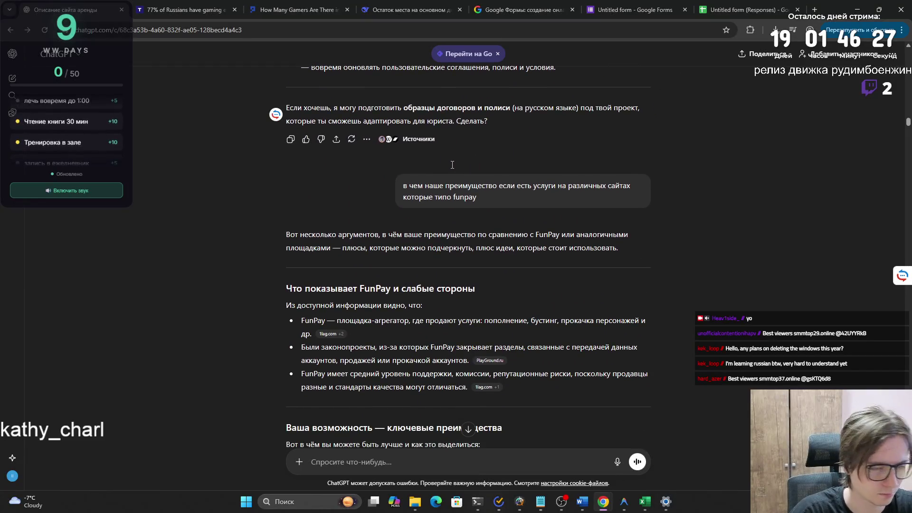
pyautogui.scroll(-8, 449, 166)
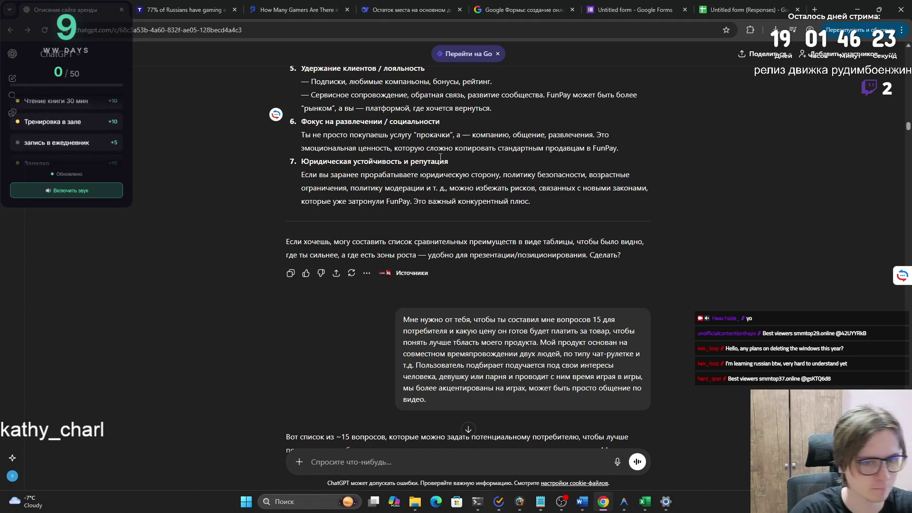
pyautogui.scroll(-15, 441, 159)
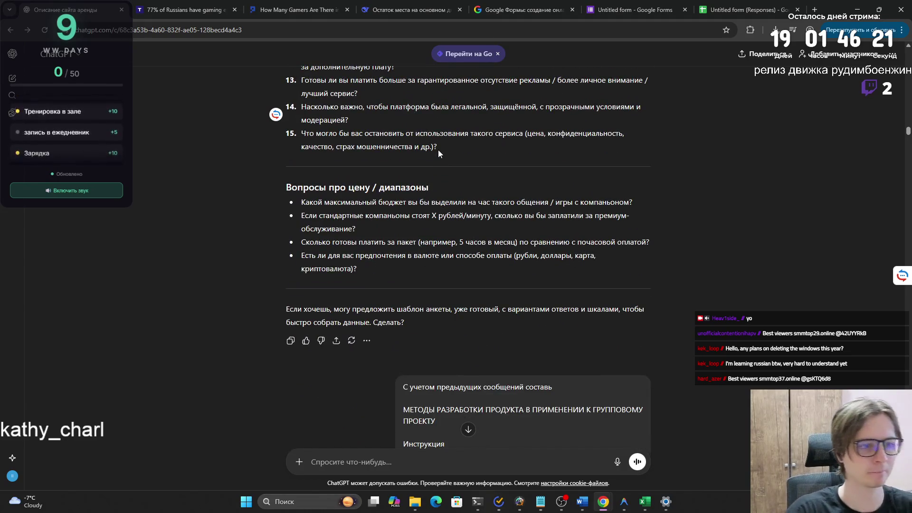
pyautogui.scroll(6, 438, 150)
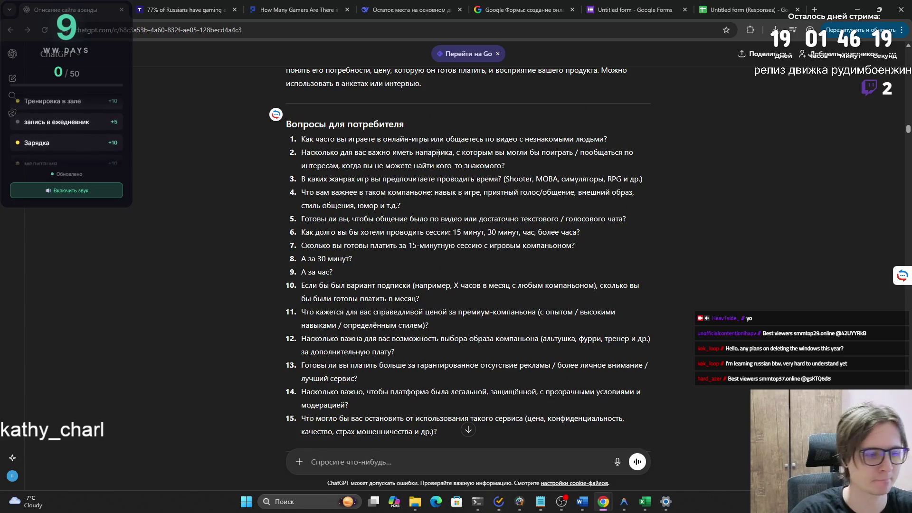
pyautogui.scroll(-4, 437, 155)
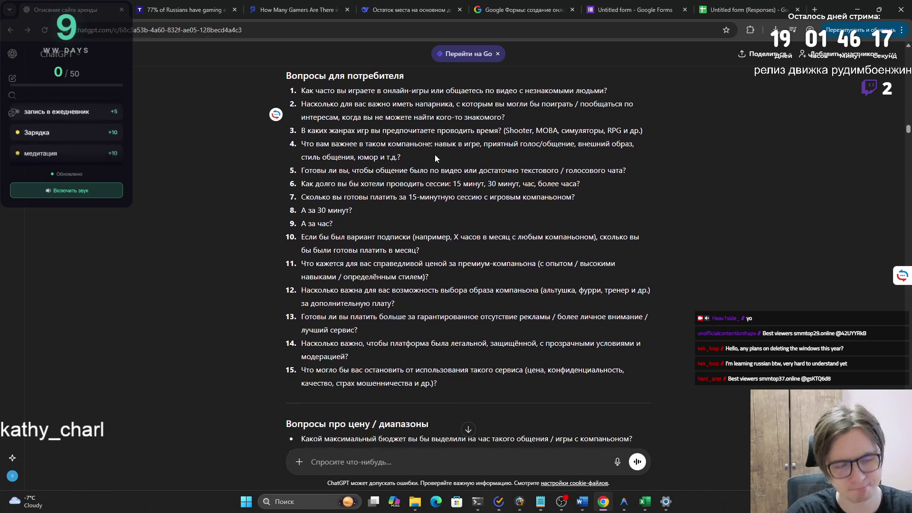
pyautogui.scroll(-8, 435, 158)
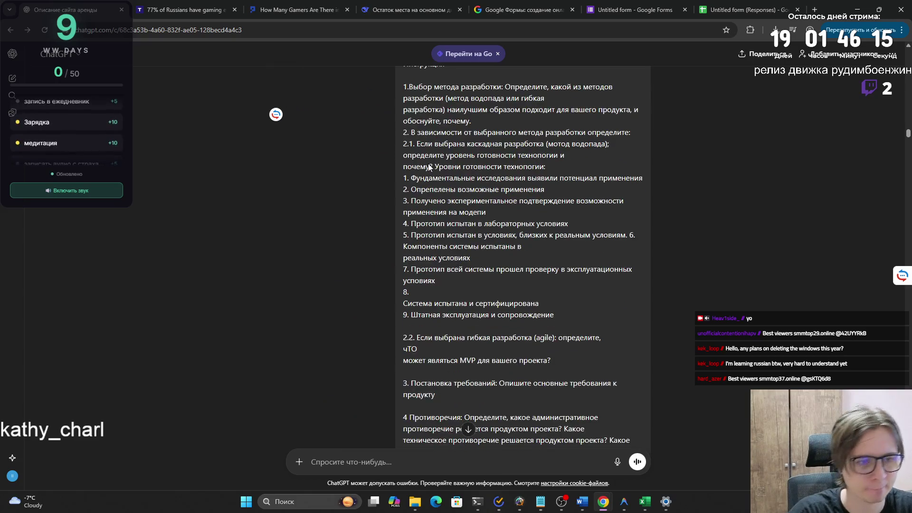
pyautogui.scroll(-4, 429, 163)
pyautogui.press('XF86AudioRaiseVolume')
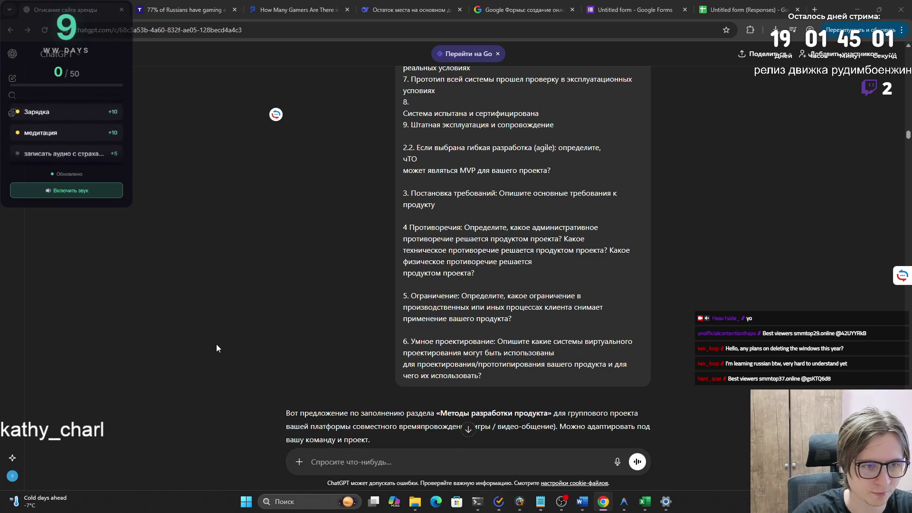
pyautogui.scroll(-5, 216, 344)
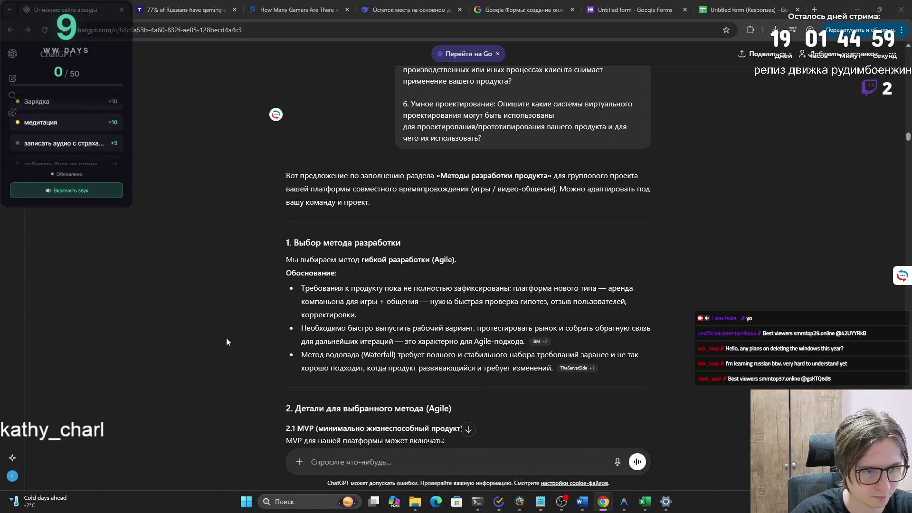
pyautogui.scroll(1, 226, 339)
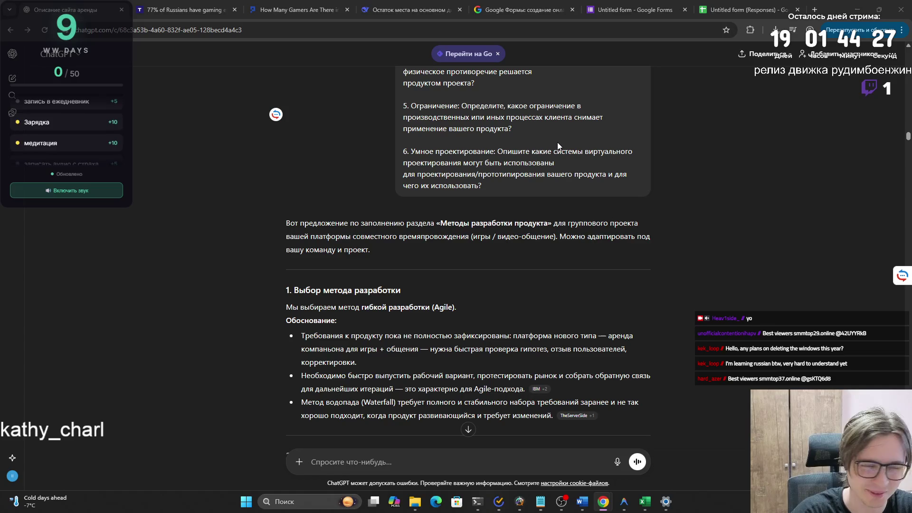
pyautogui.scroll(-1, 554, 165)
pyautogui.scroll(-1, 380, 279)
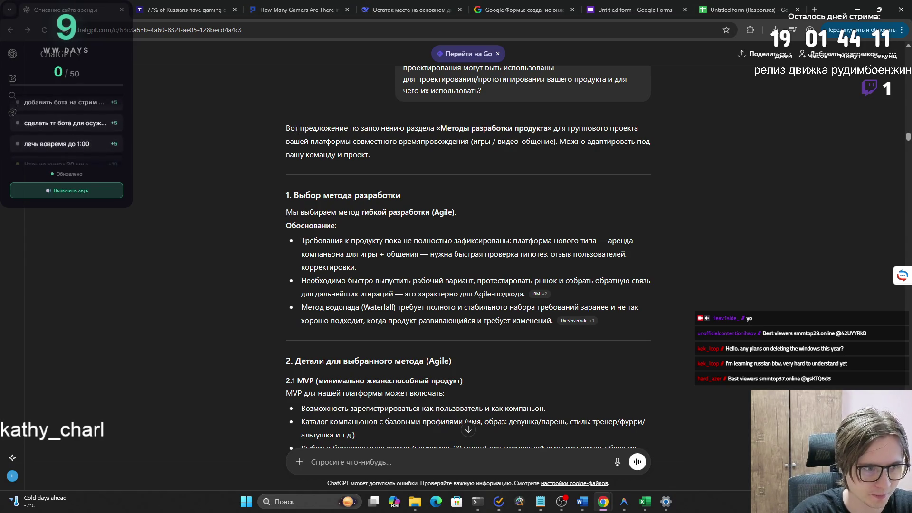
# - Select ChatGPT's answer from 'Мы выбираем метод…' down to 'релизами.' for copying
pyautogui.scroll(1, 297, 238)
pyautogui.moveTo(287, 254)
pyautogui.mouseDown()
pyautogui.moveTo(426, 311)
pyautogui.moveTo(450, 297)
pyautogui.moveTo(457, 321)
pyautogui.moveTo(457, 310)
pyautogui.moveTo(482, 311)
pyautogui.mouseUp()
pyautogui.scroll(-5, 443, 304)
pyautogui.scroll(-5, 448, 300)
pyautogui.scroll(-2, 450, 298)
pyautogui.scroll(-6, 457, 317)
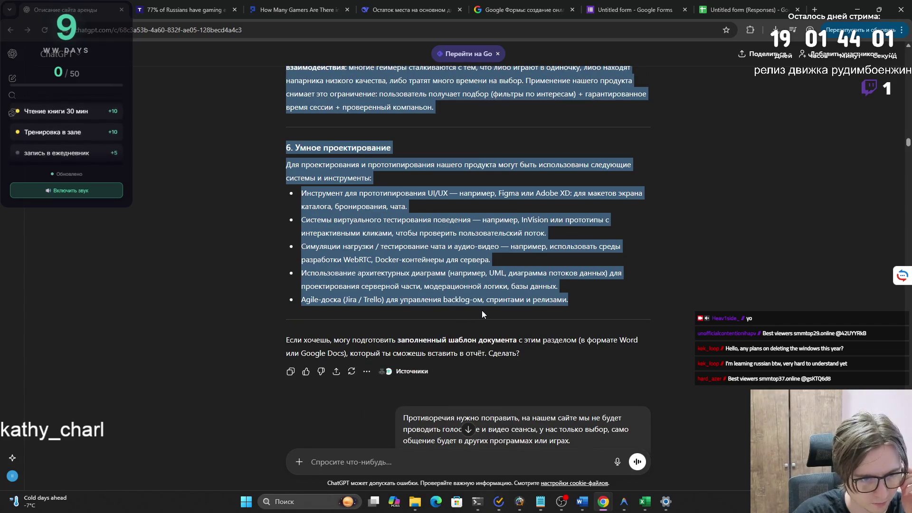
pyautogui.scroll(-3, 460, 298)
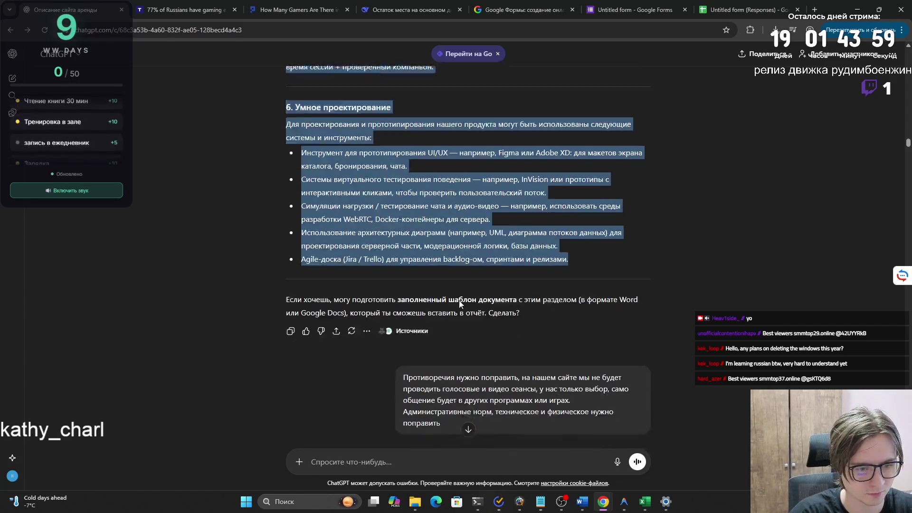
pyautogui.scroll(-10, 494, 285)
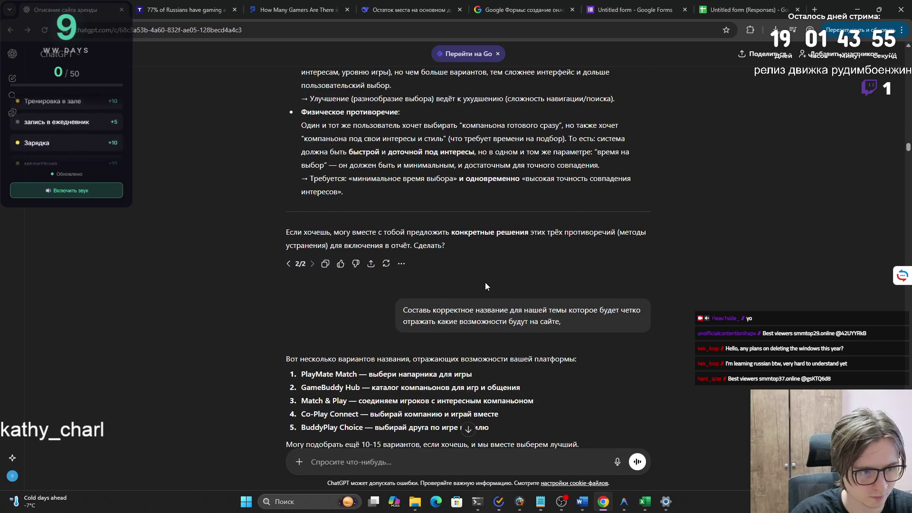
# - Return to the project report in Word
pyautogui.press('super+Tab')
pyautogui.press('Escape')
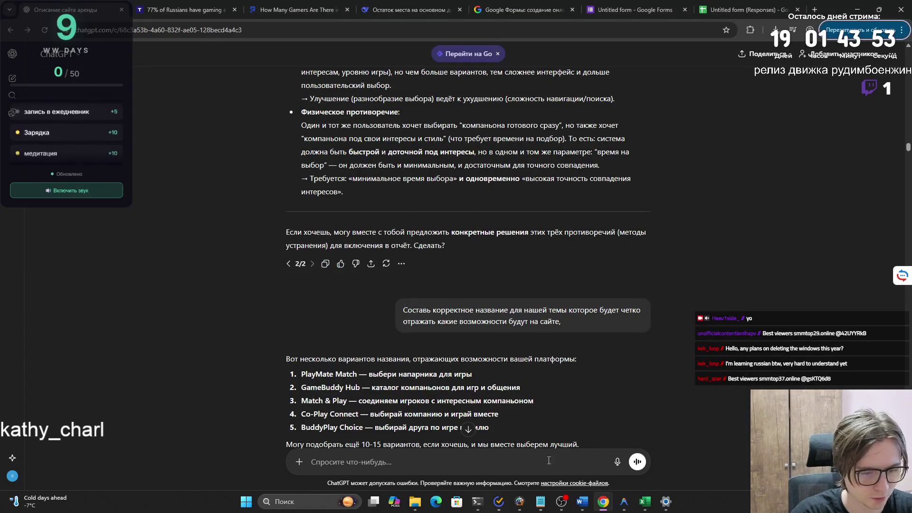
pyautogui.moveTo(582, 501)
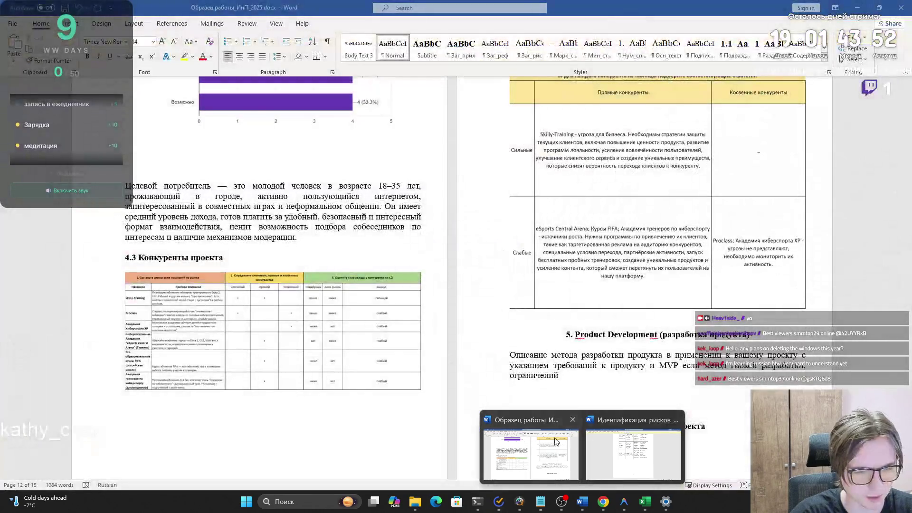
pyautogui.click(555, 441)
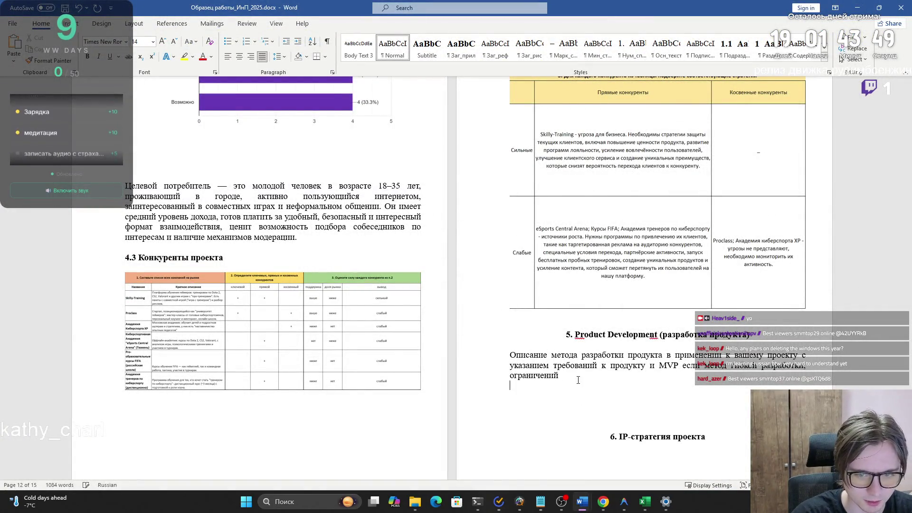
# - Paste the copied development-method text into section 5 as plain text
pyautogui.hotkey('ctrl', 'v')
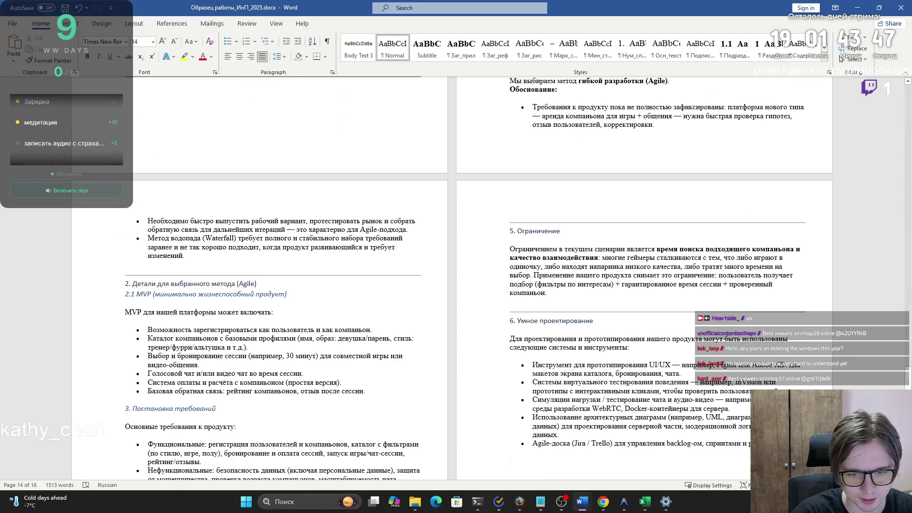
pyautogui.hotkey('ctrl', 't')
pyautogui.scroll(6, 588, 290)
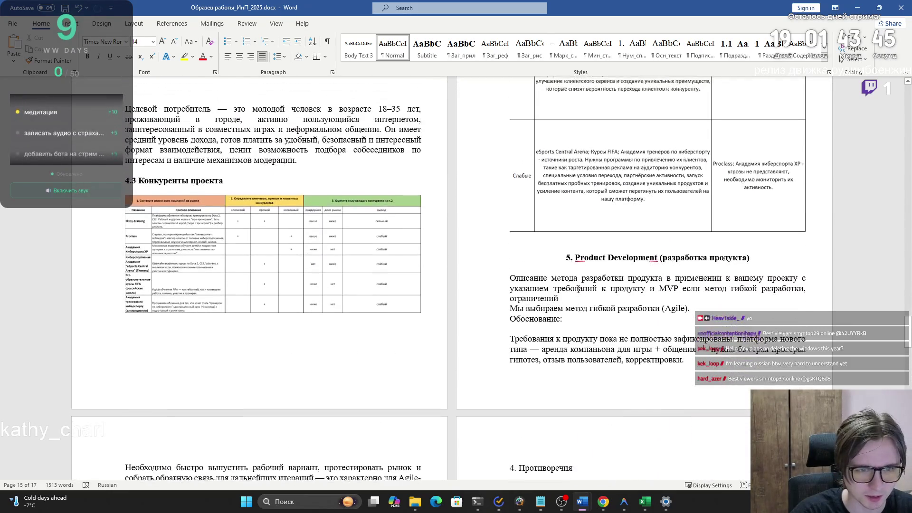
# - Delete the 'Мы выбираем метод…' and 'Обоснование:' lines with the leftover colon and blank line
pyautogui.click(581, 319)
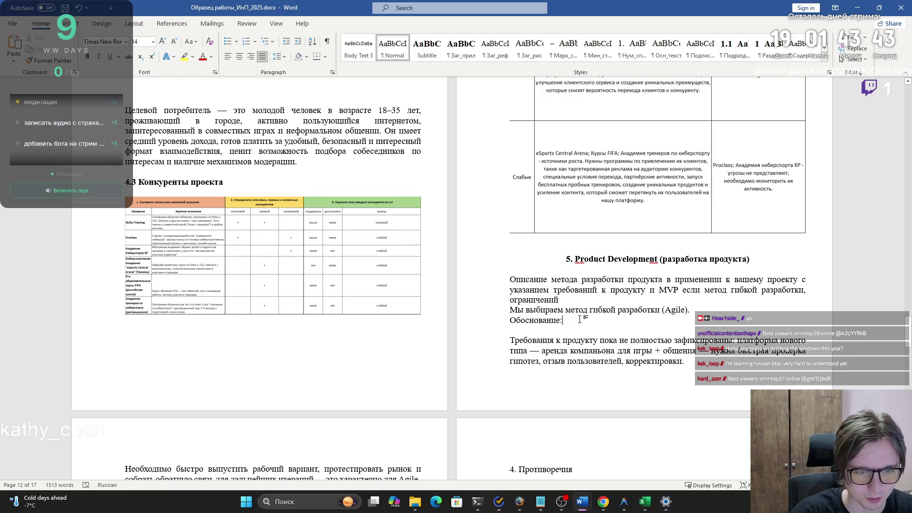
pyautogui.keyDown('shift'); pyautogui.click(511, 310); pyautogui.keyUp('shift')
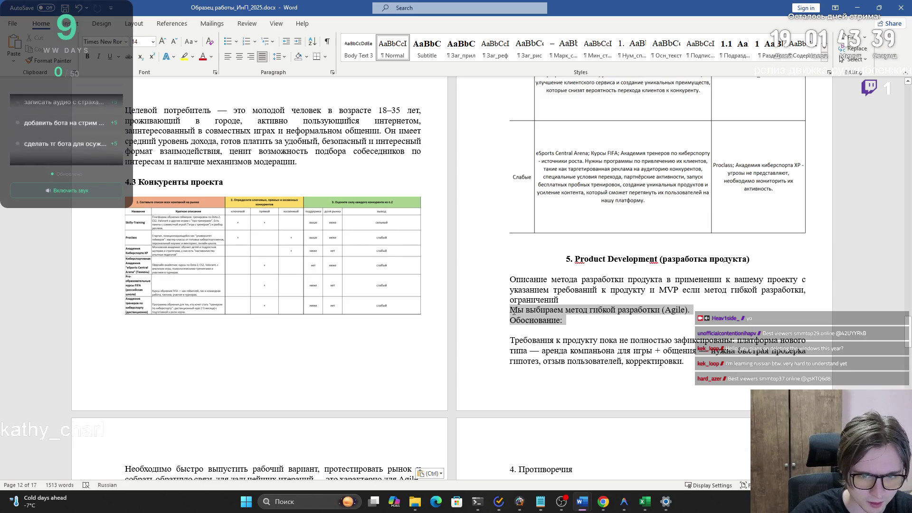
pyautogui.click(515, 309)
pyautogui.hotkey('shift', 'Down')
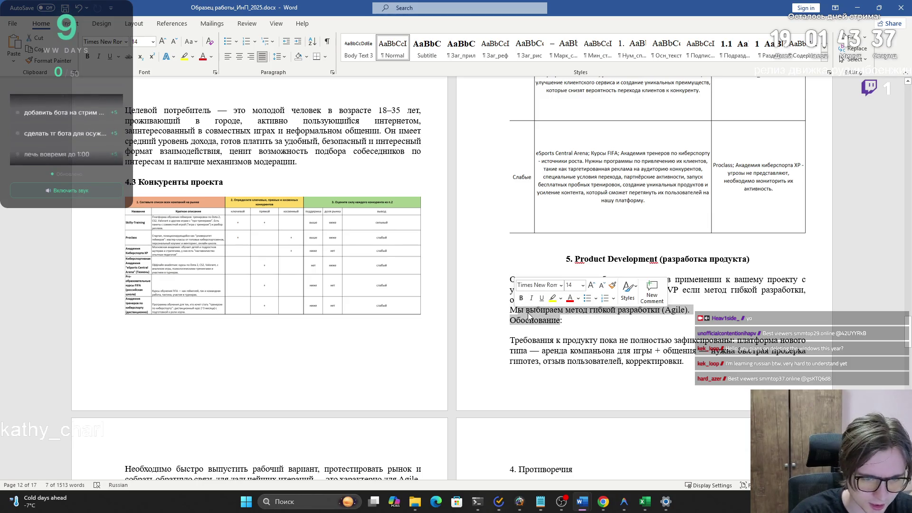
pyautogui.press('Delete')
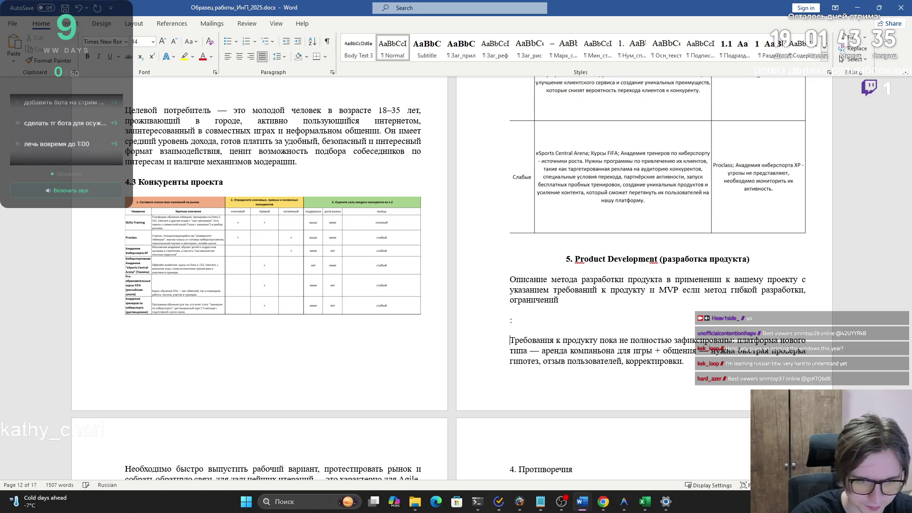
pyautogui.press('Delete')
pyautogui.press('BackSpace')
pyautogui.press('BackSpace')
pyautogui.press('BackSpace')
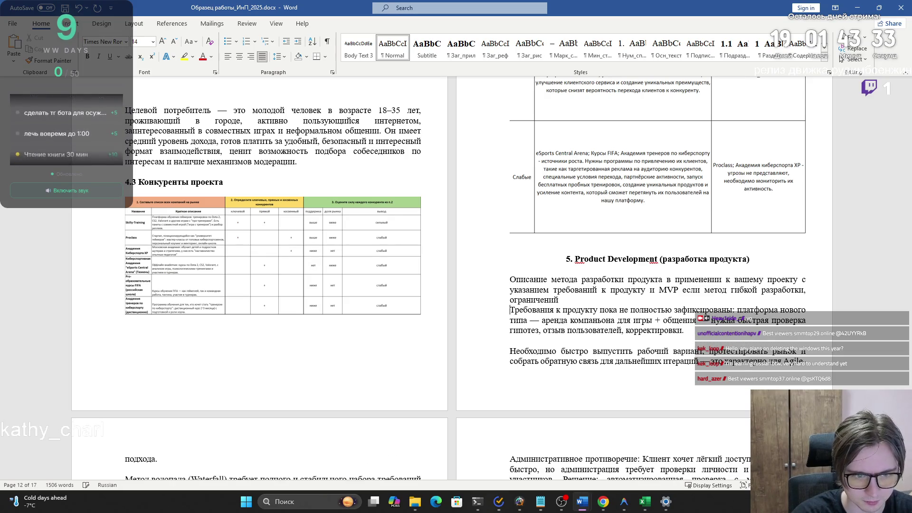
# - Delete the 'Требования к продукту…' paragraph from section 5
pyautogui.click(633, 320)
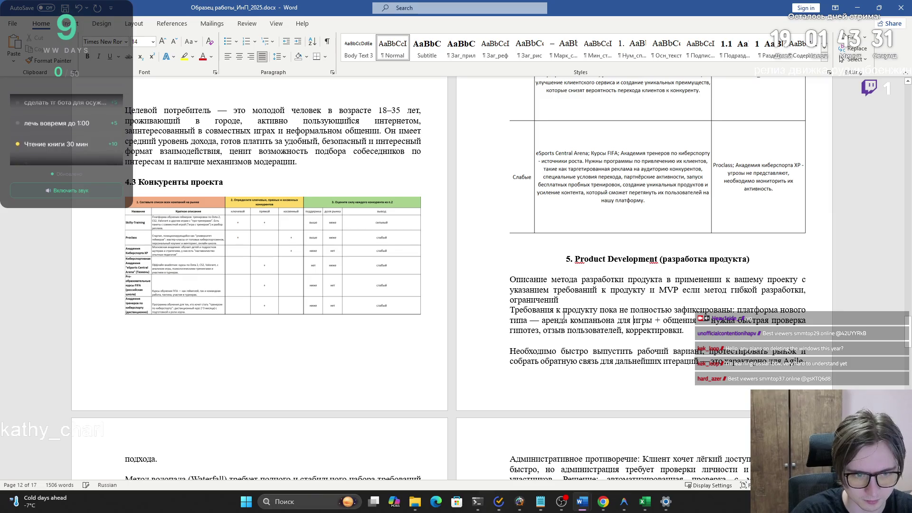
pyautogui.click(577, 345)
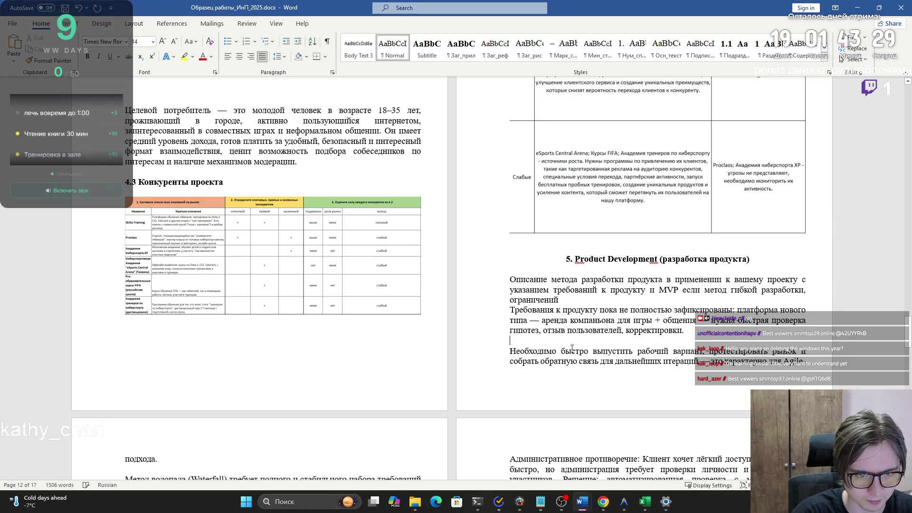
pyautogui.moveTo(591, 344); pyautogui.dragTo(514, 310)
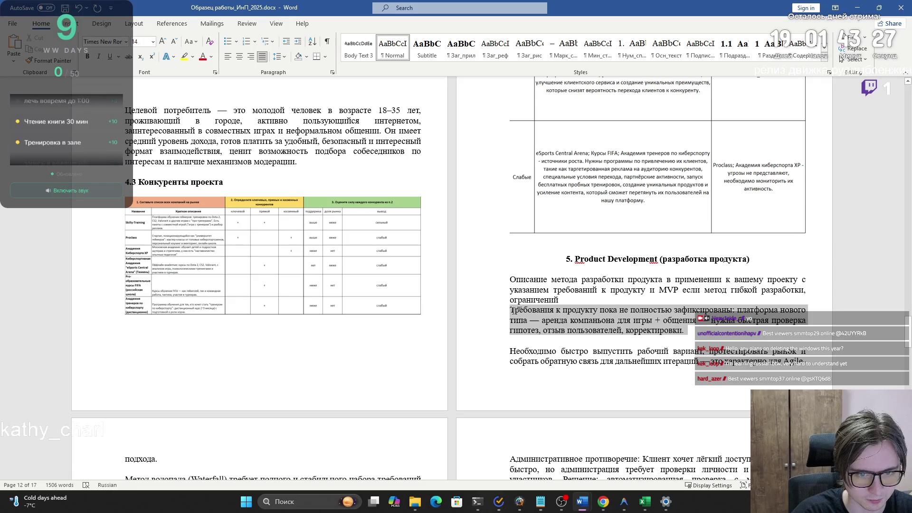
pyautogui.press('BackSpace')
pyautogui.press('BackSpace')
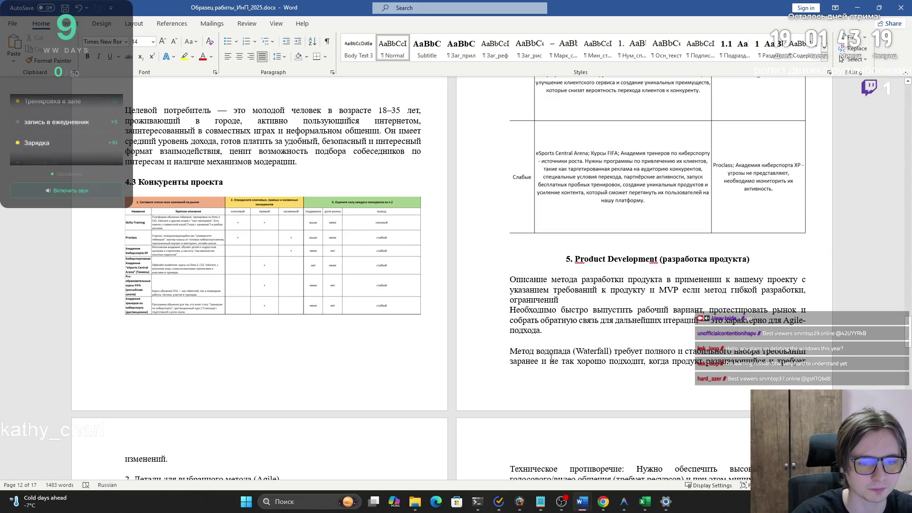
# - Review the pasted section 5 text, then switch to the ChatGPT conversation
pyautogui.moveTo(510, 350)
pyautogui.mouseDown()
pyautogui.moveTo(760, 363)
pyautogui.moveTo(475, 356)
pyautogui.moveTo(214, 404)
pyautogui.moveTo(320, 408)
pyautogui.mouseUp()
pyautogui.scroll(-2, 475, 356)
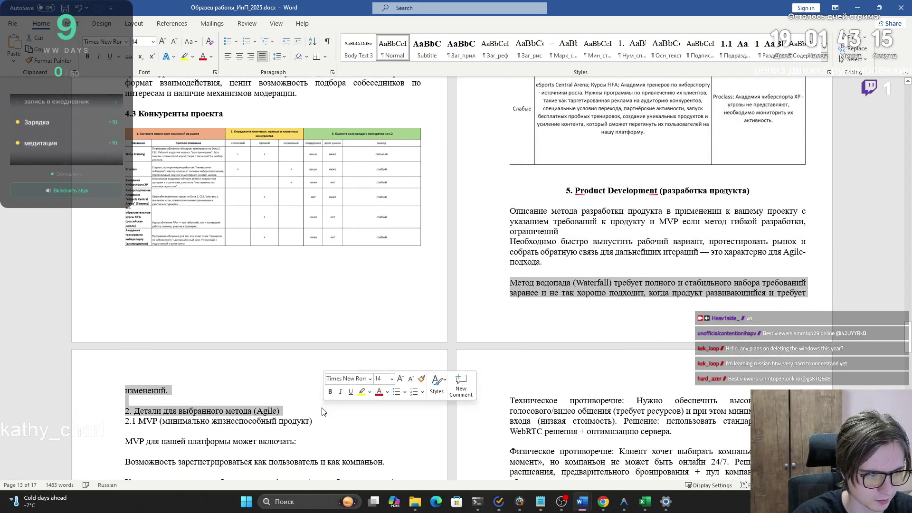
pyautogui.scroll(-1, 320, 408)
pyautogui.scroll(-3, 295, 364)
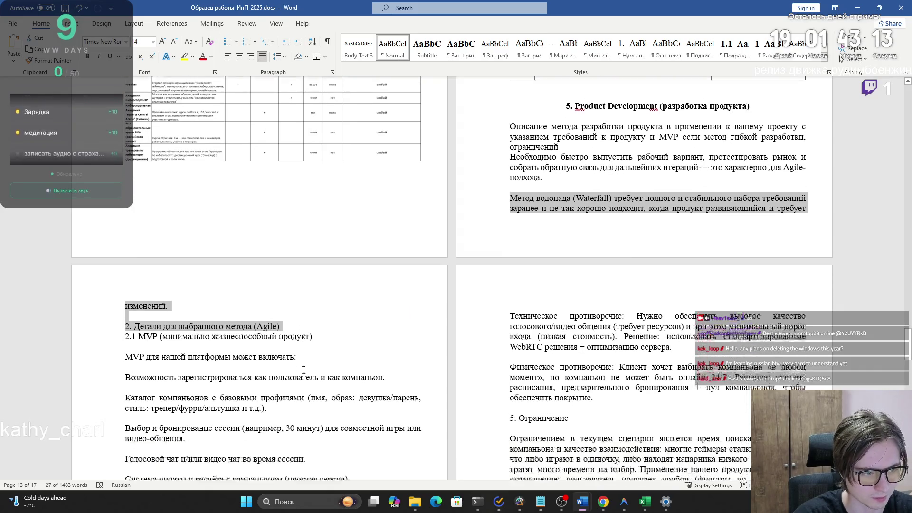
pyautogui.scroll(-3, 303, 370)
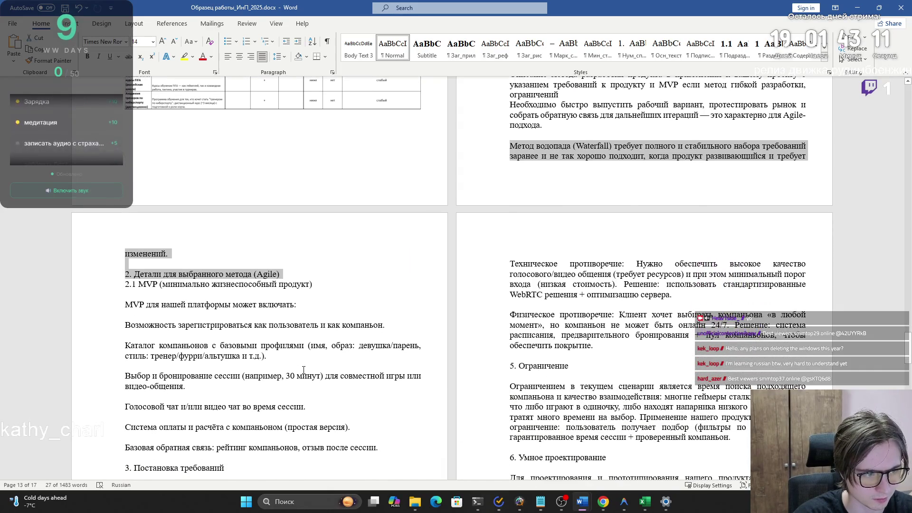
pyautogui.scroll(3, 303, 370)
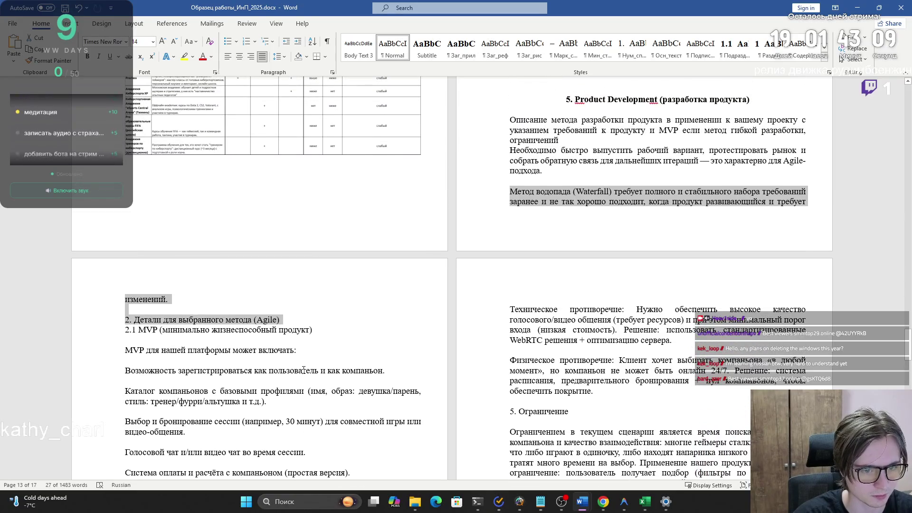
pyautogui.hotkey('alt', 'Tab')
pyautogui.scroll(20, 374, 307)
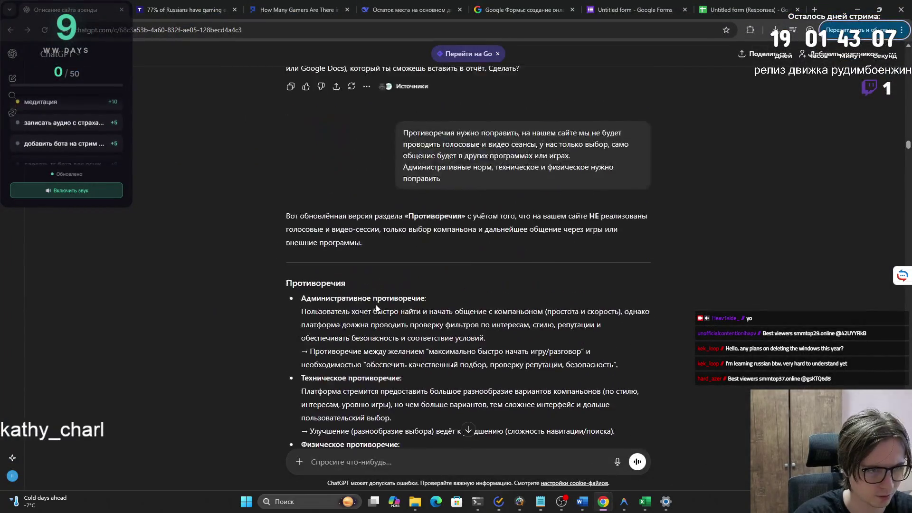
# - Select 'Мы выбираем метод гибкой разработки (Agile).' in the reply, copy it and return to Word
pyautogui.scroll(1, 375, 307)
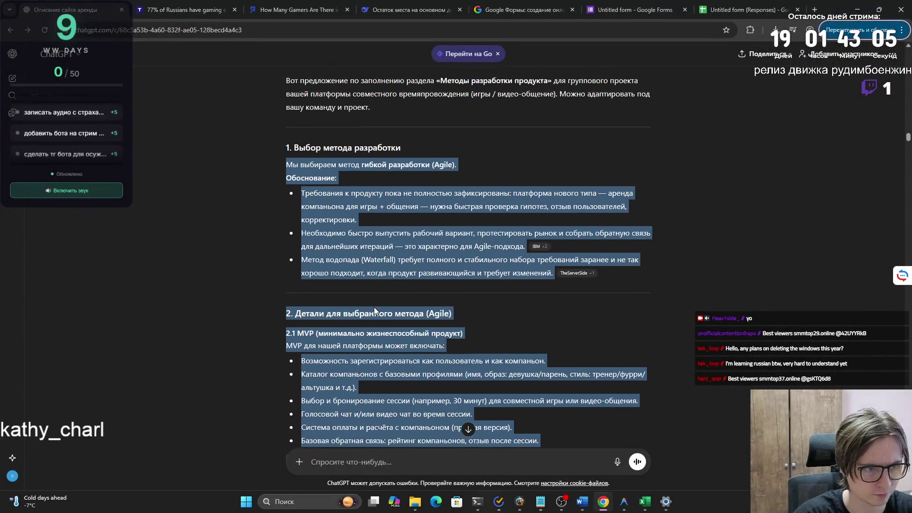
pyautogui.click(289, 165)
pyautogui.moveTo(289, 164); pyautogui.dragTo(466, 170)
pyautogui.hotkey('ctrl', 'c')
pyautogui.hotkey('alt', 'Tab')
pyautogui.scroll(1, 524, 207)
# - Replace the clause '— это характерно для Agile-подхода.' with the pasted Agile sentence, ending with a period
pyautogui.moveTo(542, 217); pyautogui.dragTo(509, 207)
pyautogui.click(565, 218)
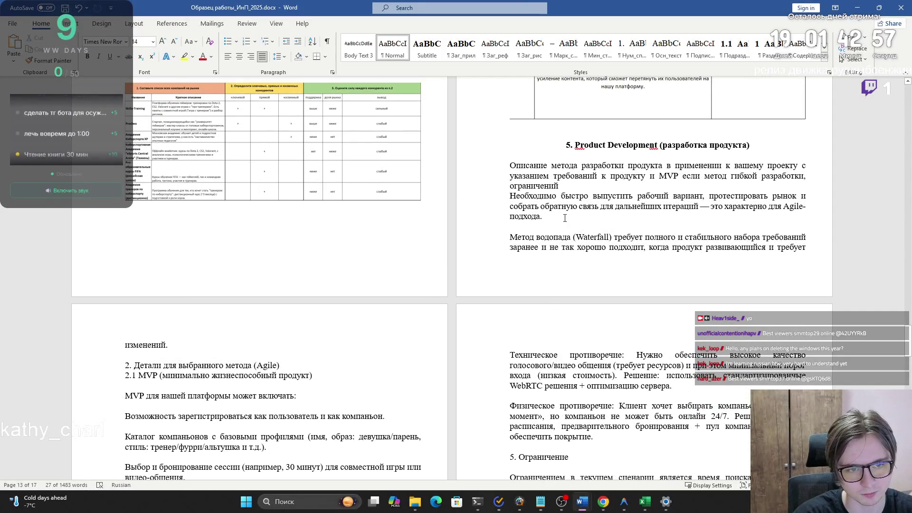
pyautogui.moveTo(723, 219); pyautogui.dragTo(703, 207)
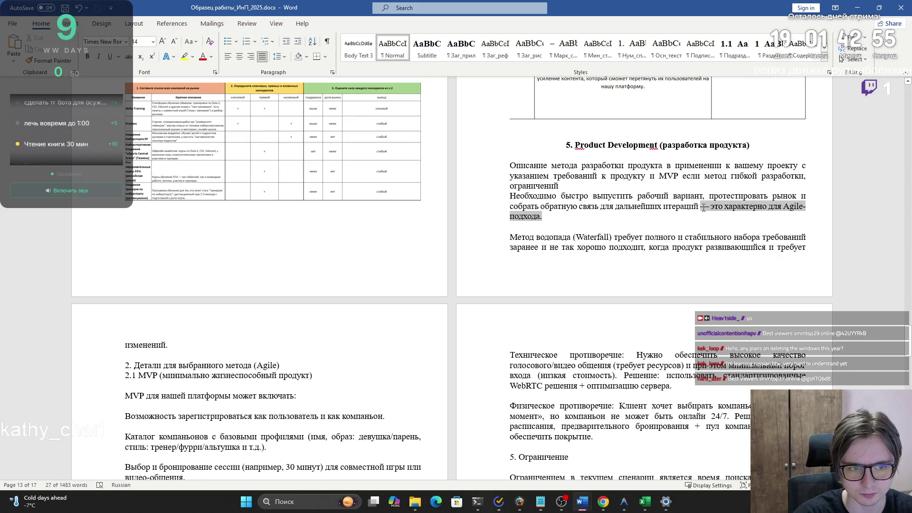
pyautogui.hotkey('ctrl', 'v')
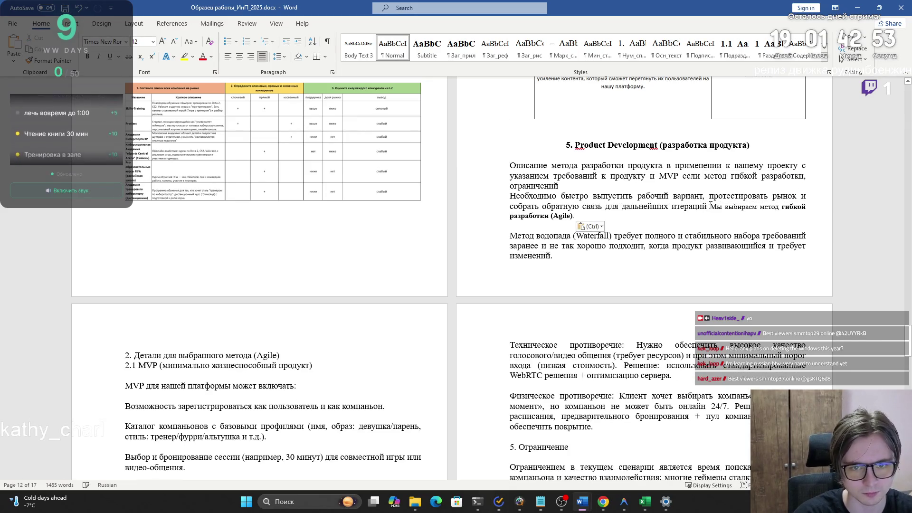
pyautogui.press('BackSpace')
pyautogui.write('.')
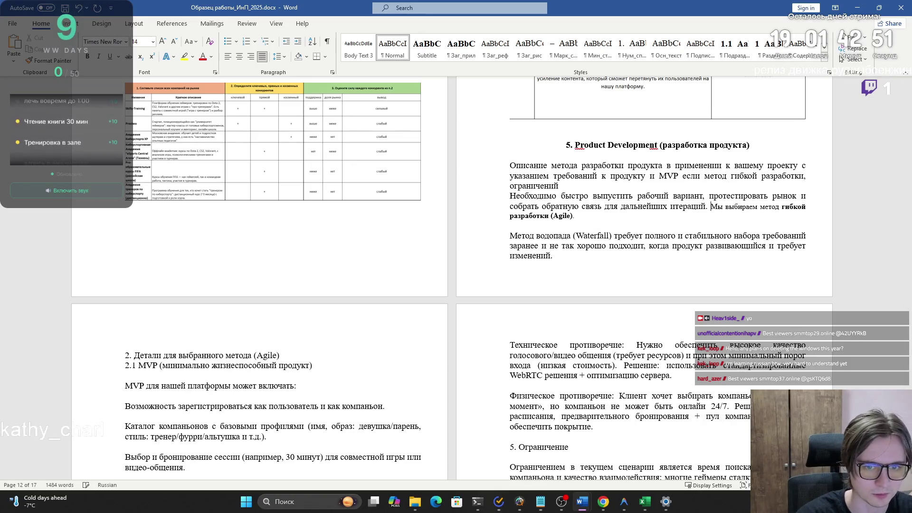
# - Set the pasted Agile sentence to 14 pt font size
pyautogui.moveTo(721, 215); pyautogui.dragTo(711, 207)
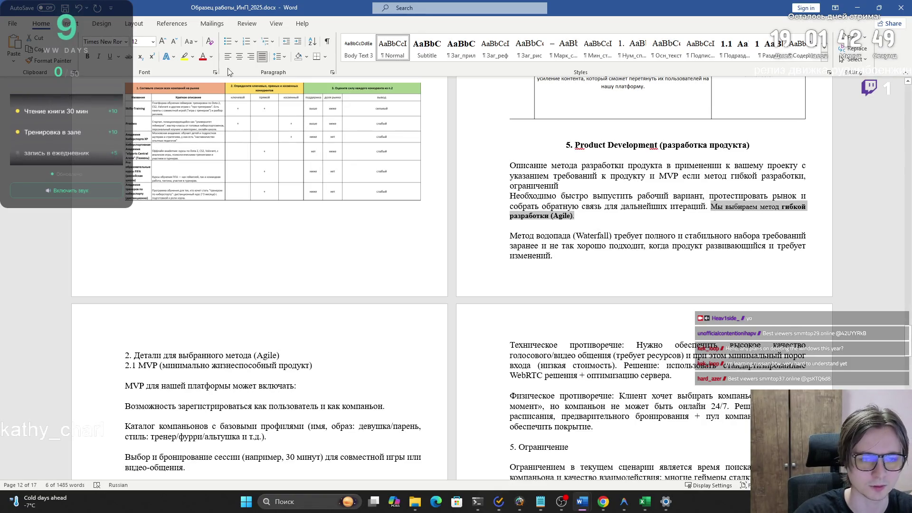
pyautogui.click(586, 205)
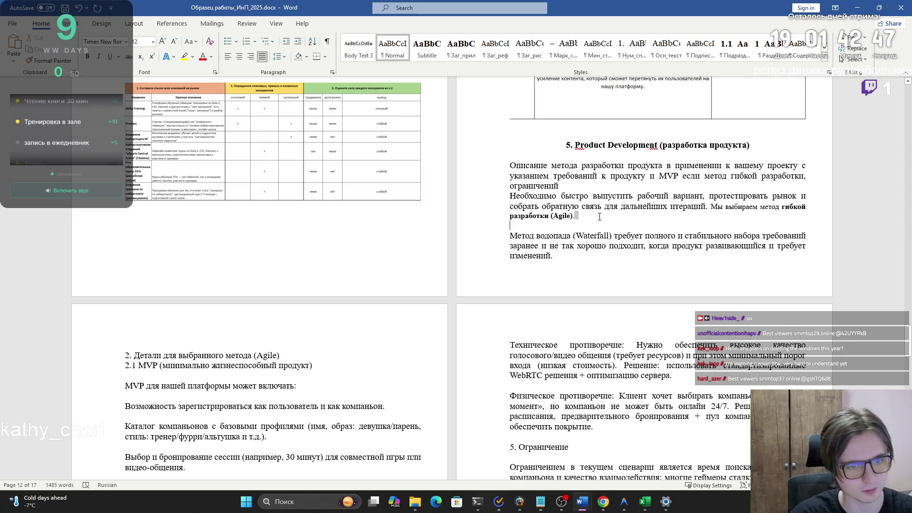
pyautogui.moveTo(612, 218)
pyautogui.mouseDown()
pyautogui.moveTo(741, 207)
pyautogui.moveTo(578, 216)
pyautogui.mouseUp()
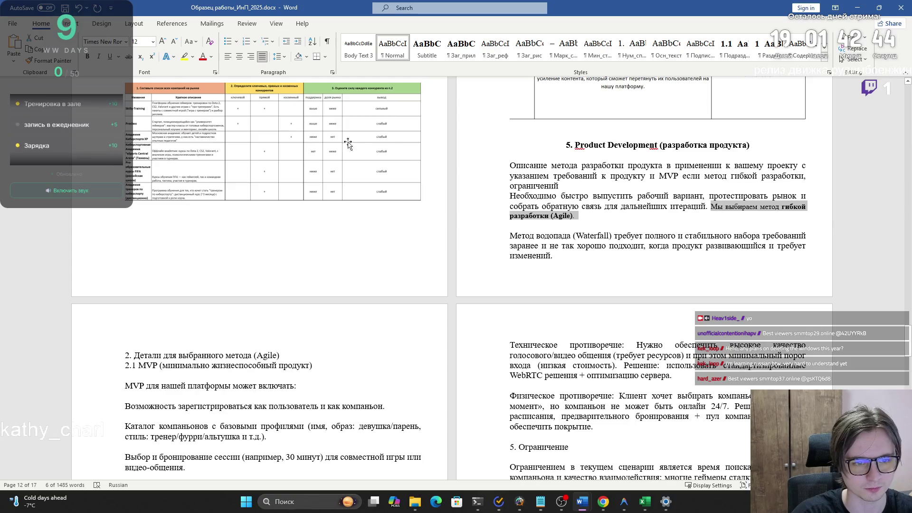
pyautogui.click(153, 42)
pyautogui.click(140, 114)
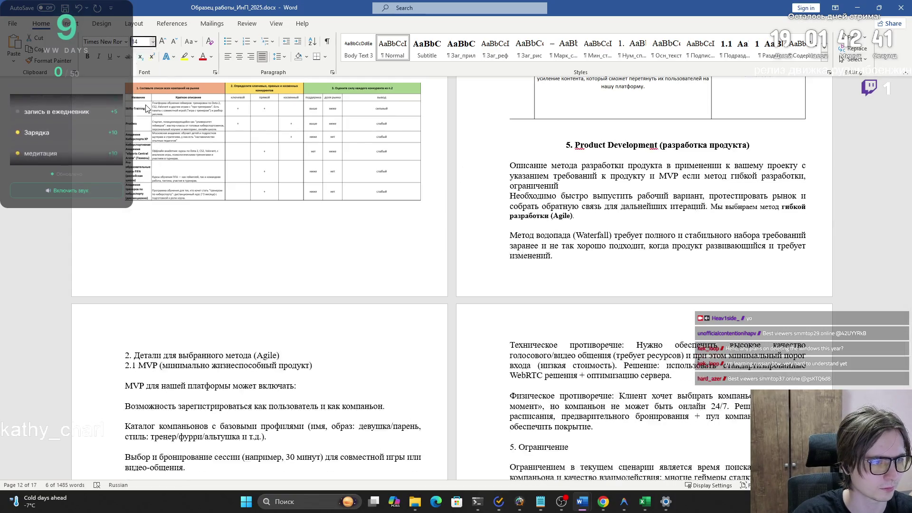
# - Delete the Waterfall paragraph from Product Development
pyautogui.click(559, 235)
pyautogui.moveTo(559, 238)
pyautogui.mouseDown()
pyautogui.moveTo(332, 276)
pyautogui.moveTo(127, 364)
pyautogui.mouseUp()
pyautogui.press('Delete')
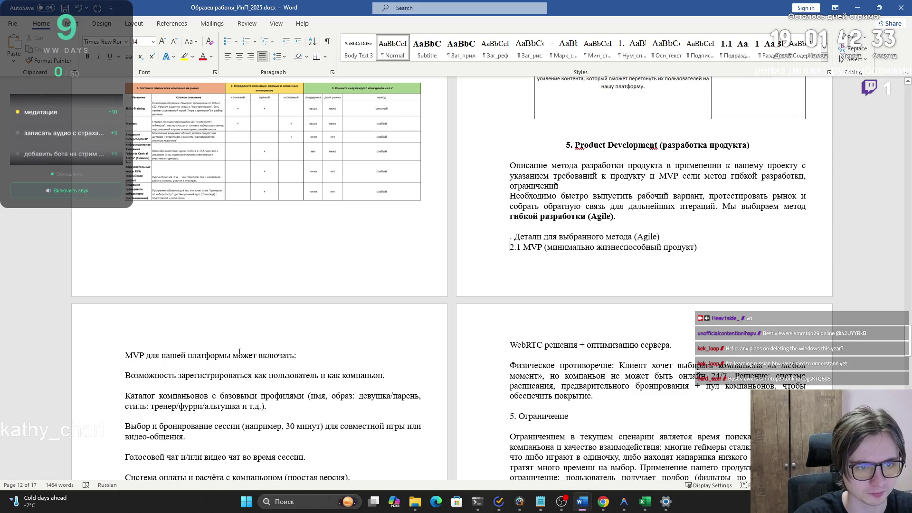
# - Delete the 'Детали для выбранного метода' heading and the '2.1 MVP' subheading with their blank lines
pyautogui.press('BackSpace')
pyautogui.press('BackSpace')
pyautogui.press('BackSpace')
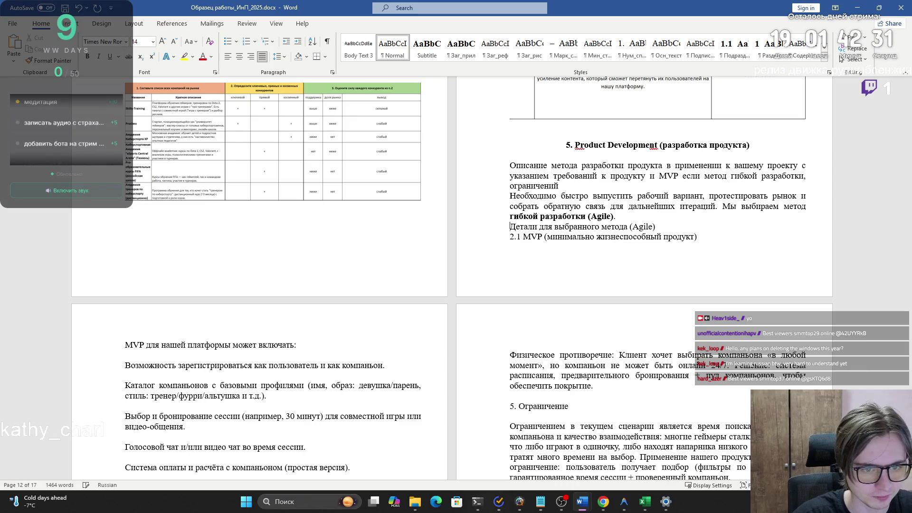
pyautogui.tripleClick(576, 230)
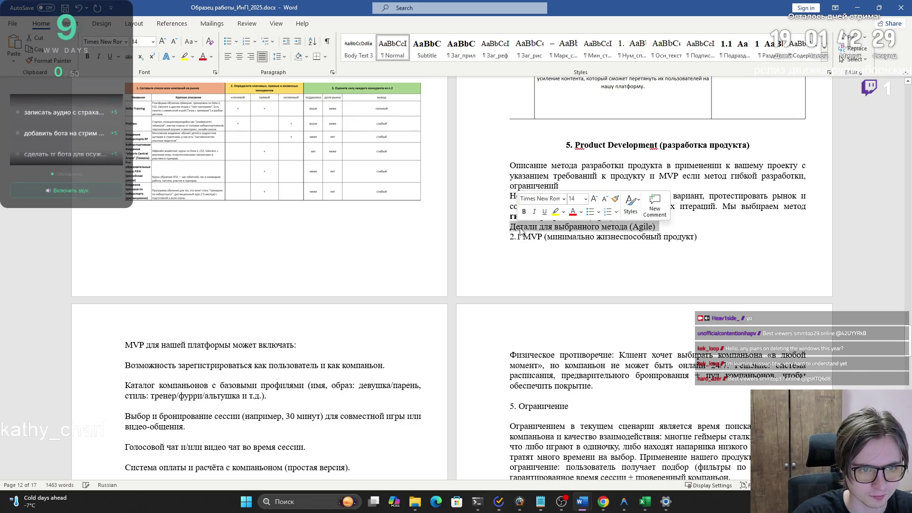
pyautogui.press('BackSpace')
pyautogui.moveTo(523, 227); pyautogui.dragTo(511, 231)
pyautogui.press('BackSpace')
pyautogui.press('BackSpace')
pyautogui.press('End')
pyautogui.press('Delete')
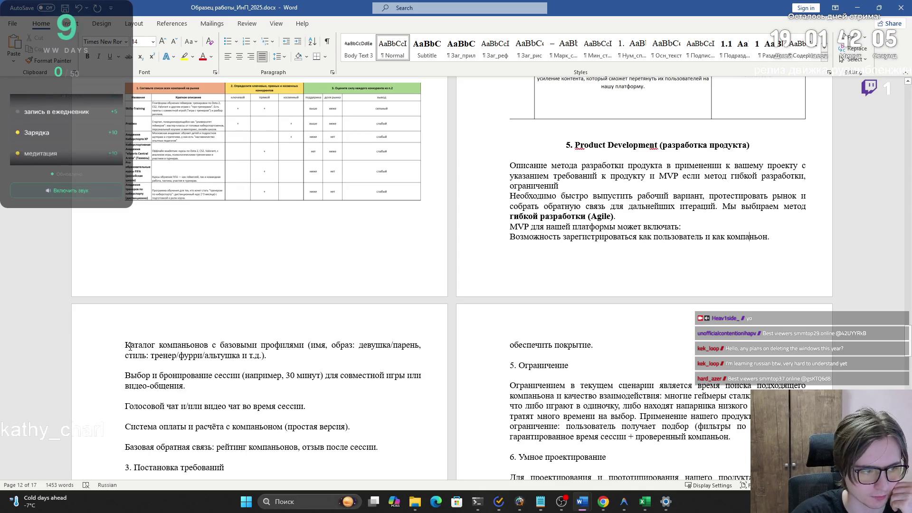
pyautogui.moveTo(130, 345); pyautogui.dragTo(301, 360)
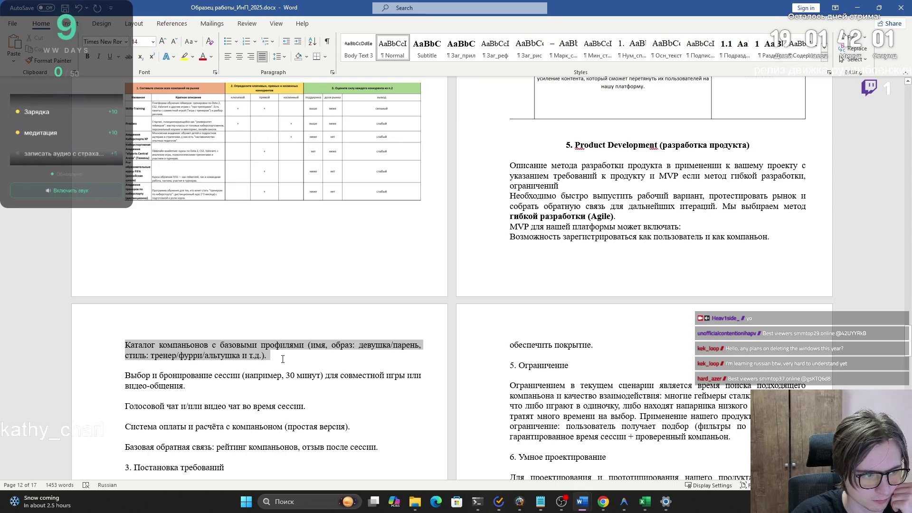
pyautogui.moveTo(282, 360)
pyautogui.mouseDown()
pyautogui.moveTo(126, 345)
pyautogui.moveTo(292, 359)
pyautogui.mouseUp()
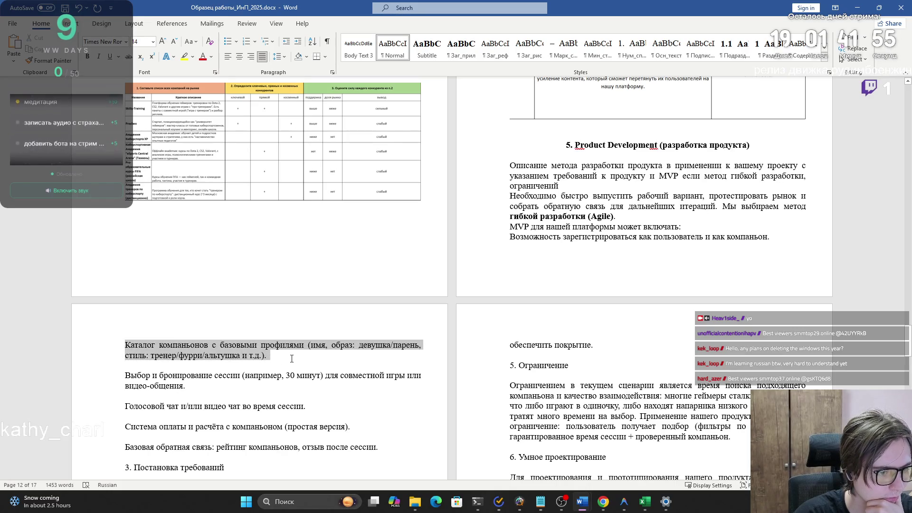
pyautogui.click(291, 359)
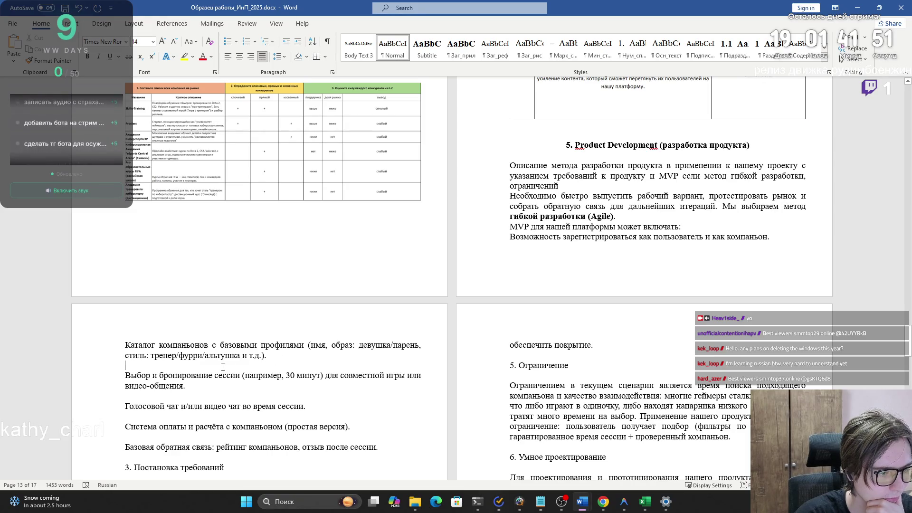
# - Remove the blank lines between the MVP feature lines, from the catalogue through feedback
pyautogui.press('BackSpace')
pyautogui.click(155, 385)
pyautogui.press('BackSpace')
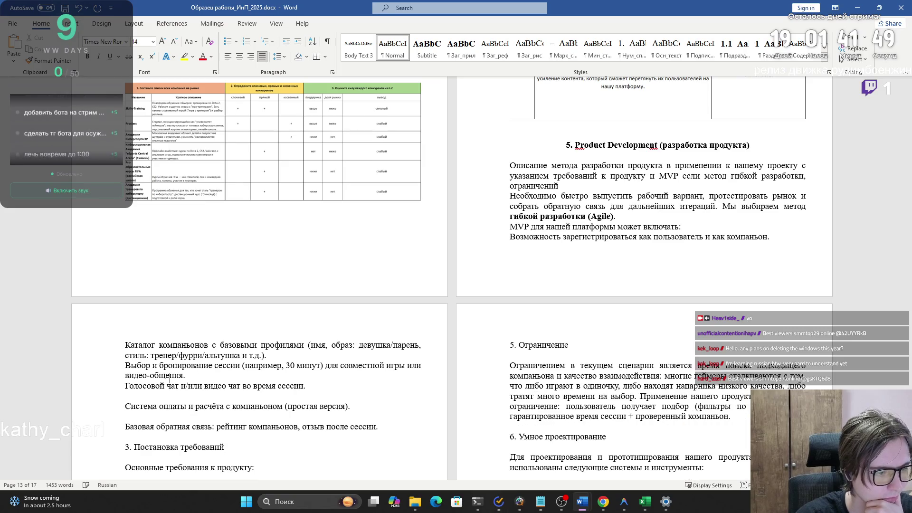
pyautogui.click(145, 395)
pyautogui.press('BackSpace')
pyautogui.click(190, 406)
pyautogui.press('BackSpace')
pyautogui.click(224, 416)
pyautogui.press('BackSpace')
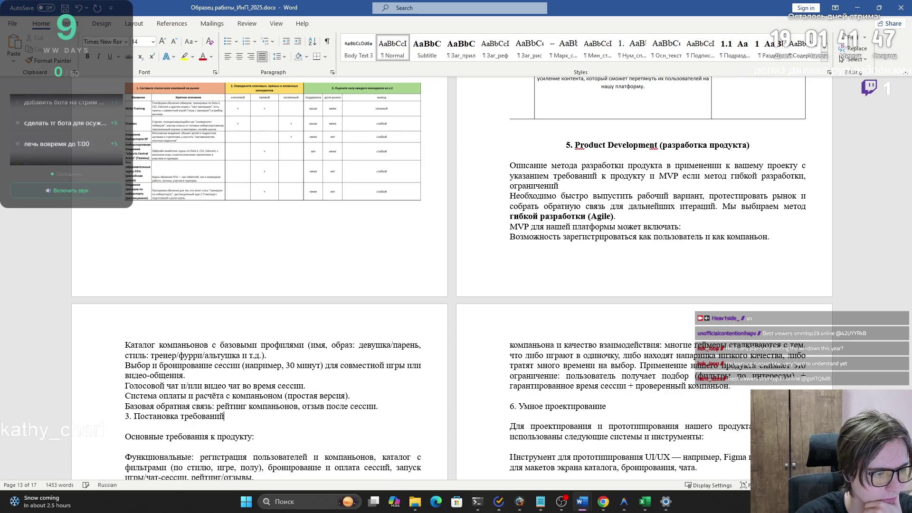
# - Delete the parenthetical profile examples from the companion catalogue line
pyautogui.moveTo(187, 375); pyautogui.dragTo(126, 368)
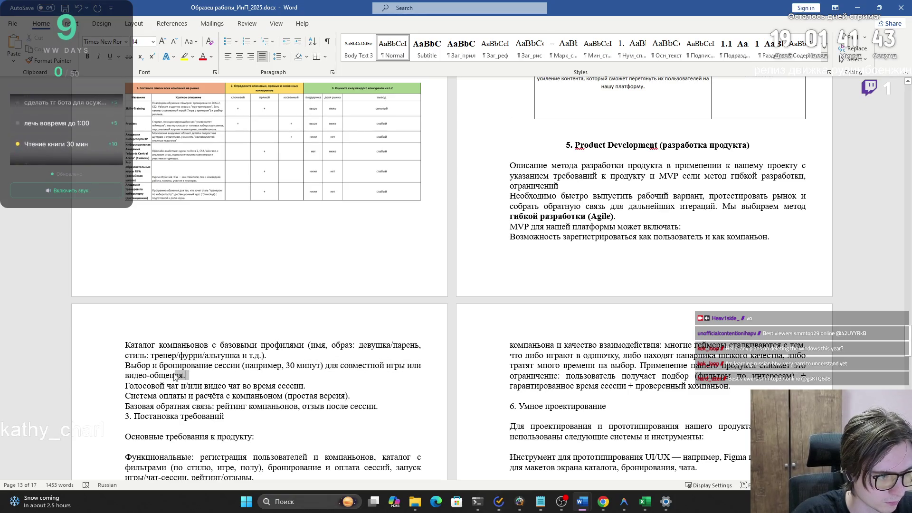
pyautogui.tripleClick(133, 368)
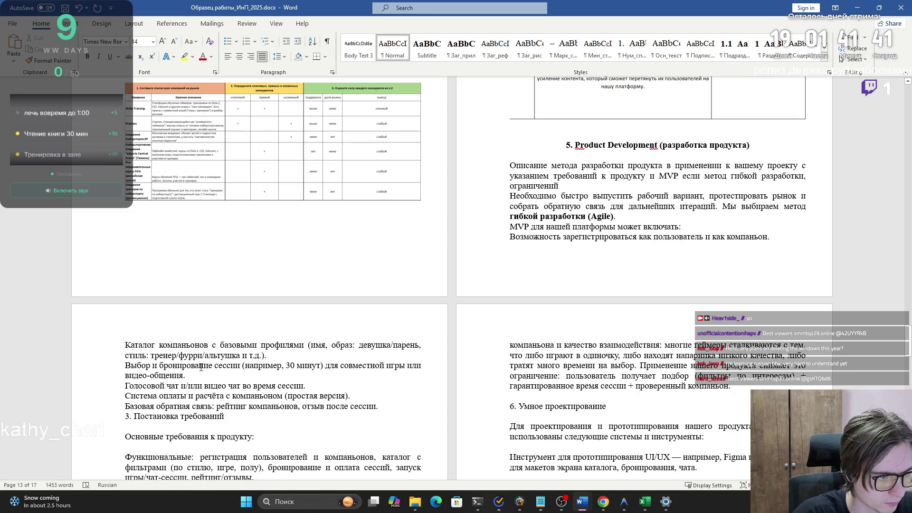
pyautogui.moveTo(245, 365)
pyautogui.mouseDown()
pyautogui.moveTo(333, 366)
pyautogui.moveTo(190, 376)
pyautogui.moveTo(198, 373)
pyautogui.mouseUp()
pyautogui.click(198, 374)
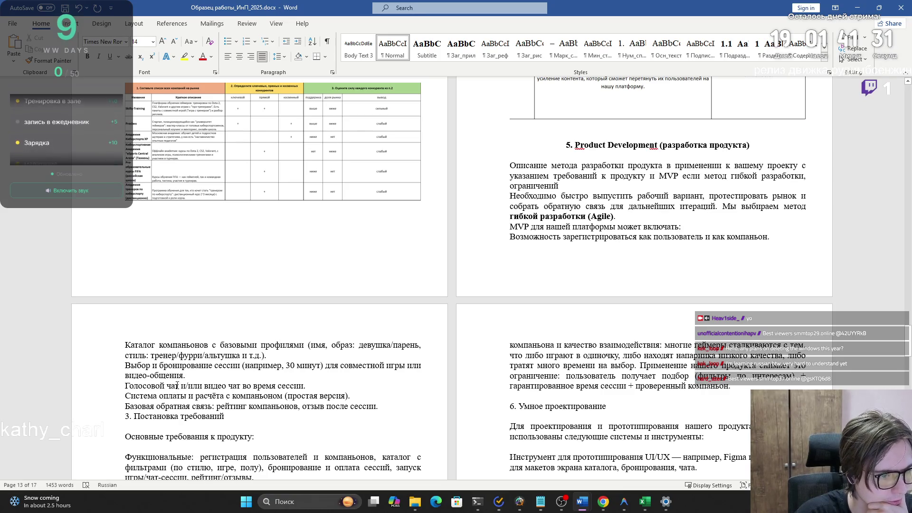
pyautogui.moveTo(266, 356); pyautogui.dragTo(323, 351)
pyautogui.press('BackSpace')
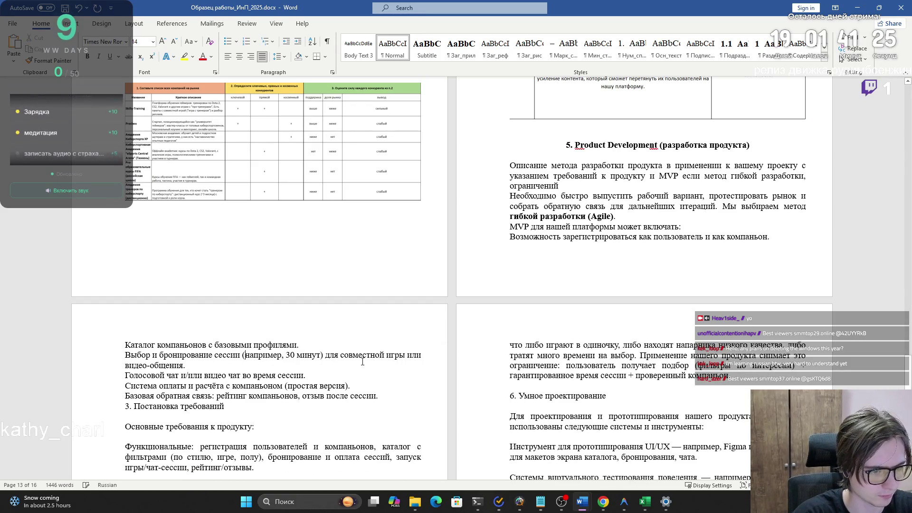
# - Remove the blank lines under '3. Постановка требований' and after 'Основные требования к продукту:'
pyautogui.click(167, 375)
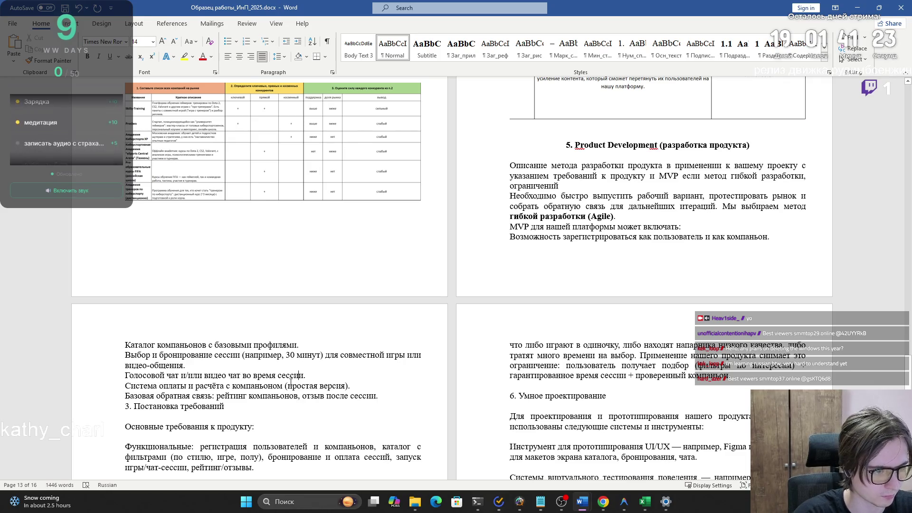
pyautogui.click(246, 385)
pyautogui.click(238, 396)
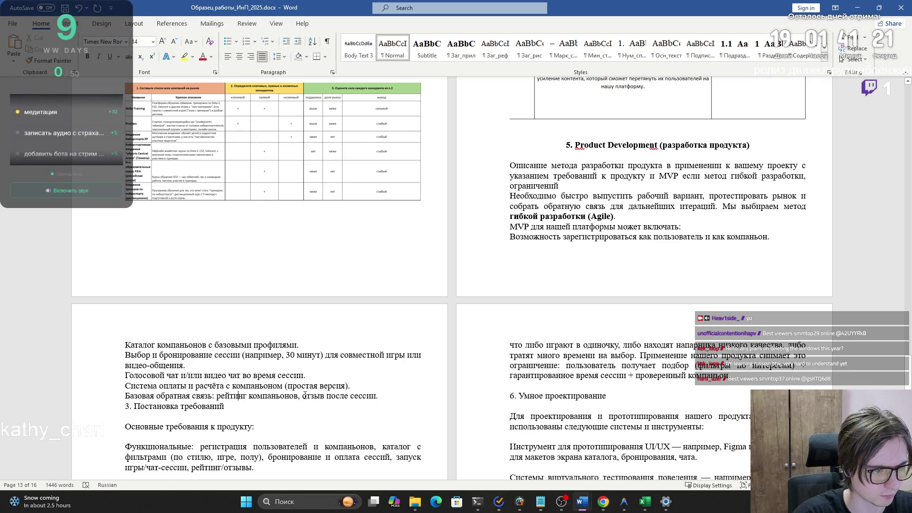
pyautogui.click(210, 416)
pyautogui.scroll(-2, 139, 364)
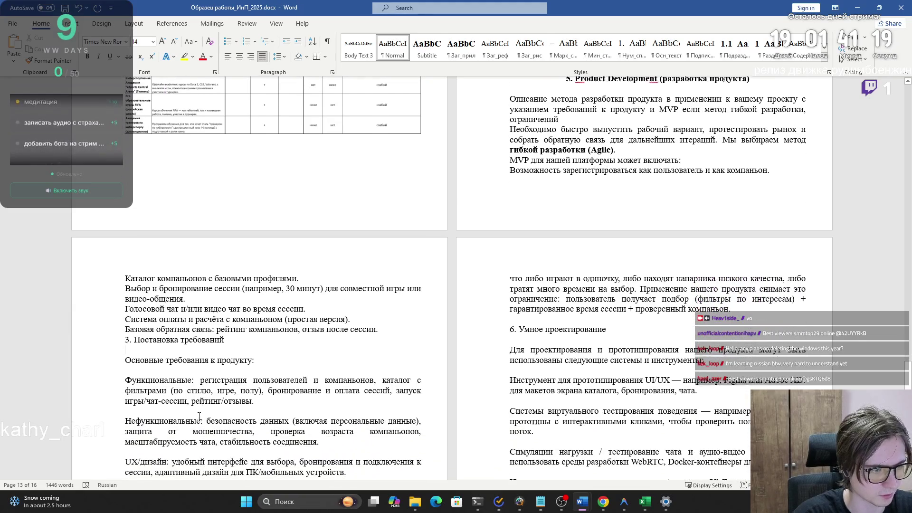
pyautogui.click(152, 351)
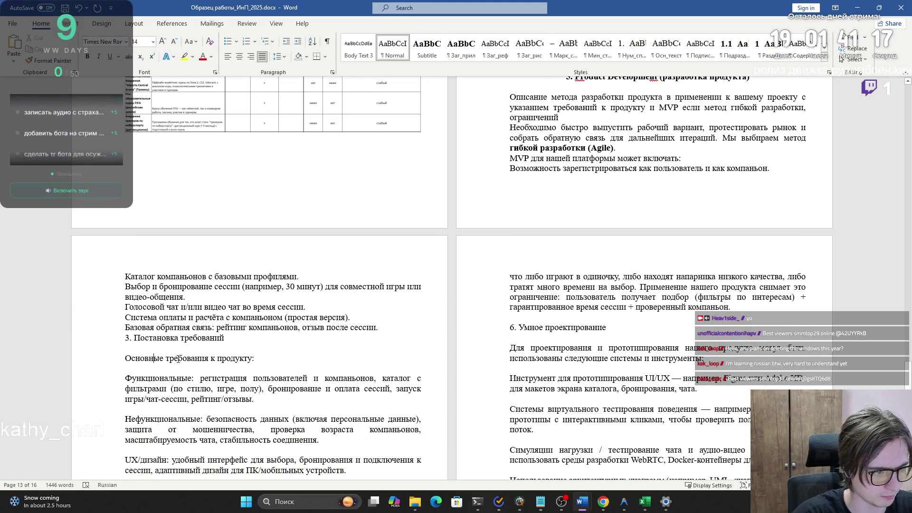
pyautogui.press('BackSpace')
pyautogui.click(249, 349)
pyautogui.press('Delete')
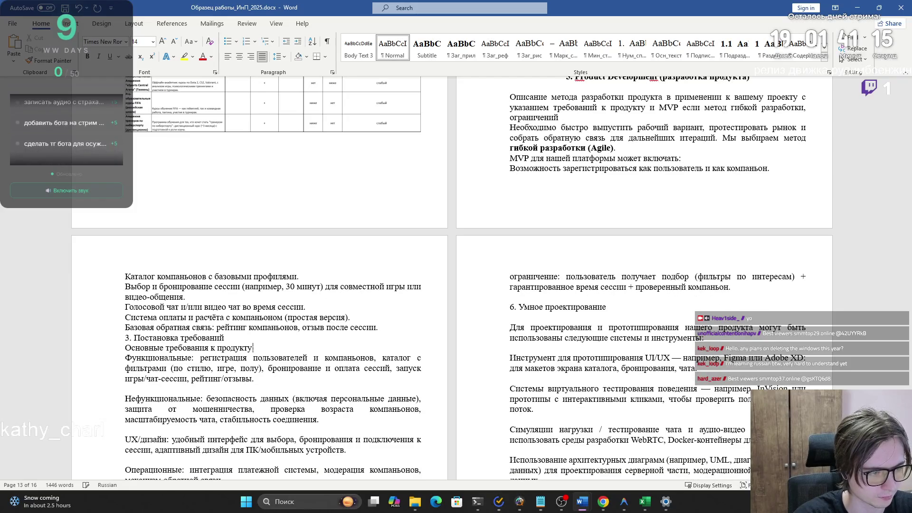
# - Replace the filter examples '(по стилю, игре, полу)' with a comma
pyautogui.moveTo(237, 372); pyautogui.dragTo(182, 370)
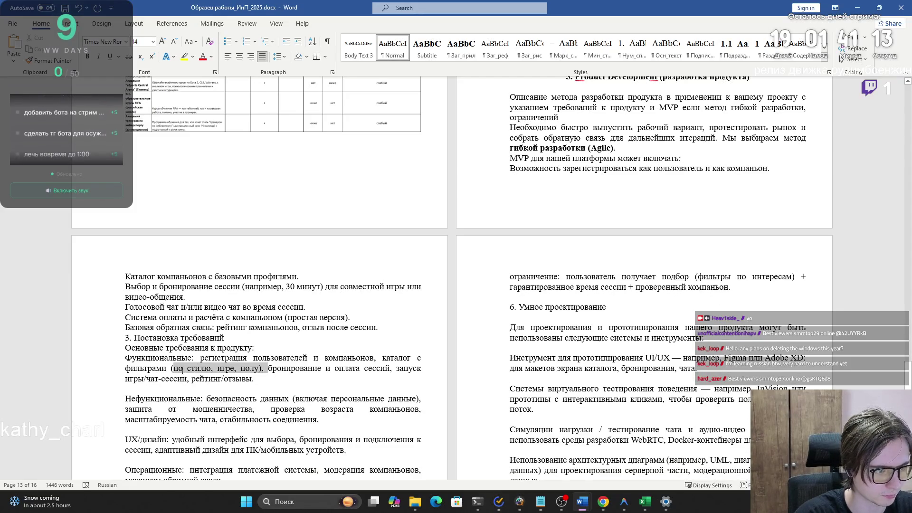
pyautogui.press('BackSpace')
pyautogui.press('BackSpace')
pyautogui.write(',')
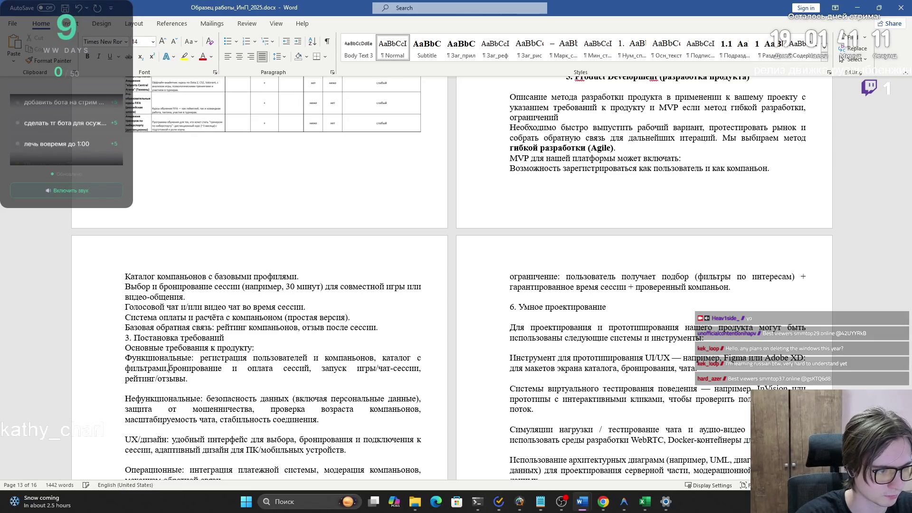
# - Remove the blank lines after 'рейтинг/отзывы.', 'соединения.' and the UX/дизайн paragraph
pyautogui.keyDown('shift'); pyautogui.click(208, 384); pyautogui.keyUp('shift')
pyautogui.click(208, 383)
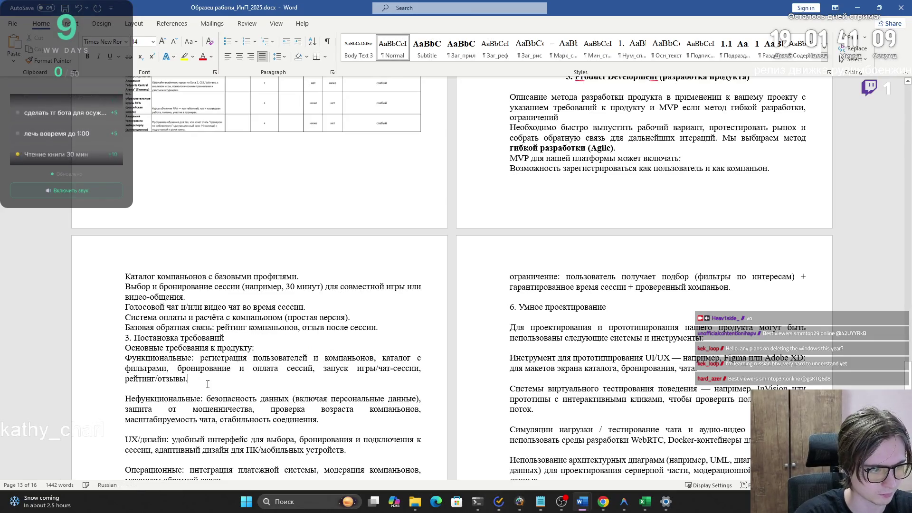
pyautogui.press('BackSpace')
pyautogui.click(322, 416)
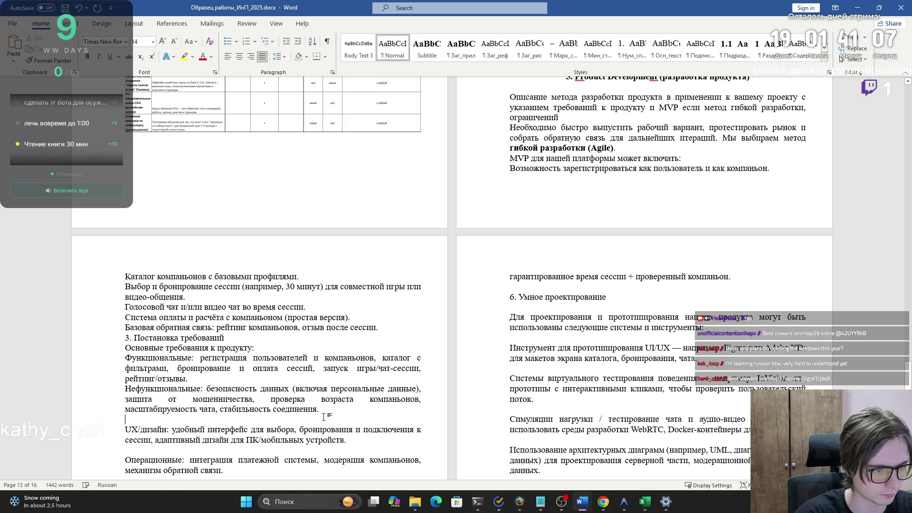
pyautogui.press('BackSpace')
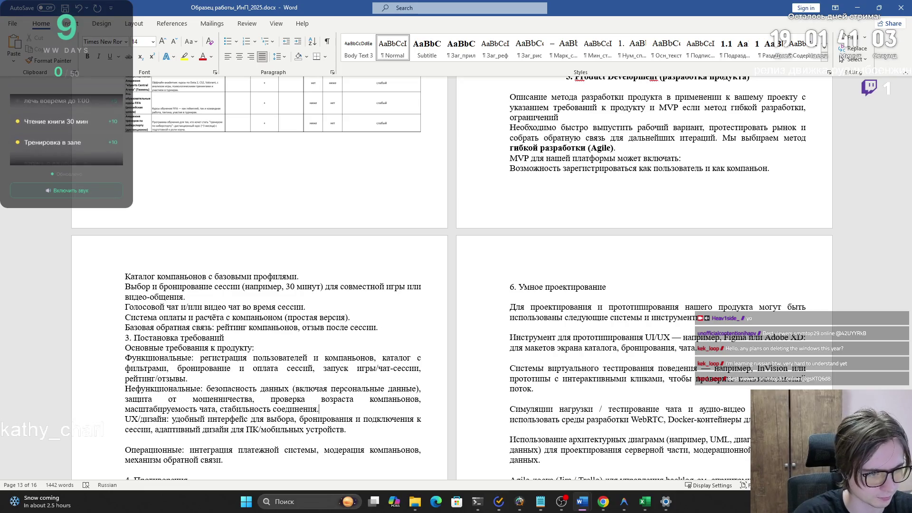
pyautogui.moveTo(127, 419)
pyautogui.mouseDown()
pyautogui.moveTo(357, 420)
pyautogui.moveTo(354, 429)
pyautogui.mouseUp()
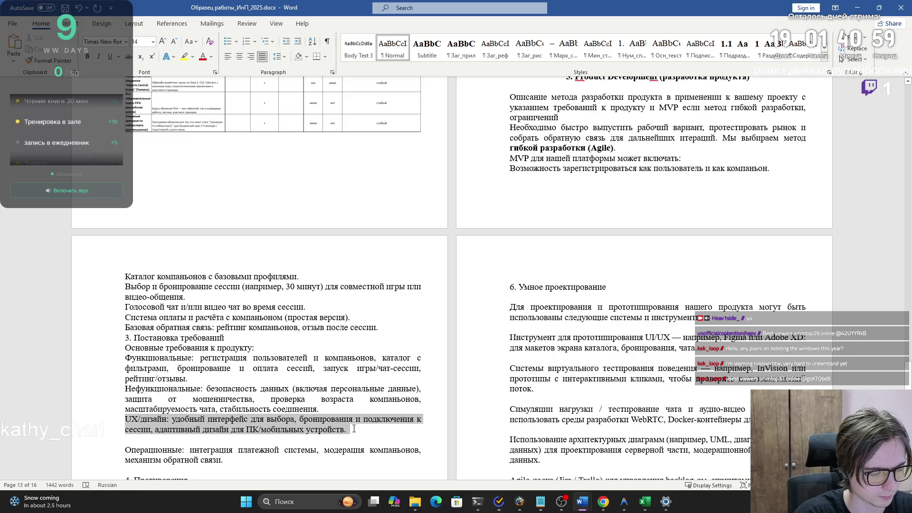
pyautogui.click(354, 428)
pyautogui.tripleClick(168, 419)
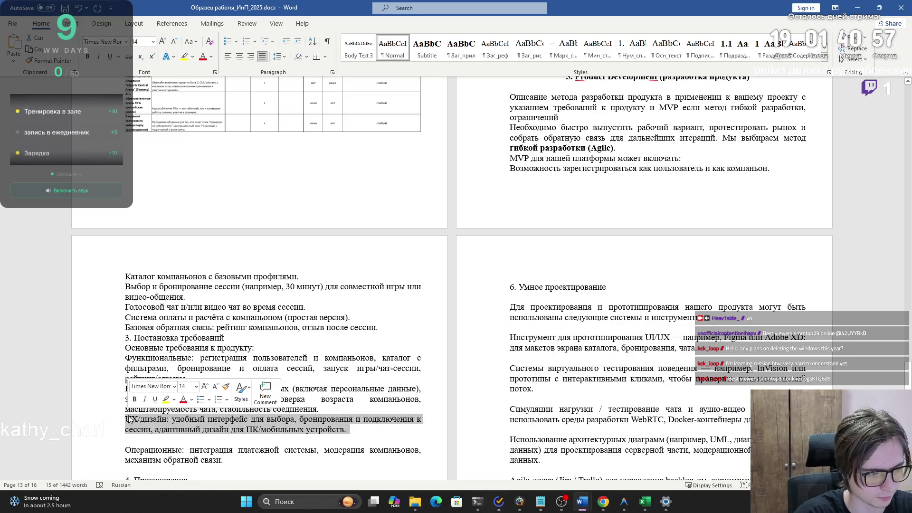
pyautogui.click(268, 418)
pyautogui.scroll(-1, 267, 418)
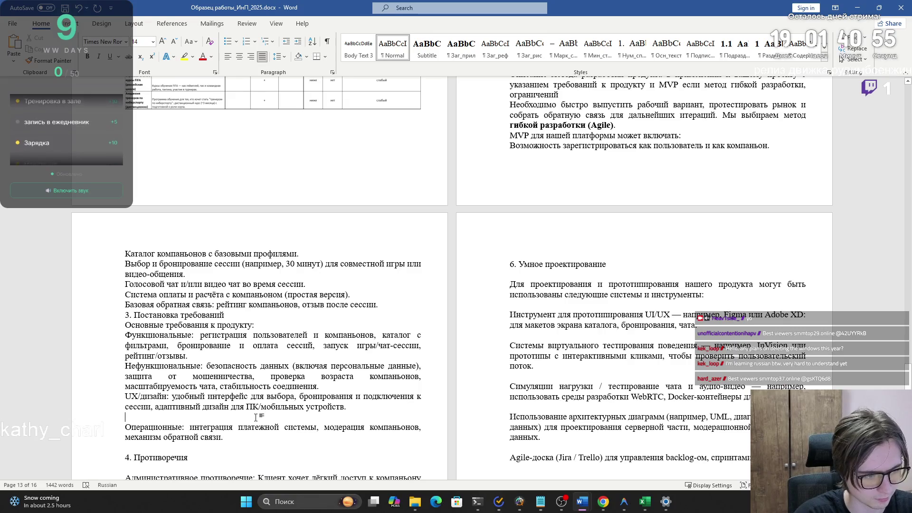
pyautogui.press('BackSpace')
# - Remove the blank lines under '4. Противоречия' and after 'ручная модерация.'
pyautogui.click(378, 420)
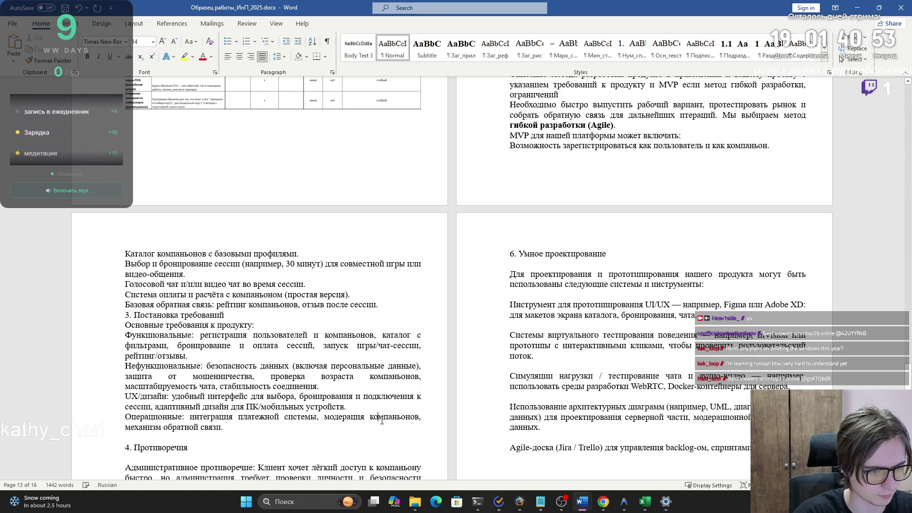
pyautogui.moveTo(227, 425)
pyautogui.mouseDown()
pyautogui.moveTo(162, 427)
pyautogui.moveTo(190, 418)
pyautogui.mouseUp()
pyautogui.click(238, 432)
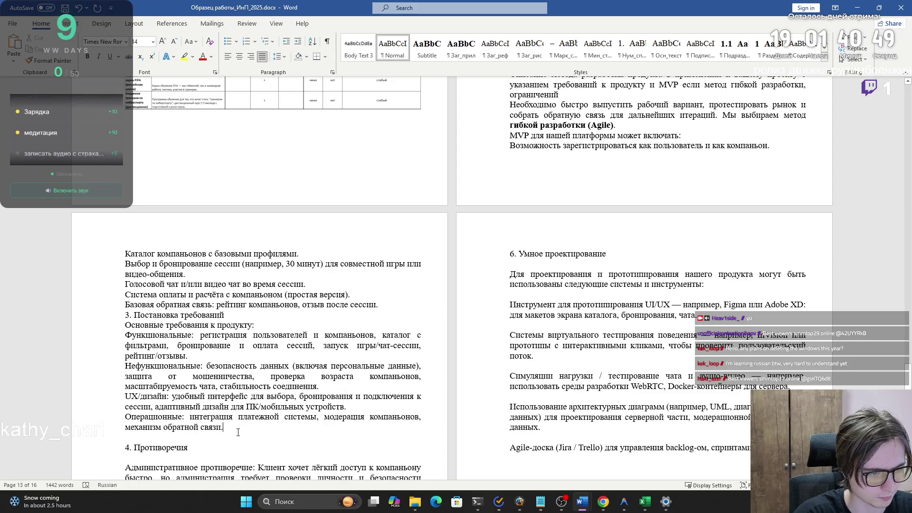
pyautogui.scroll(-2, 238, 432)
pyautogui.scroll(-2, 232, 429)
pyautogui.scroll(5, 224, 425)
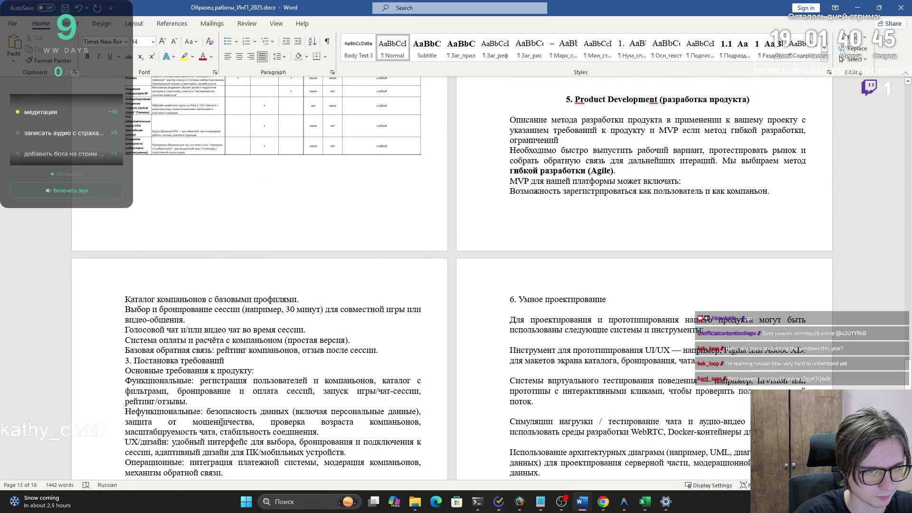
pyautogui.scroll(-5, 221, 423)
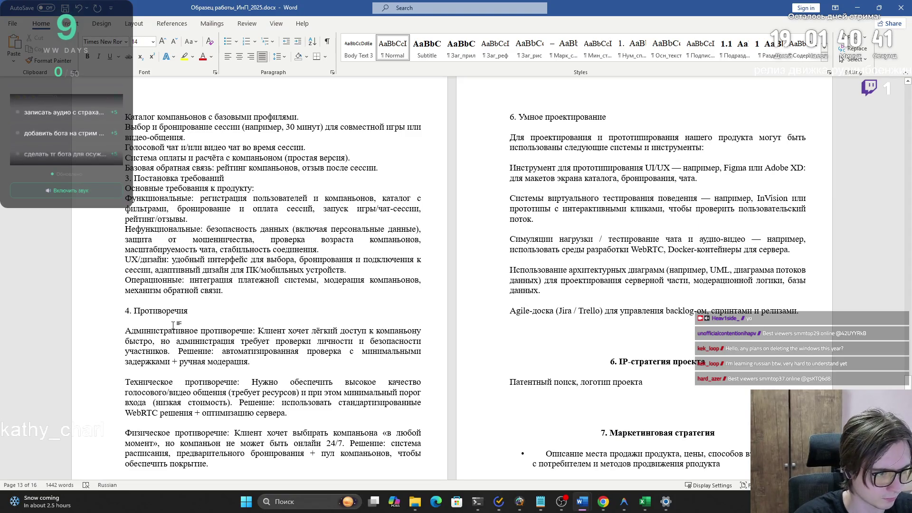
pyautogui.press('BackSpace')
pyautogui.click(209, 363)
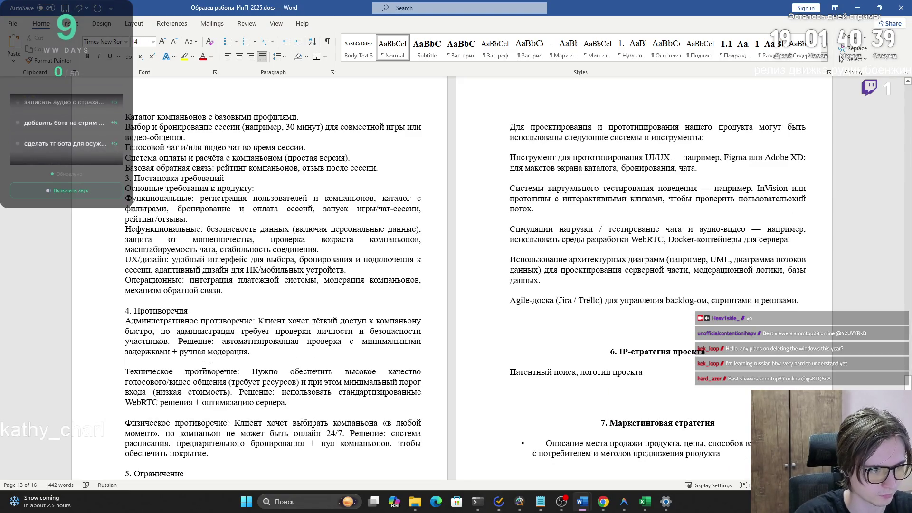
pyautogui.press('BackSpace')
pyautogui.press('BackSpace')
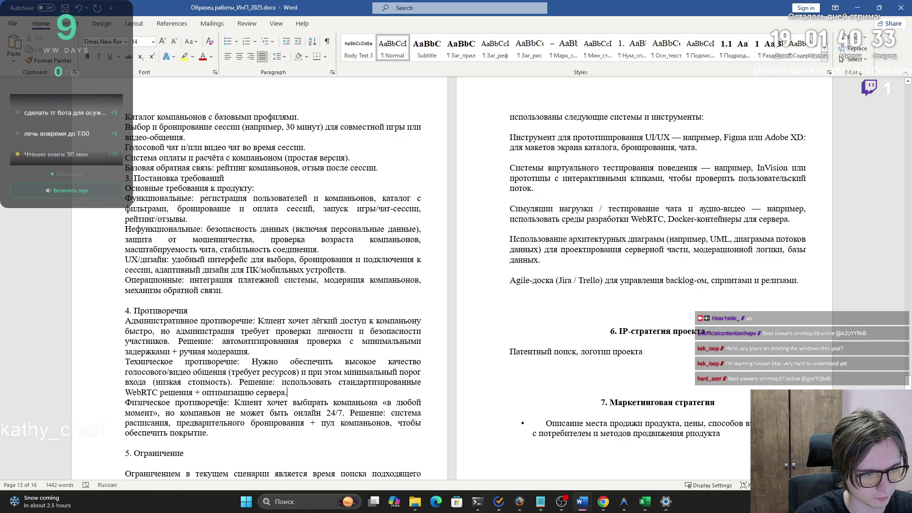
# - Review the rest of the contradictions section, then switch to ChatGPT in the browser
pyautogui.scroll(-4, 221, 402)
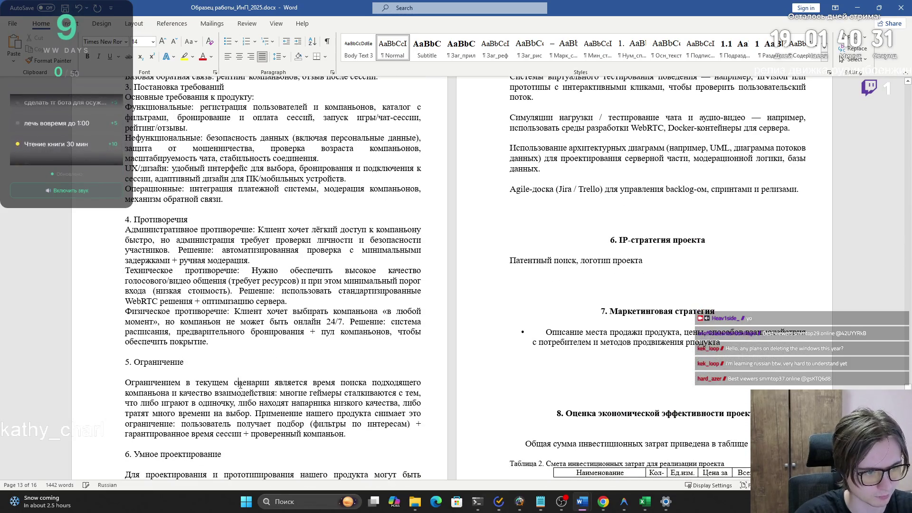
pyautogui.scroll(-2, 349, 436)
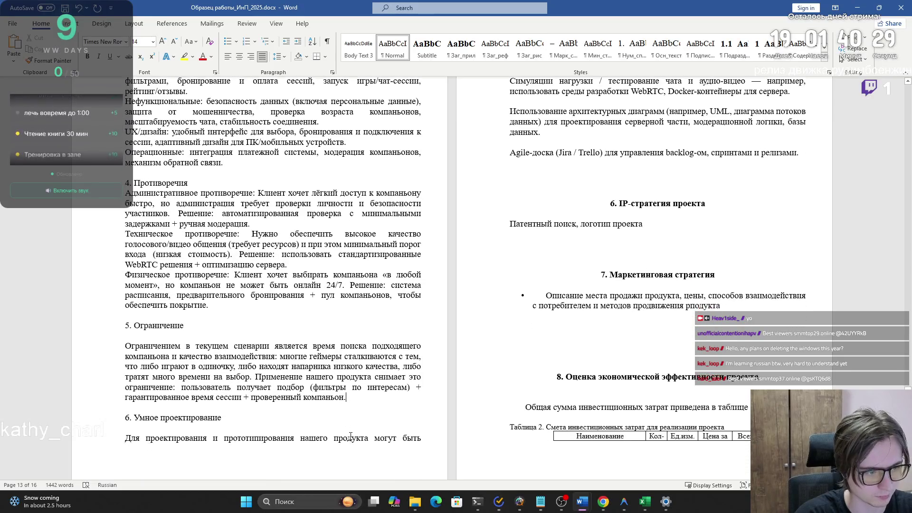
pyautogui.click(255, 410)
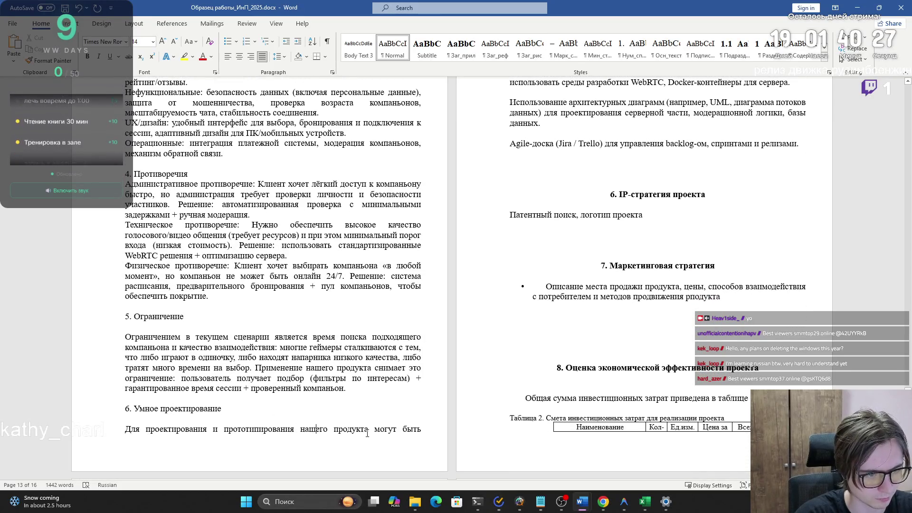
pyautogui.scroll(9, 380, 423)
pyautogui.scroll(-3, 403, 404)
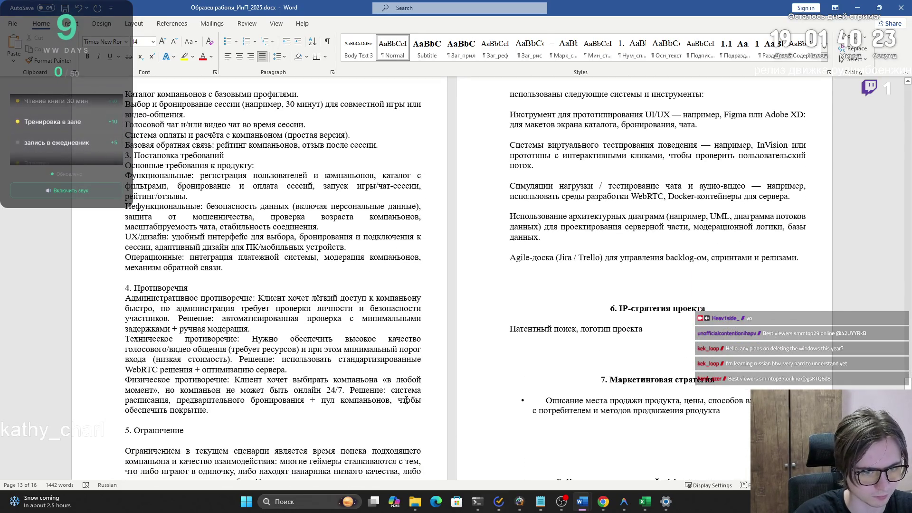
pyautogui.hotkey('alt', 'Tab')
pyautogui.scroll(-15, 395, 394)
# - Select and copy the revised 'Противоречия' text from ChatGPT's reply, then go back to Word
pyautogui.scroll(-1, 386, 384)
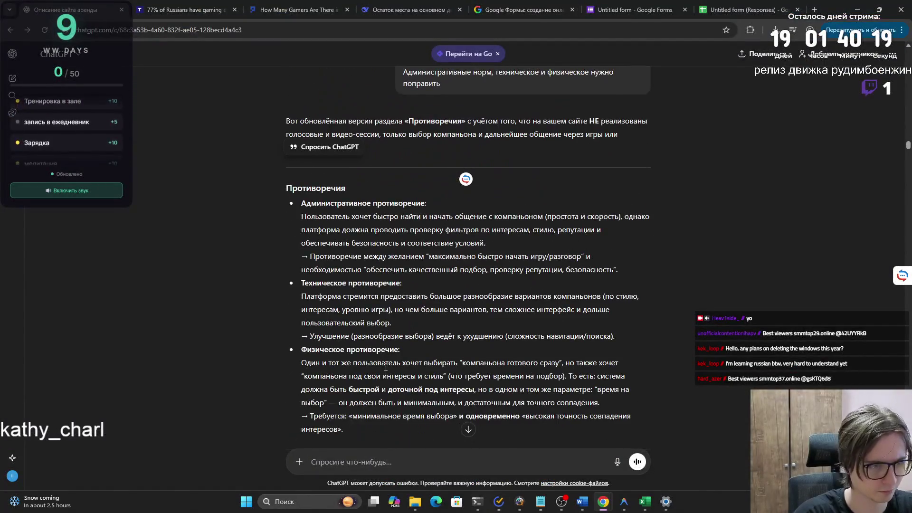
pyautogui.moveTo(305, 208)
pyautogui.mouseDown()
pyautogui.moveTo(359, 322)
pyautogui.moveTo(371, 425)
pyautogui.moveTo(361, 380)
pyautogui.moveTo(309, 368)
pyautogui.moveTo(291, 320)
pyautogui.moveTo(305, 289)
pyautogui.moveTo(270, 139)
pyautogui.mouseUp()
pyautogui.hotkey('ctrl', 'c')
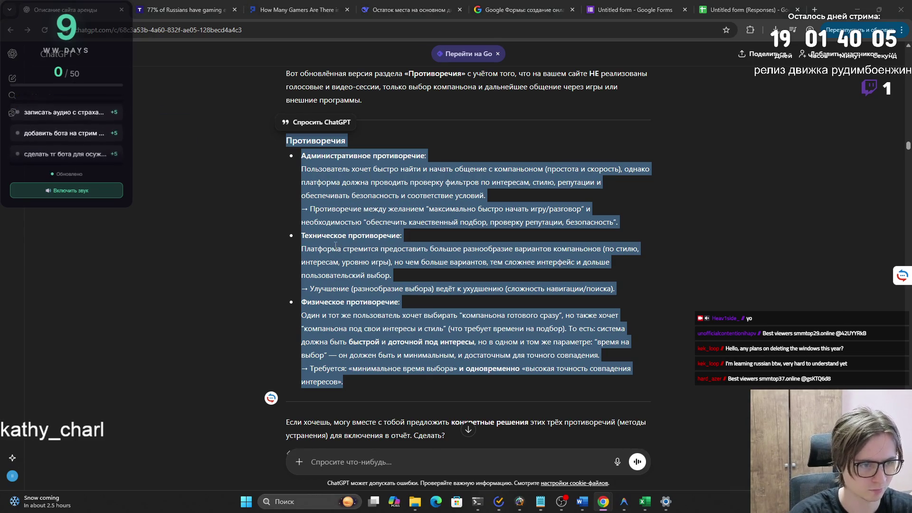
pyautogui.hotkey('alt', 'Tab')
pyautogui.hotkey('alt', 'Tab')
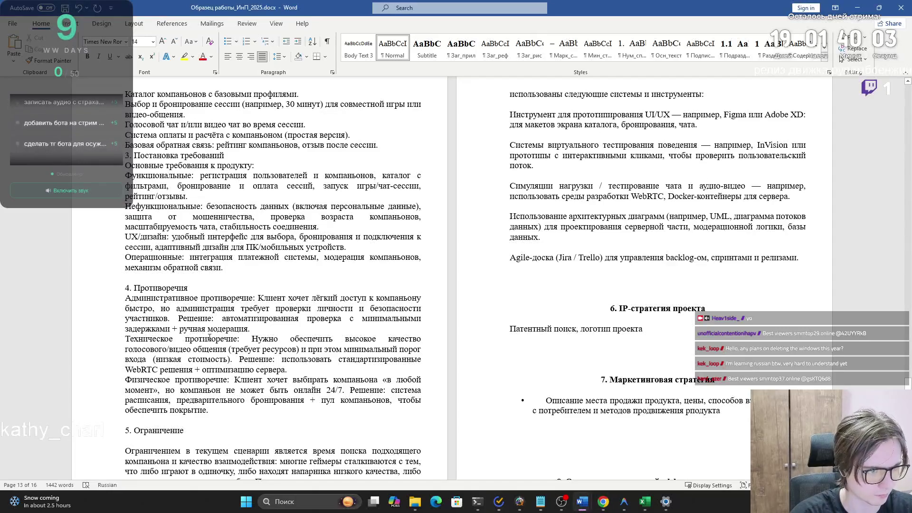
# - Replace the old contradiction paragraphs with the ChatGPT version, pasted as plain text
pyautogui.moveTo(214, 411); pyautogui.dragTo(135, 304)
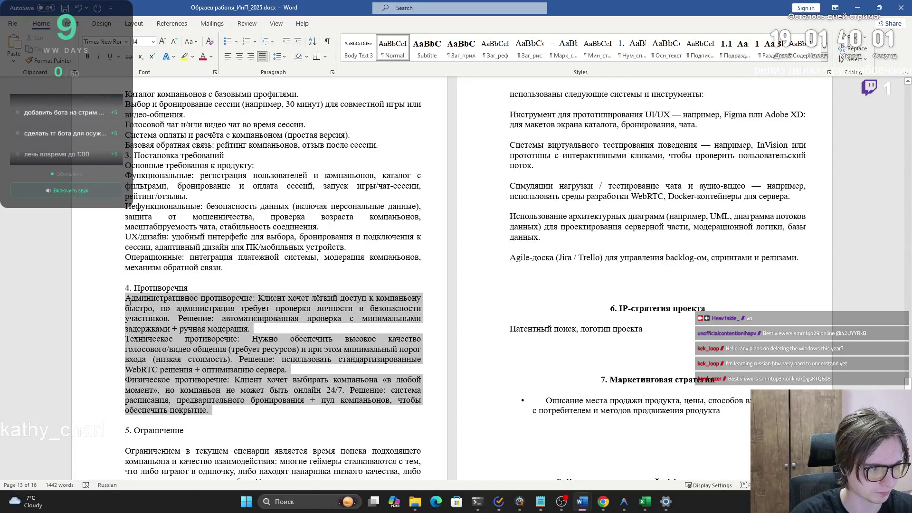
pyautogui.hotkey('ctrl', 'v')
pyautogui.click(252, 454)
pyautogui.click(277, 426)
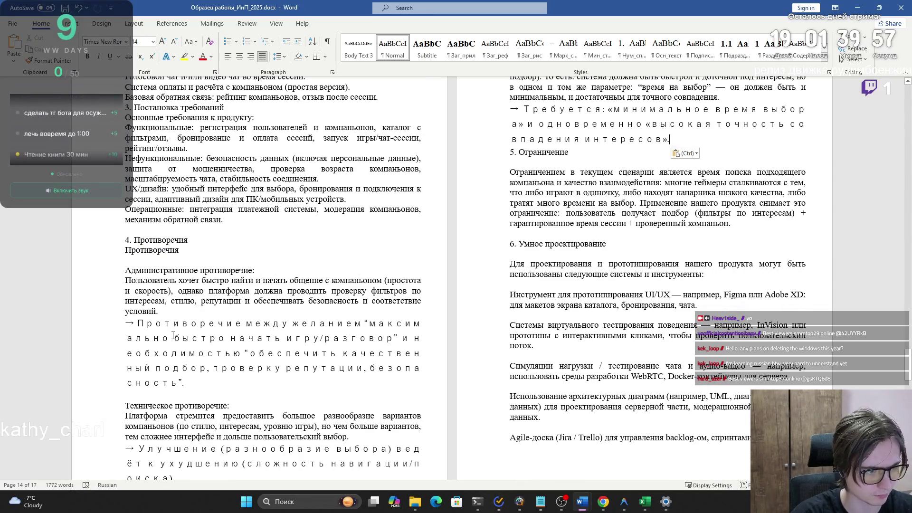
# - Remove the arrow before the Противоречие paragraph and set it in Times New Roman
pyautogui.click(137, 323)
pyautogui.press('BackSpace')
pyautogui.press('BackSpace')
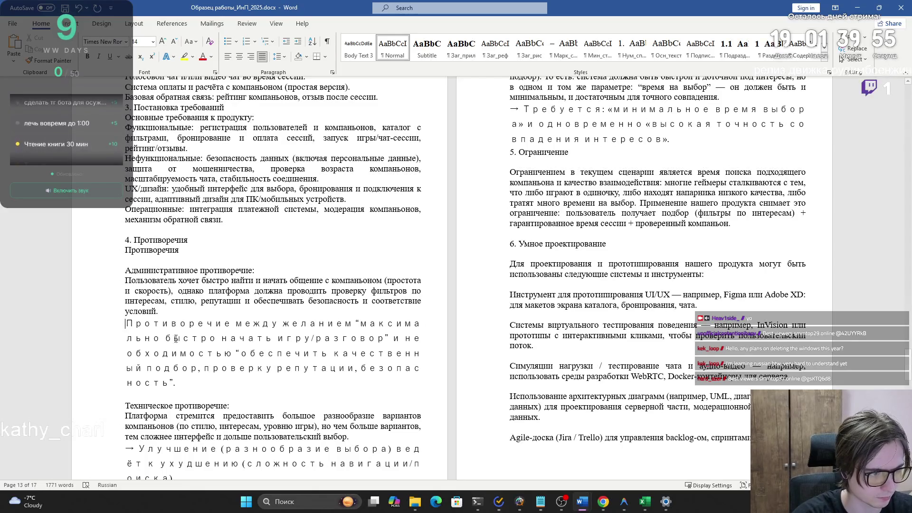
pyautogui.moveTo(180, 383); pyautogui.dragTo(126, 323)
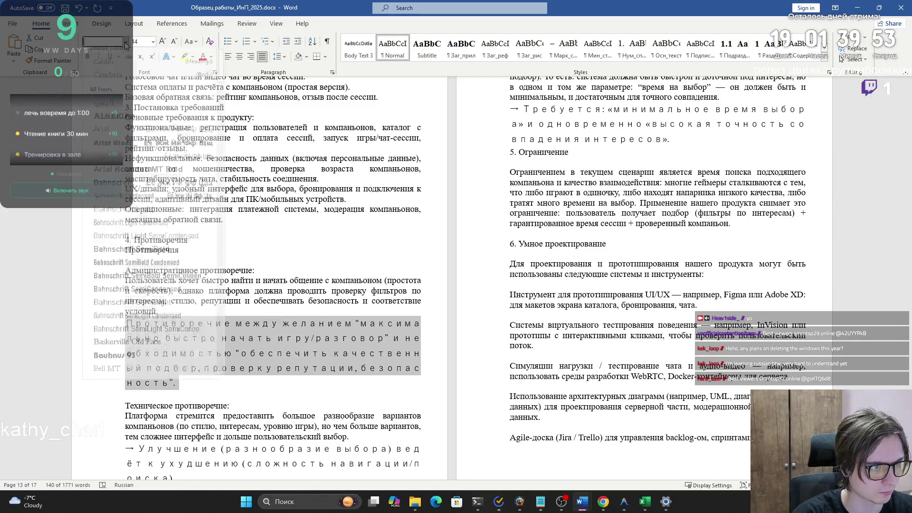
pyautogui.click(126, 45)
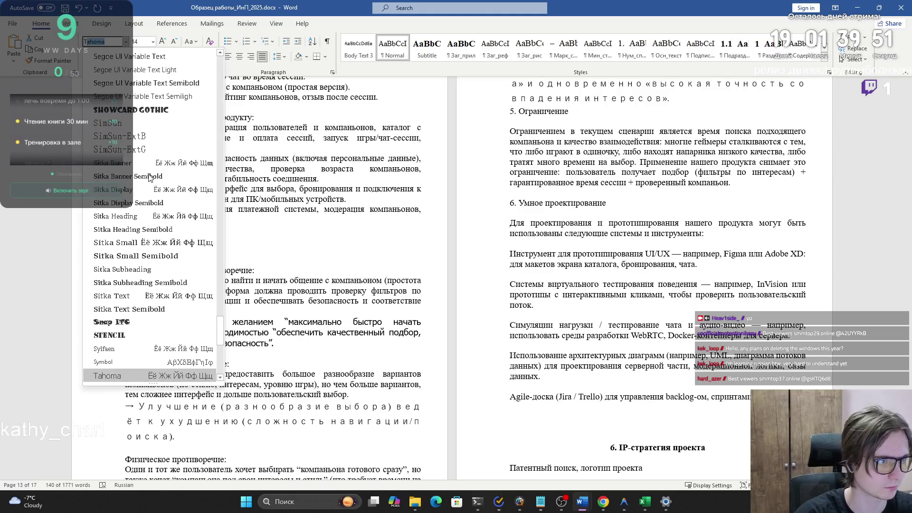
pyautogui.press('Down')
pyautogui.press('Down')
pyautogui.press('Return')
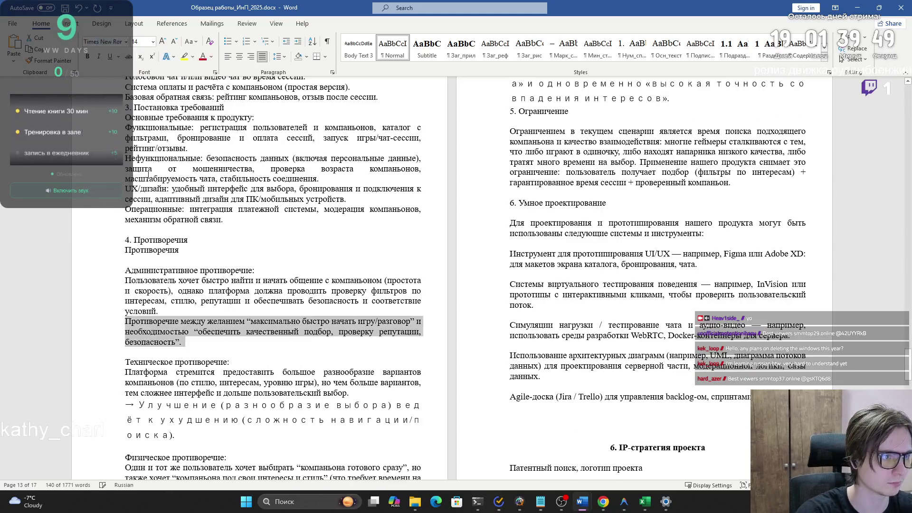
# - Remove the arrow before the Улучшение paragraph and set it in Times New Roman
pyautogui.click(202, 345)
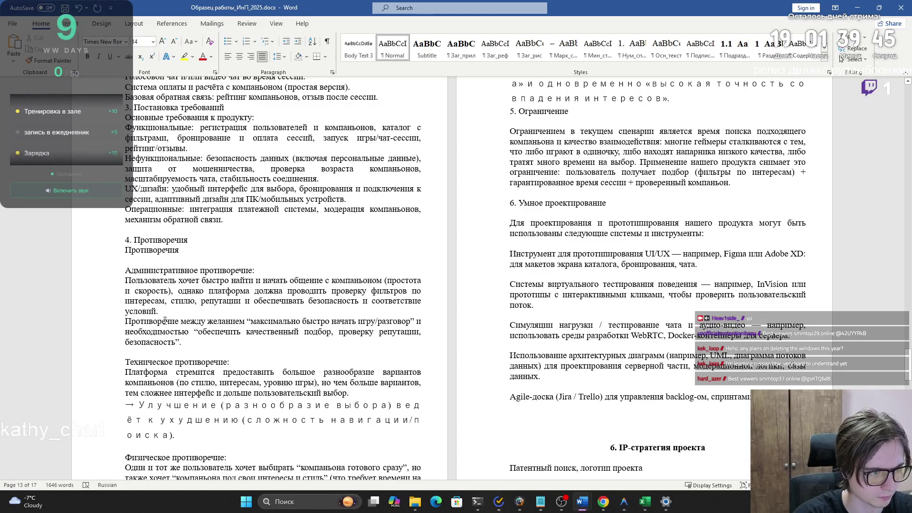
pyautogui.scroll(-3, 168, 348)
pyautogui.scroll(-4, 177, 373)
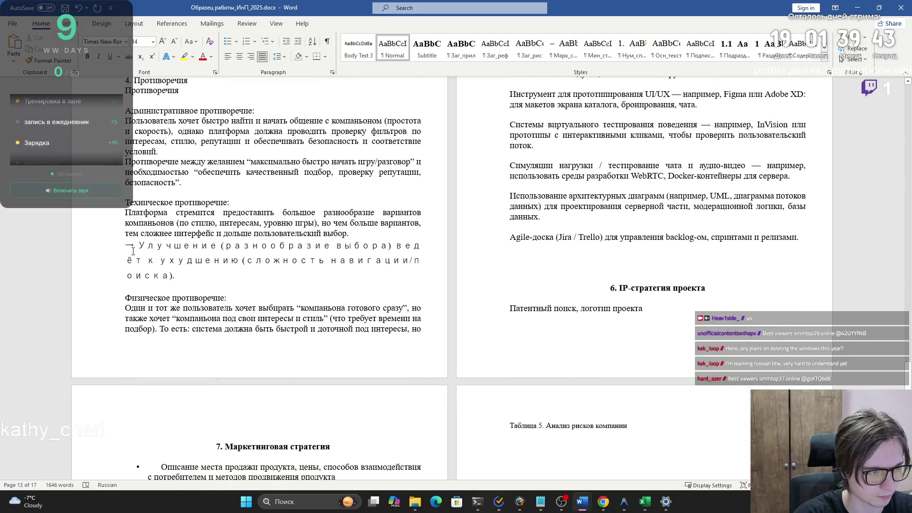
pyautogui.press('BackSpace')
pyautogui.press('BackSpace')
pyautogui.doubleClick(110, 242)
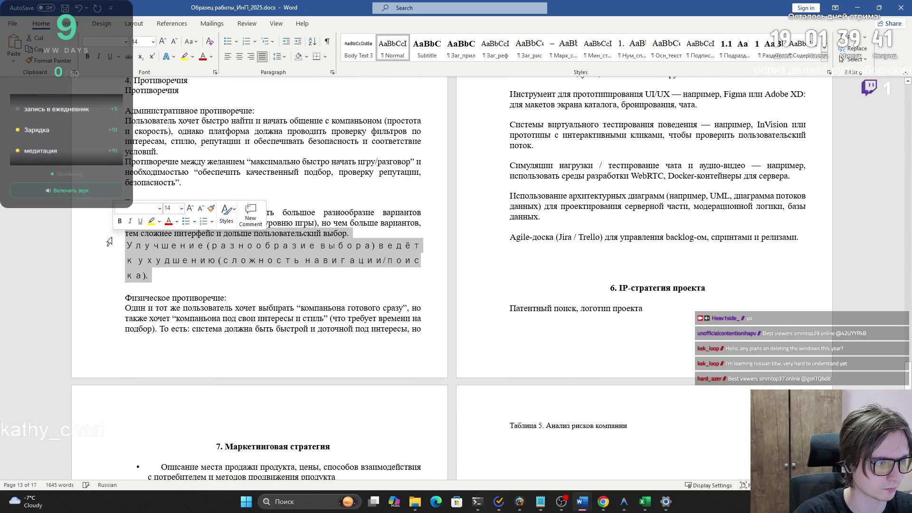
pyautogui.click(97, 41)
pyautogui.press('Return')
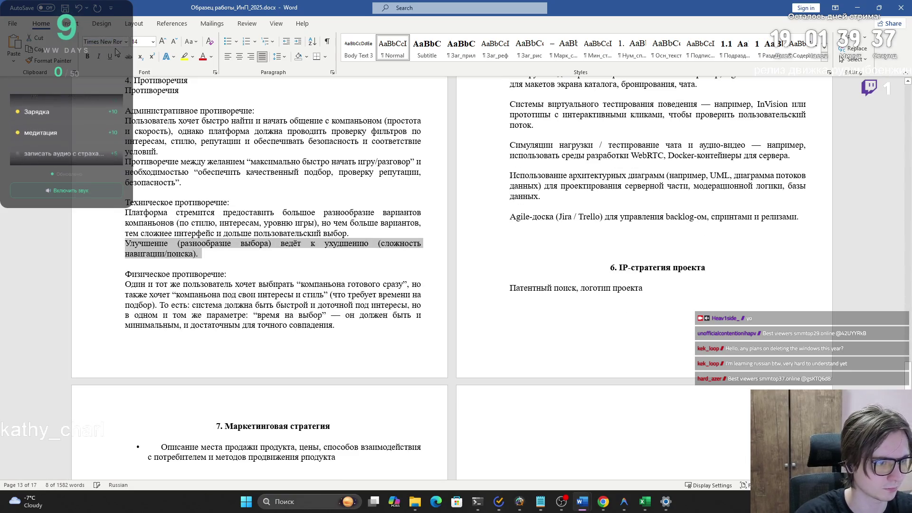
# - Remove the arrow before Требуется, stray blank lines, and the duplicate 5. Ограничение line
pyautogui.click(197, 293)
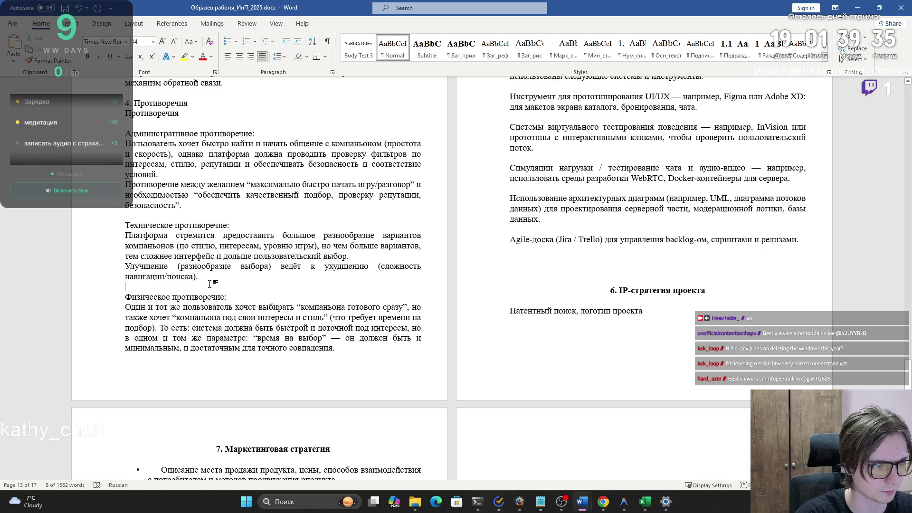
pyautogui.click(138, 350)
pyautogui.press('BackSpace')
pyautogui.scroll(5, 641, 222)
pyautogui.scroll(2, 641, 222)
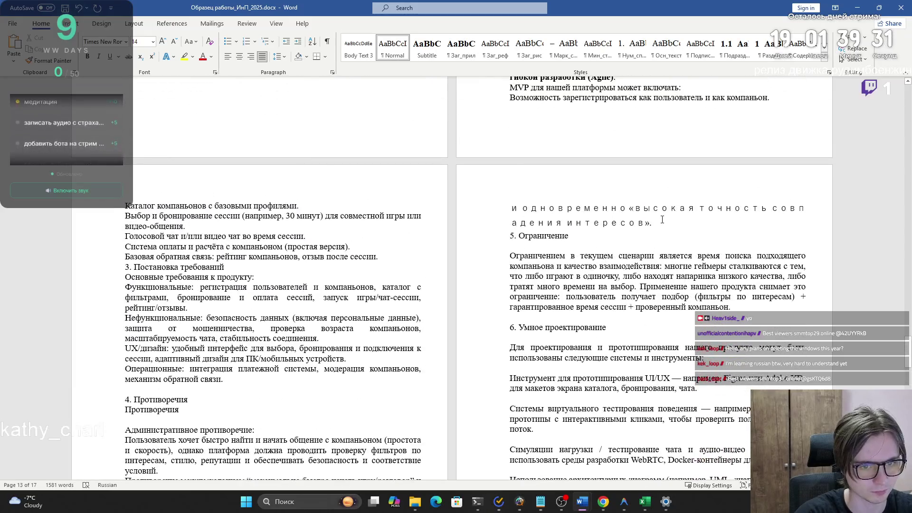
pyautogui.tripleClick(641, 222)
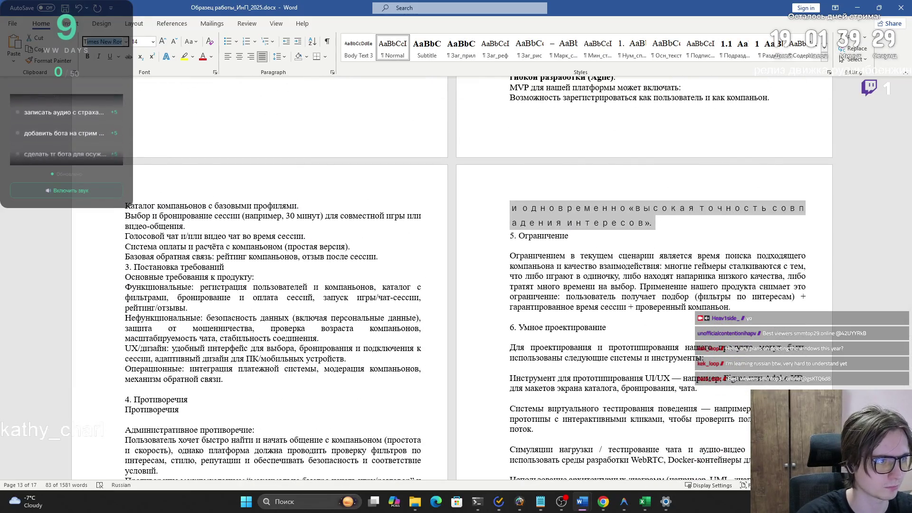
pyautogui.hotkey('ctrl', 'z')
pyautogui.click(190, 273)
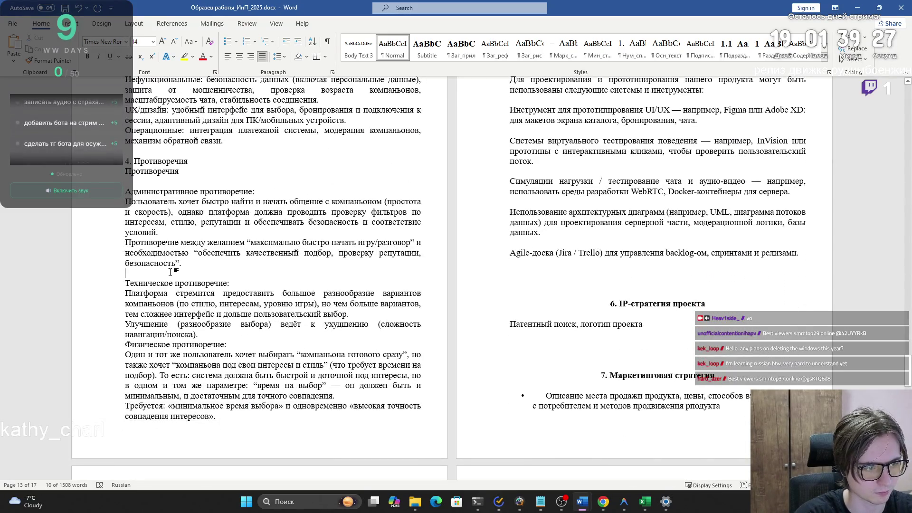
pyautogui.press('BackSpace')
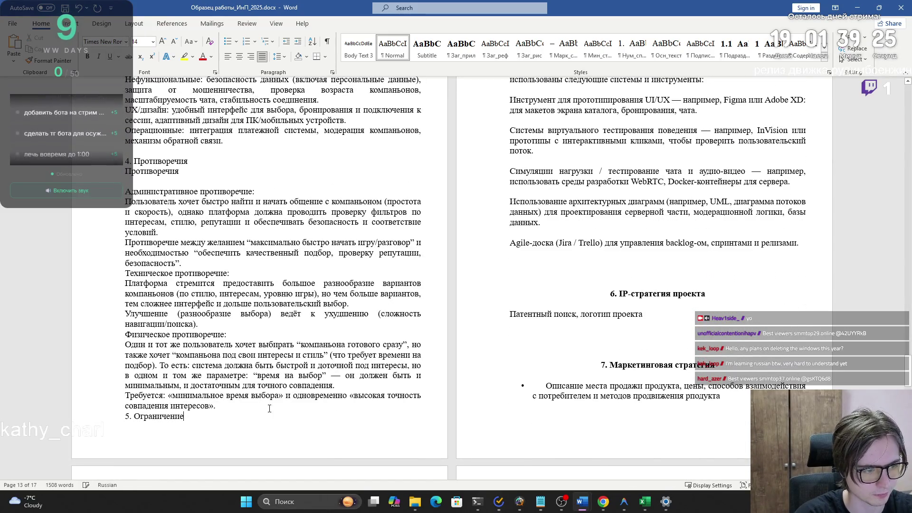
pyautogui.press('BackSpace')
pyautogui.press('BackSpace')
pyautogui.press('BackSpace')
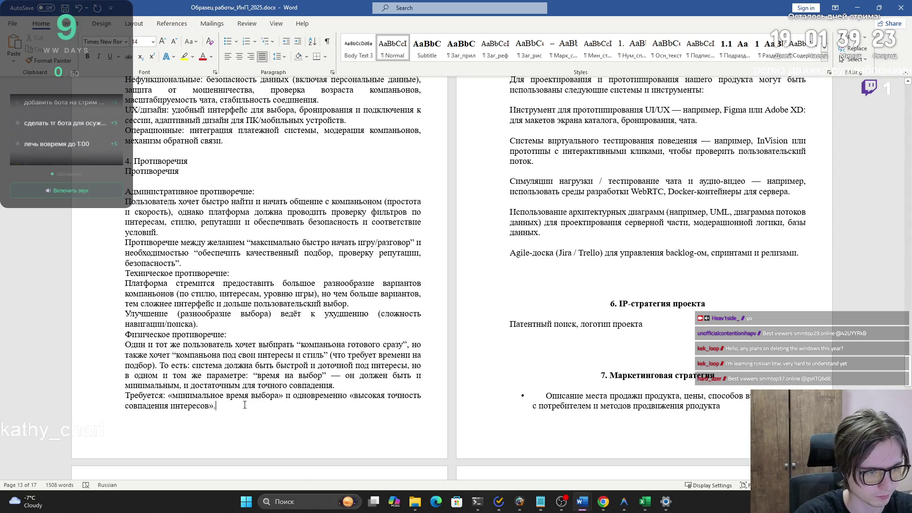
# - Trim the Один и тот же пользователь paragraph to start at 'Система' and delete the Требуется paragraph
pyautogui.moveTo(335, 386)
pyautogui.mouseDown()
pyautogui.moveTo(285, 366)
pyautogui.moveTo(132, 350)
pyautogui.moveTo(123, 340)
pyautogui.mouseUp()
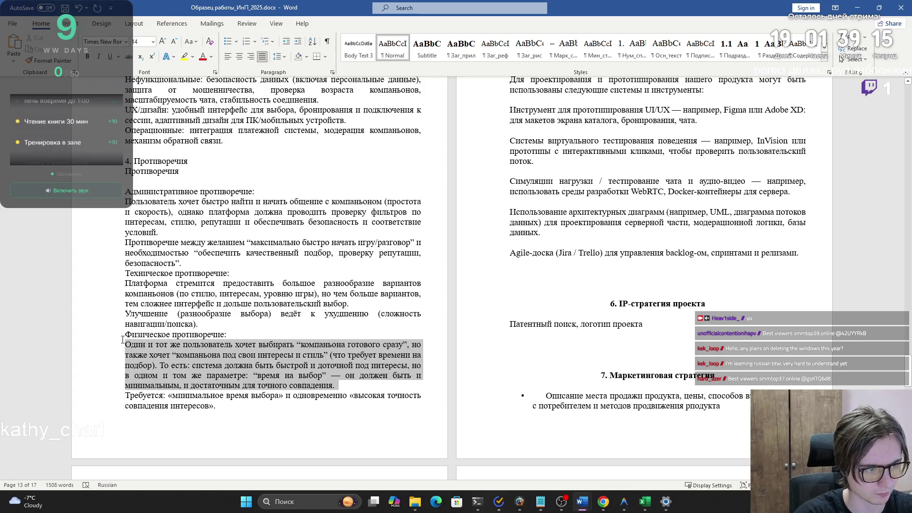
pyautogui.click(123, 344)
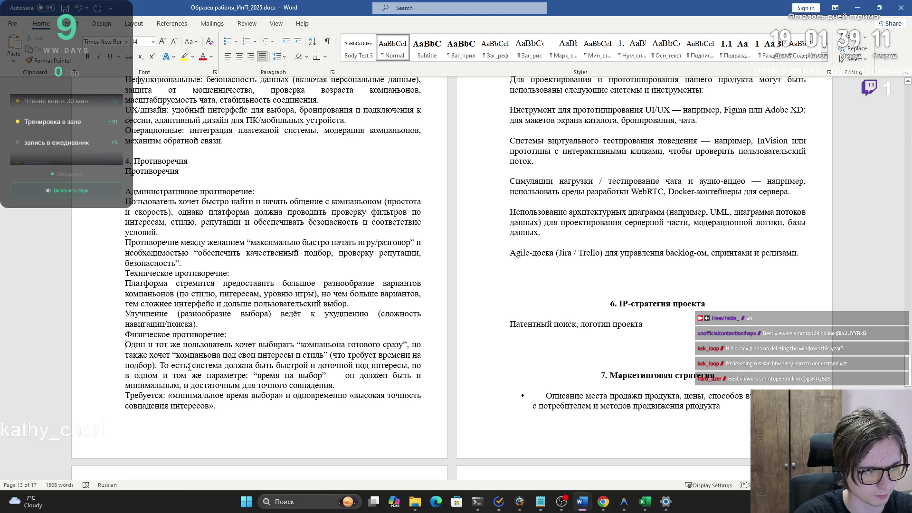
pyautogui.moveTo(190, 366); pyautogui.dragTo(125, 344)
pyautogui.press('BackSpace')
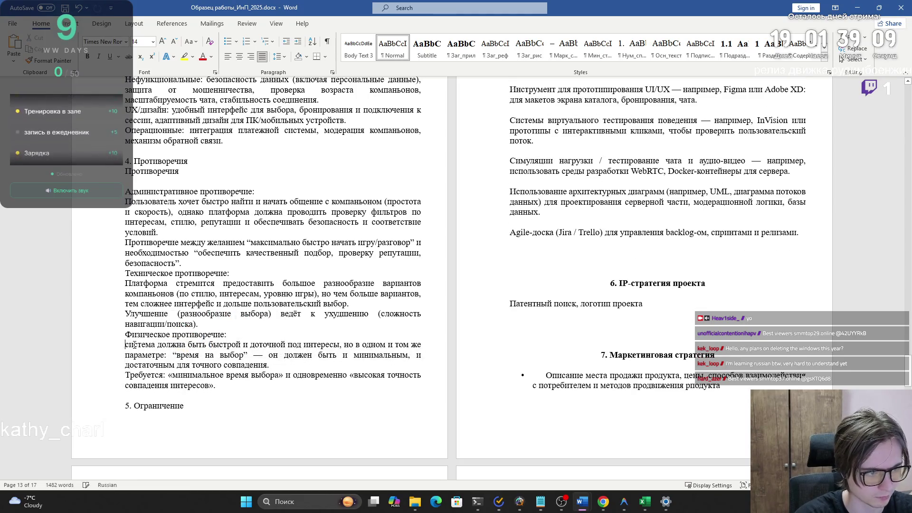
pyautogui.write('C')
pyautogui.press('Delete')
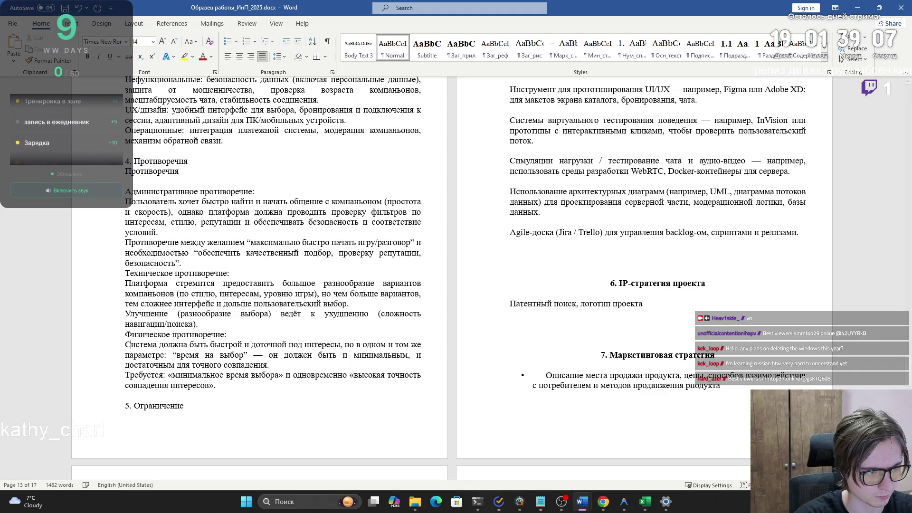
pyautogui.moveTo(205, 381); pyautogui.dragTo(127, 375)
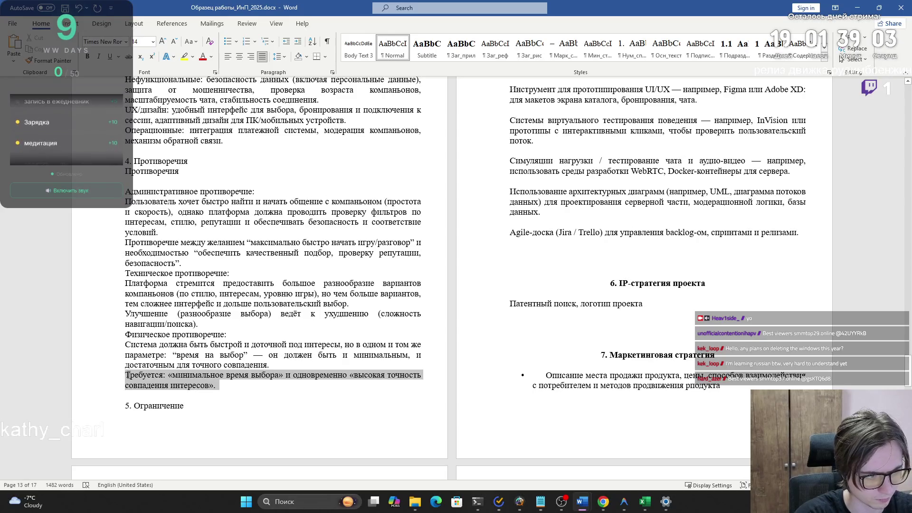
pyautogui.press('BackSpace')
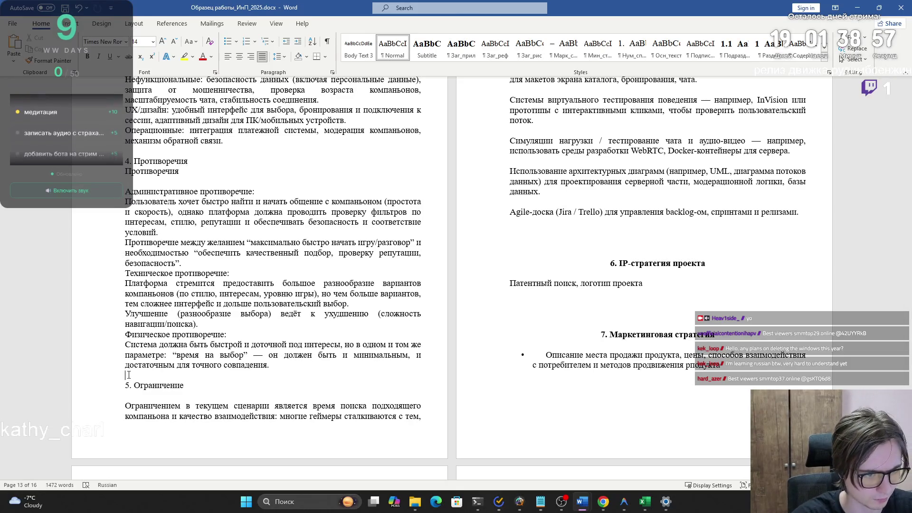
pyautogui.press('BackSpace')
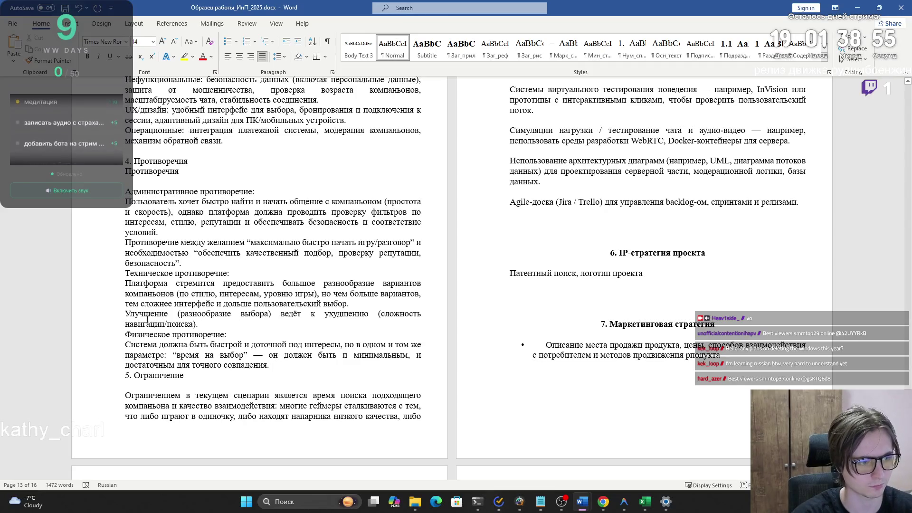
# - Delete the duplicate Противоречия line and the blank line under the 4. Противоречия heading
pyautogui.click(217, 303)
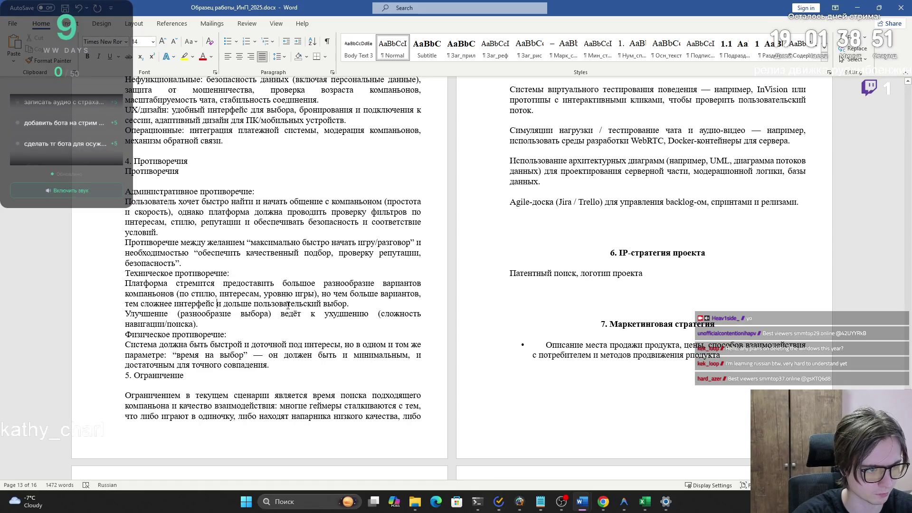
pyautogui.click(207, 317)
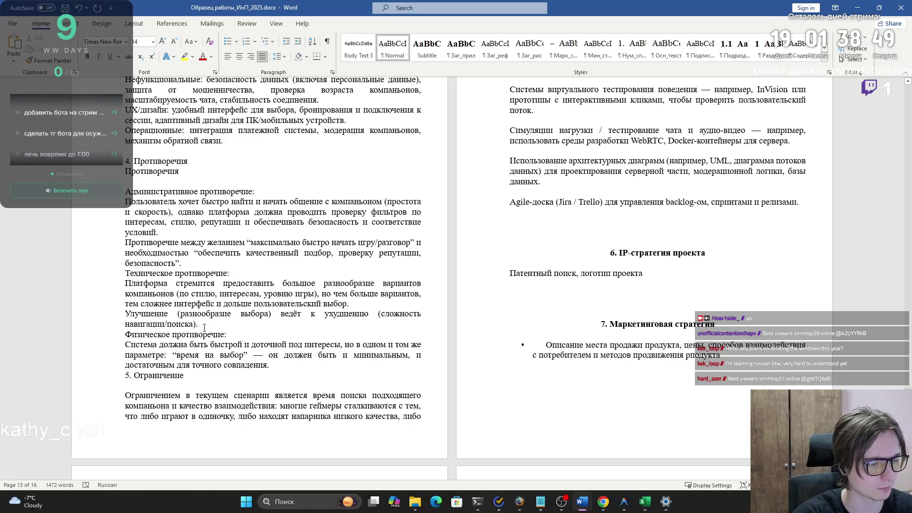
pyautogui.click(164, 263)
pyautogui.click(241, 253)
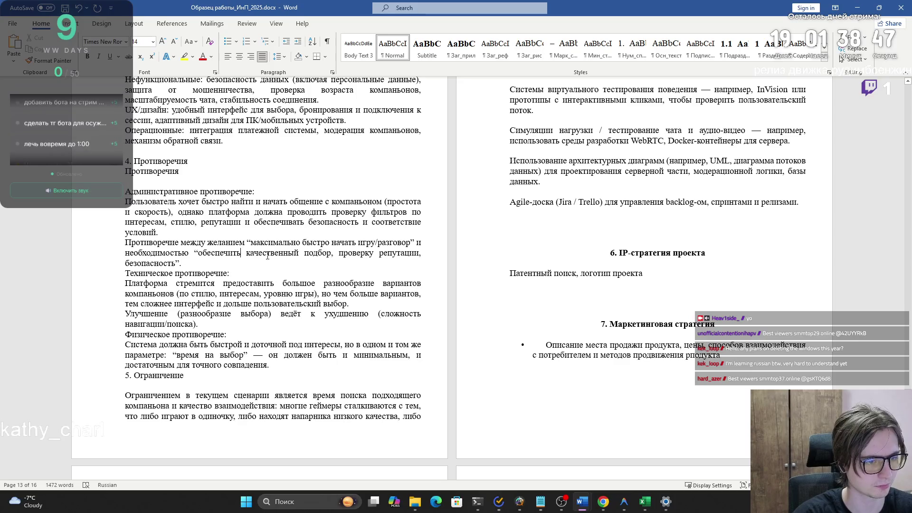
pyautogui.click(176, 263)
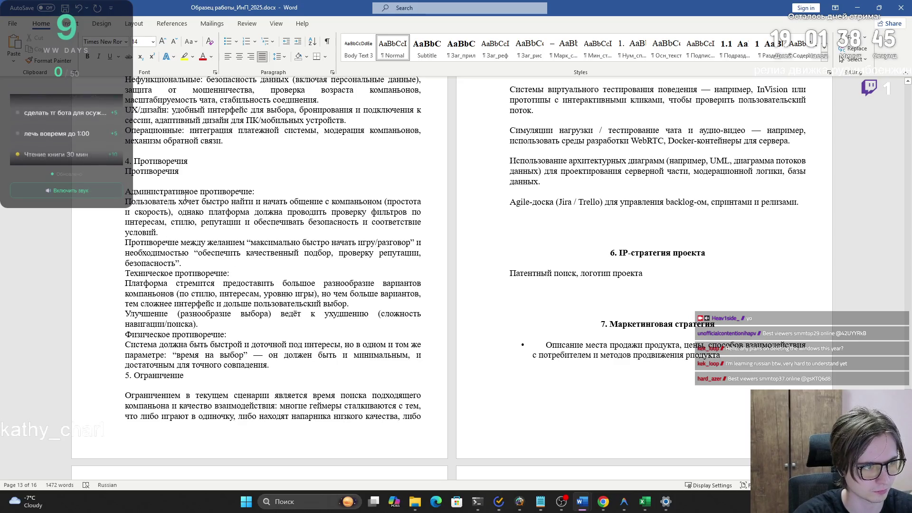
pyautogui.tripleClick(171, 171)
pyautogui.press('BackSpace')
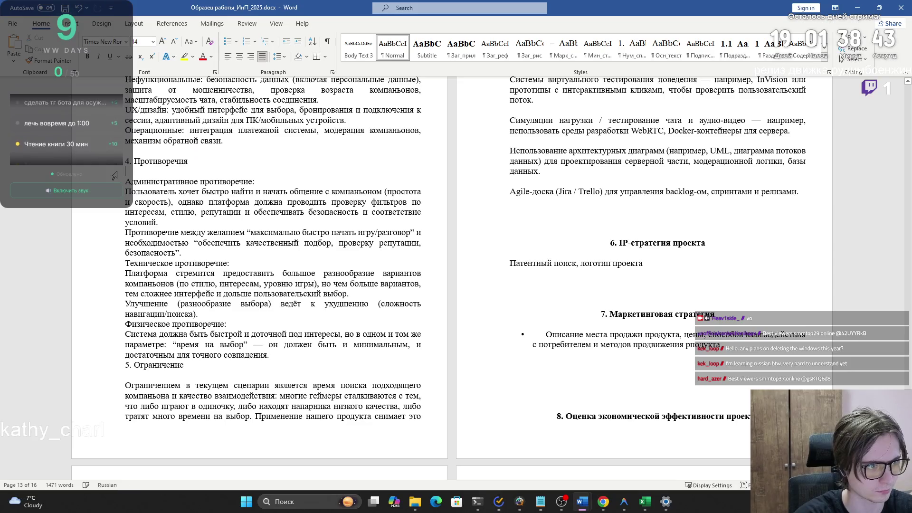
pyautogui.press('BackSpace')
pyautogui.moveTo(126, 181)
pyautogui.mouseDown()
pyautogui.moveTo(401, 182)
pyautogui.moveTo(202, 199)
pyautogui.moveTo(280, 192)
pyautogui.moveTo(162, 211)
pyautogui.mouseUp()
pyautogui.click(159, 212)
pyautogui.click(253, 232)
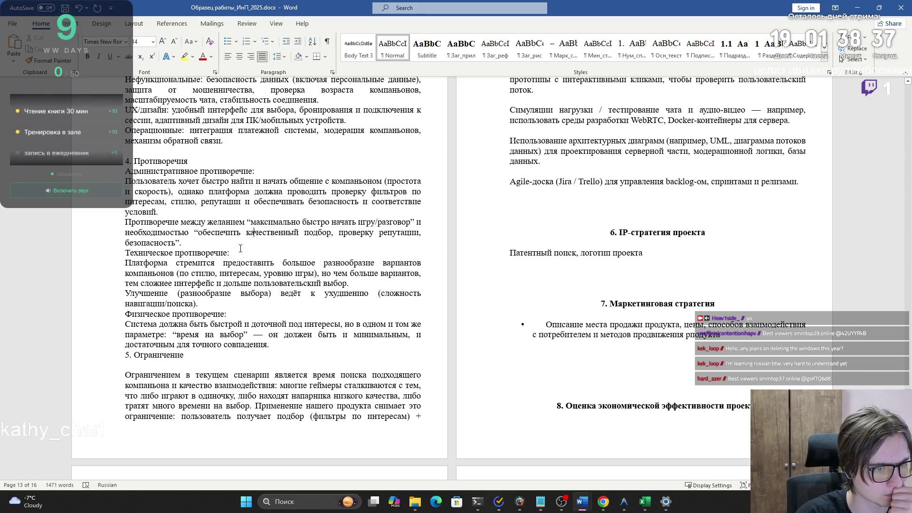
# - Delete the empty line below 5. Ограничение, add one above it, and trim lines before section 6
pyautogui.click(186, 365)
pyautogui.press('BackSpace')
pyautogui.scroll(-1, 189, 342)
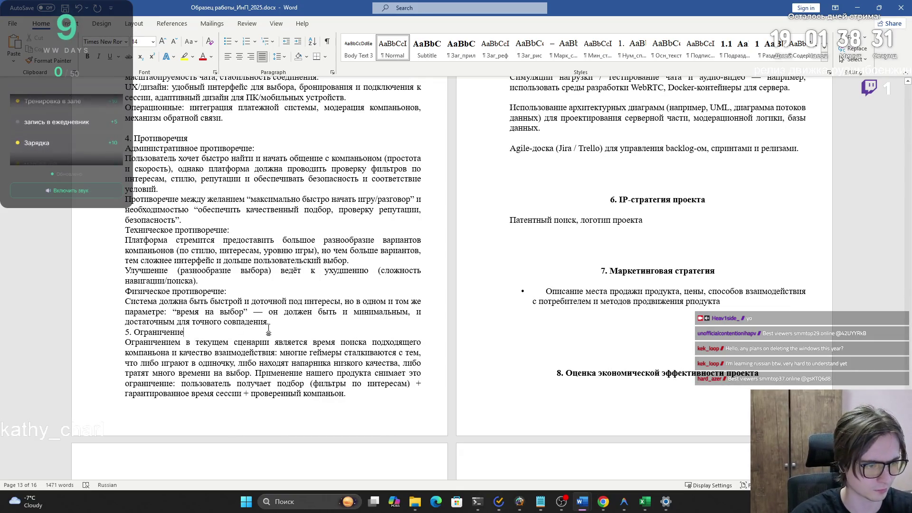
pyautogui.press('Return')
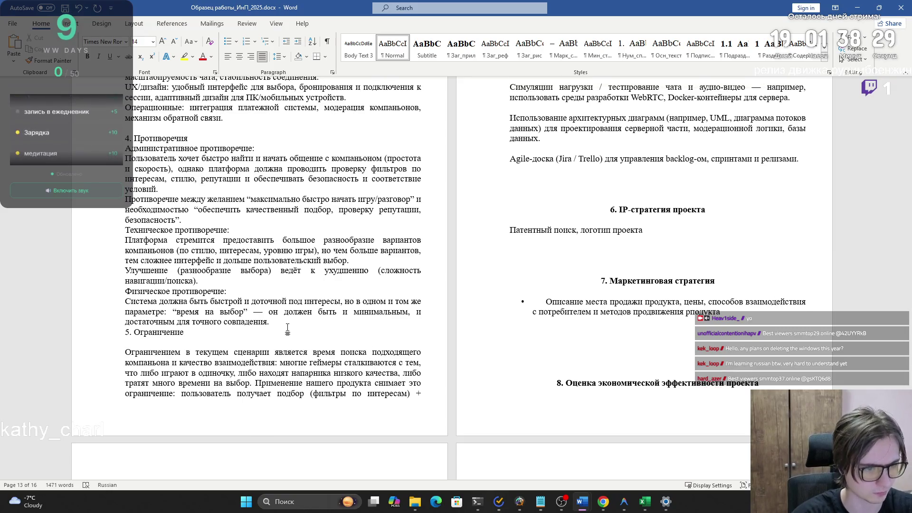
pyautogui.press('BackSpace')
pyautogui.press('Home')
pyautogui.press('Return')
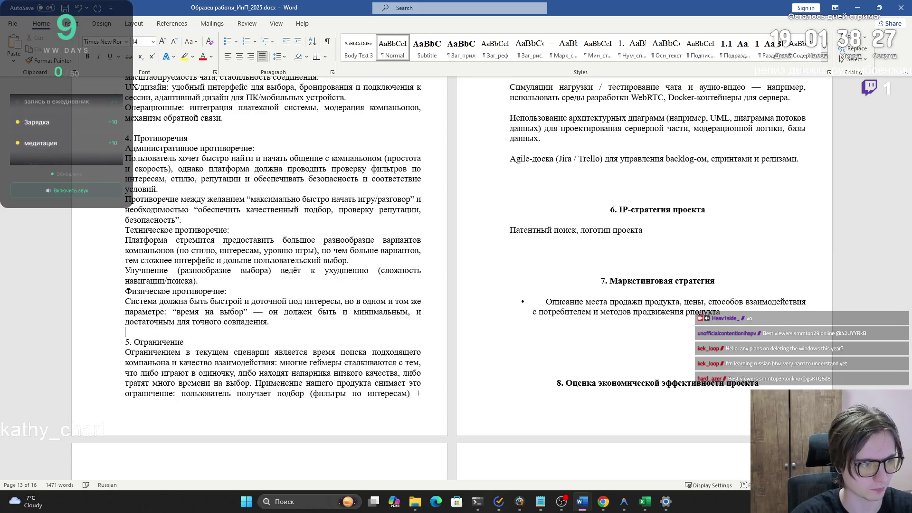
pyautogui.scroll(-2, 242, 341)
pyautogui.scroll(6, 543, 292)
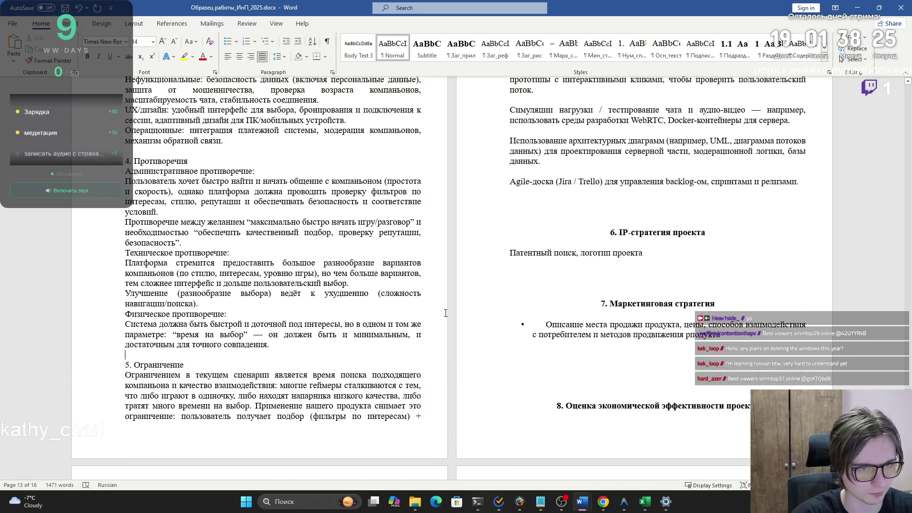
pyautogui.scroll(3, 543, 291)
pyautogui.press('Home')
pyautogui.press('BackSpace')
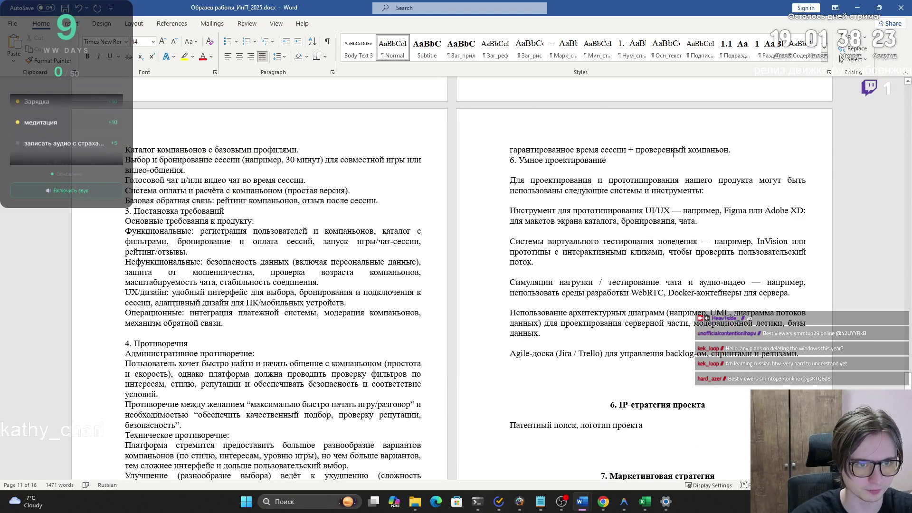
# - Delete the empty lines between the intro and each tool paragraph in 6. Умное проектирование
pyautogui.press('End')
pyautogui.press('Delete')
pyautogui.moveTo(625, 170)
pyautogui.mouseDown()
pyautogui.moveTo(717, 171)
pyautogui.moveTo(545, 180)
pyautogui.moveTo(673, 185)
pyautogui.mouseUp()
pyautogui.click(533, 198)
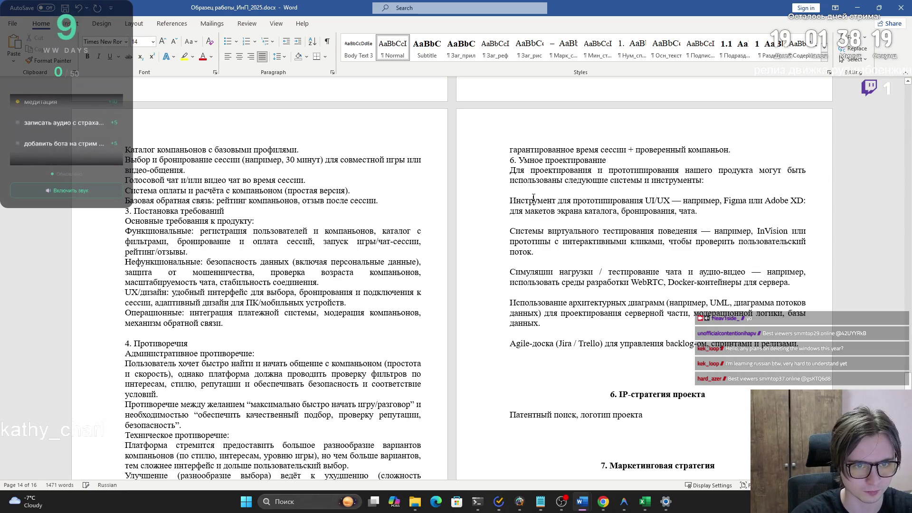
pyautogui.click(509, 200)
pyautogui.press('BackSpace')
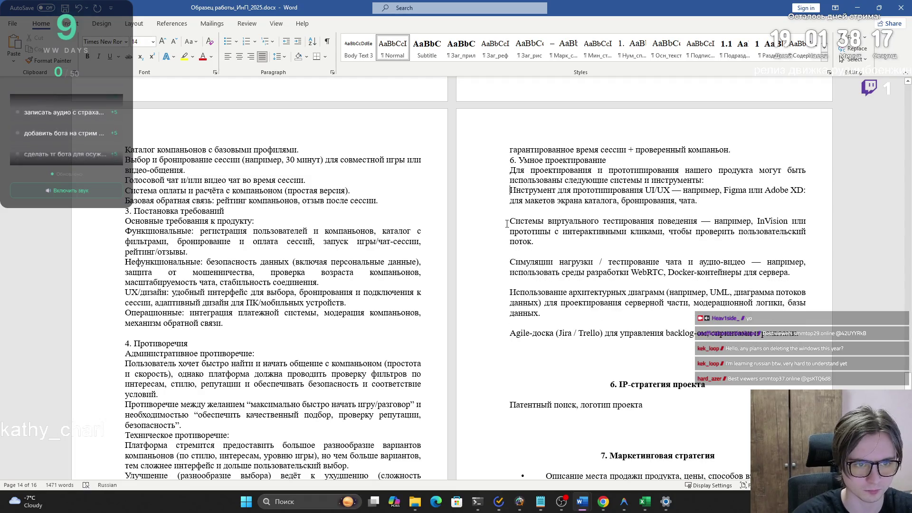
pyautogui.press('BackSpace')
pyautogui.press('Delete')
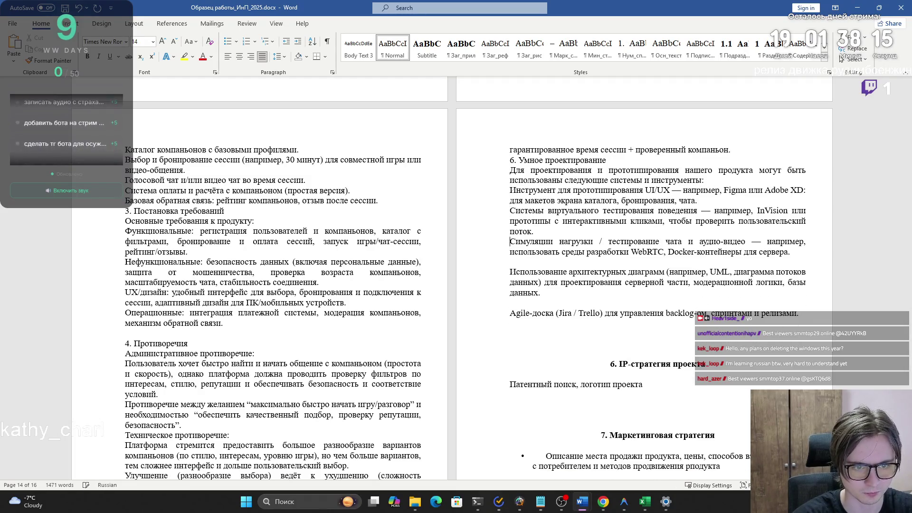
pyautogui.press('BackSpace')
pyautogui.press('BackSpace')
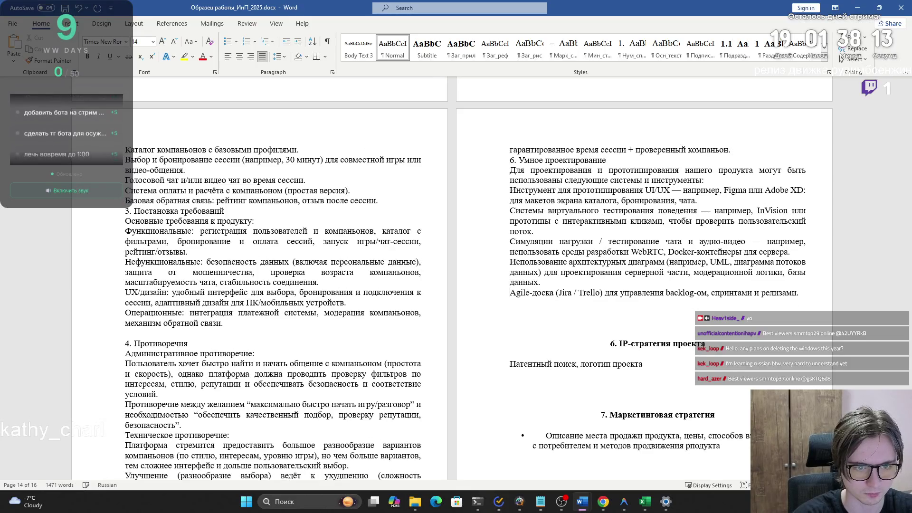
# - Scroll through the rest of the report and switch to the Chrome window with the LMS
pyautogui.scroll(-3, 361, 392)
pyautogui.scroll(-1, 353, 400)
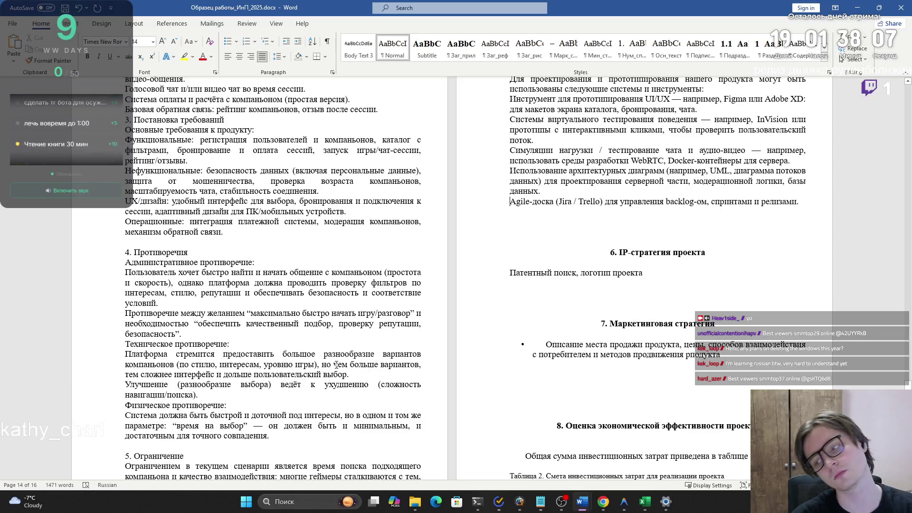
pyautogui.scroll(-3, 224, 381)
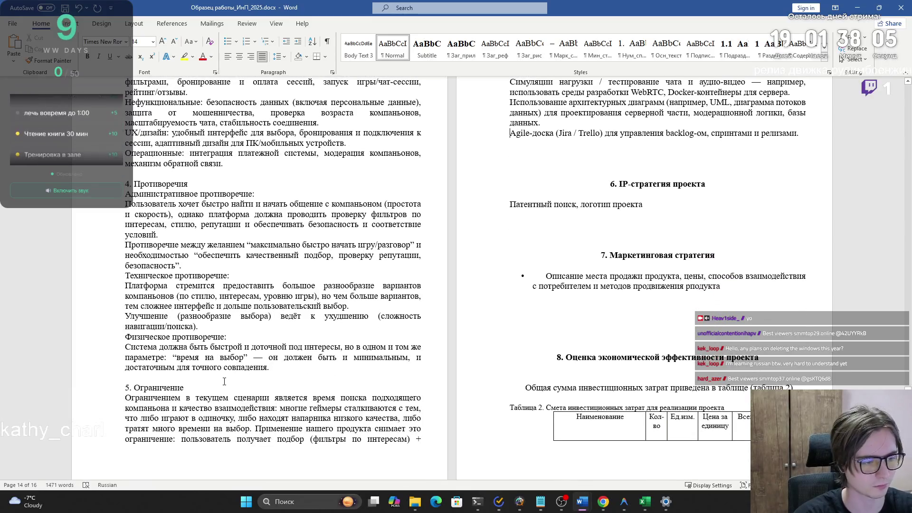
pyautogui.scroll(-4, 195, 438)
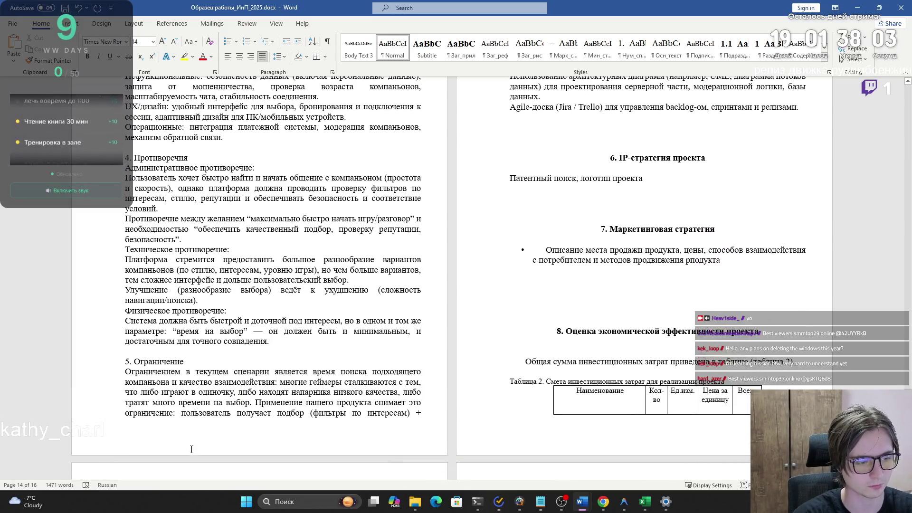
pyautogui.scroll(1, 150, 430)
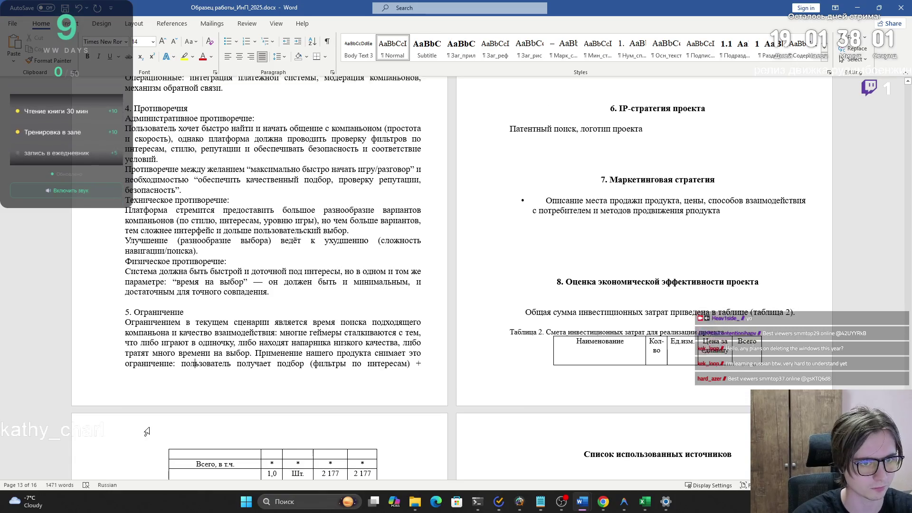
pyautogui.hotkey('alt', 'Tab')
pyautogui.press('Tab')
pyautogui.press('Tab')
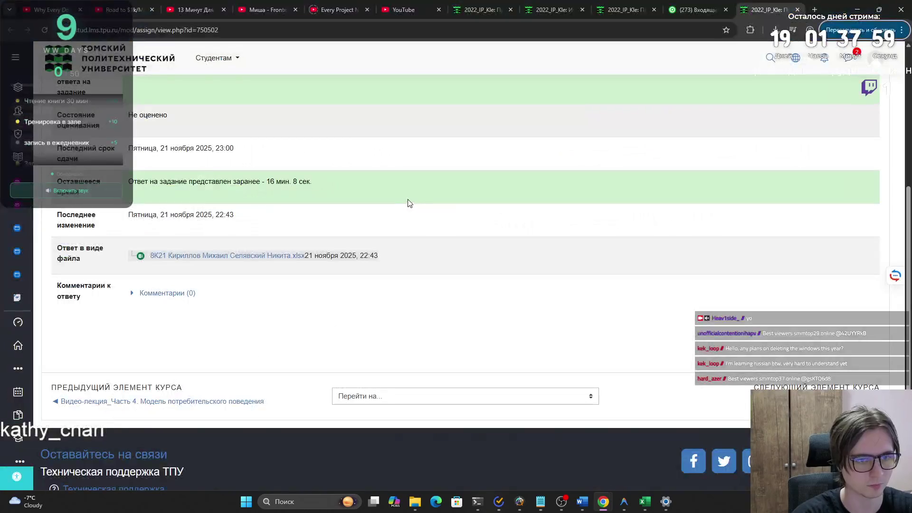
# - Back in Word, select the 'Патентный поиск, логотип проекта' line of the IP-strategy section
pyautogui.scroll(6, 380, 214)
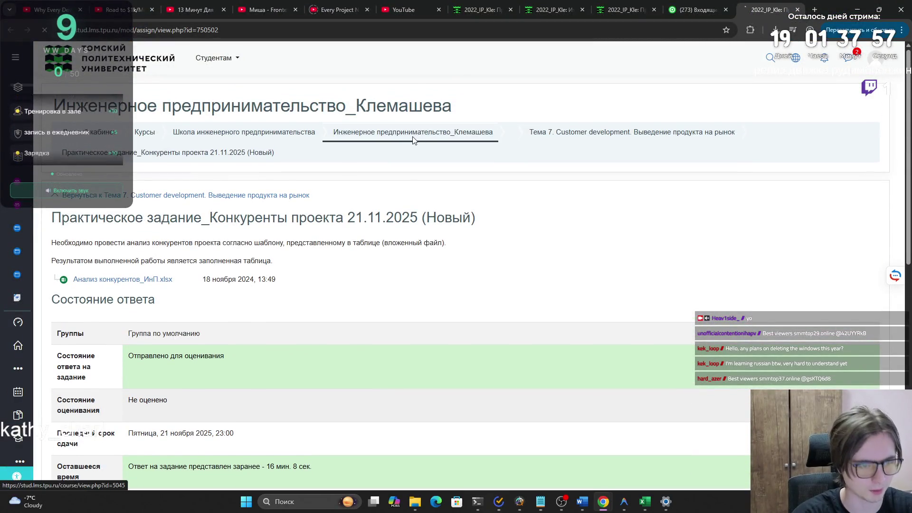
pyautogui.hotkey('alt', 'Tab')
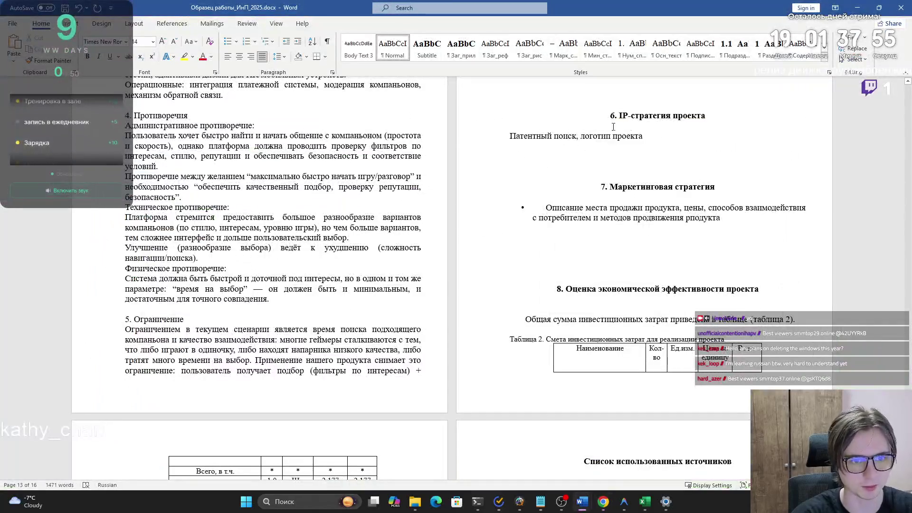
pyautogui.click(635, 141)
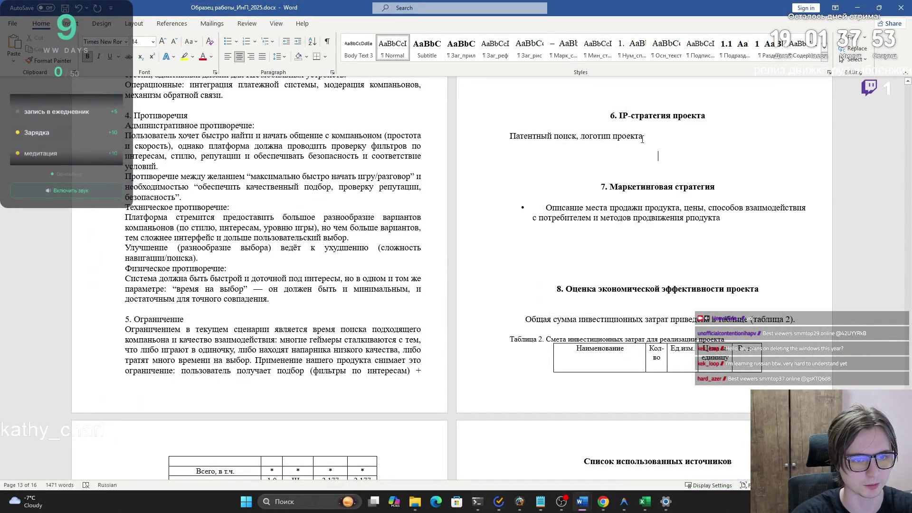
pyautogui.tripleClick(635, 138)
pyautogui.click(489, 162)
# - Switch to the Инженерное предпринимательство course page and scroll down to Тема 9
pyautogui.hotkey('alt', 'Tab')
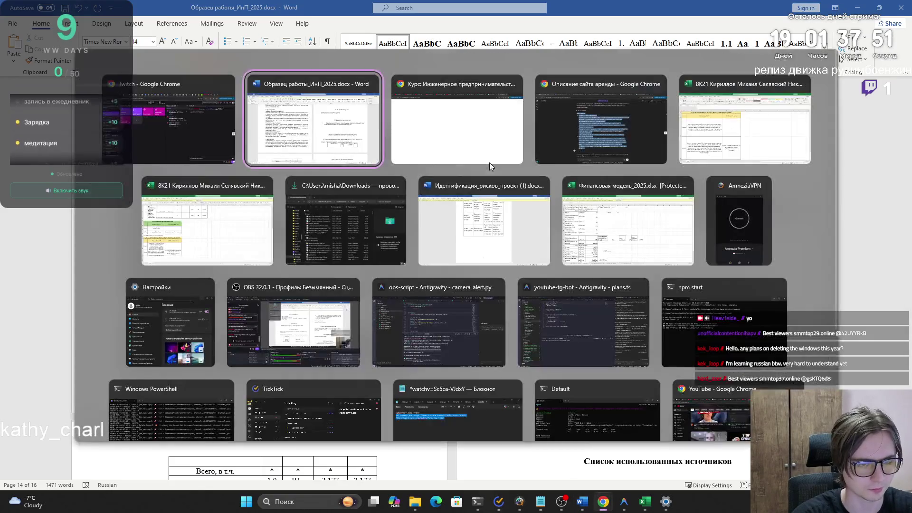
pyautogui.click(490, 162)
pyautogui.scroll(-15, 420, 227)
pyautogui.scroll(-20, 422, 231)
pyautogui.scroll(-20, 299, 193)
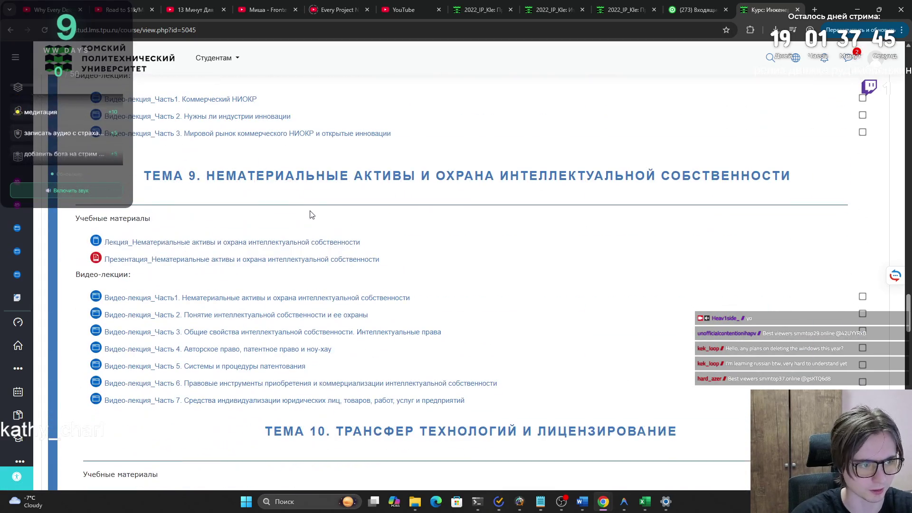
pyautogui.scroll(-9, 309, 198)
# - Open Практическое занятие_Деловая игра and review its feedback: 0.00 / 3.00, «Задание не сдано»
pyautogui.click(335, 233)
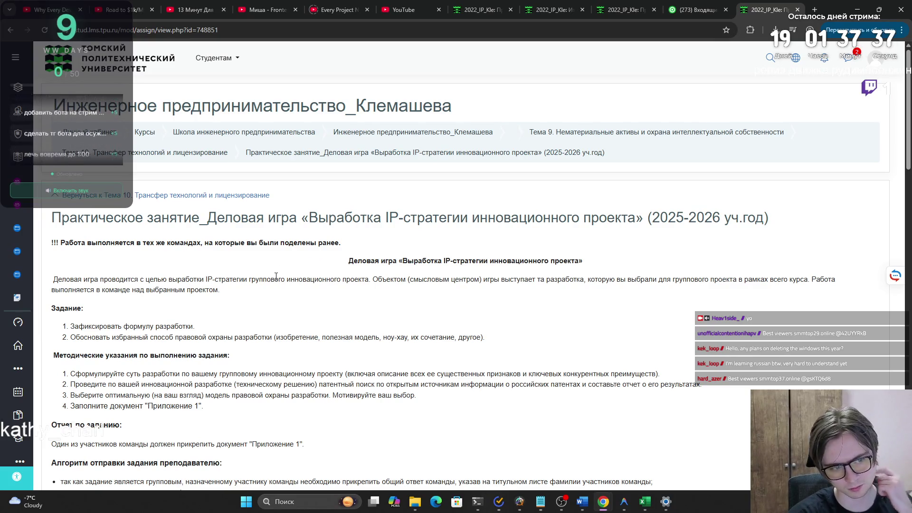
pyautogui.scroll(-4, 283, 250)
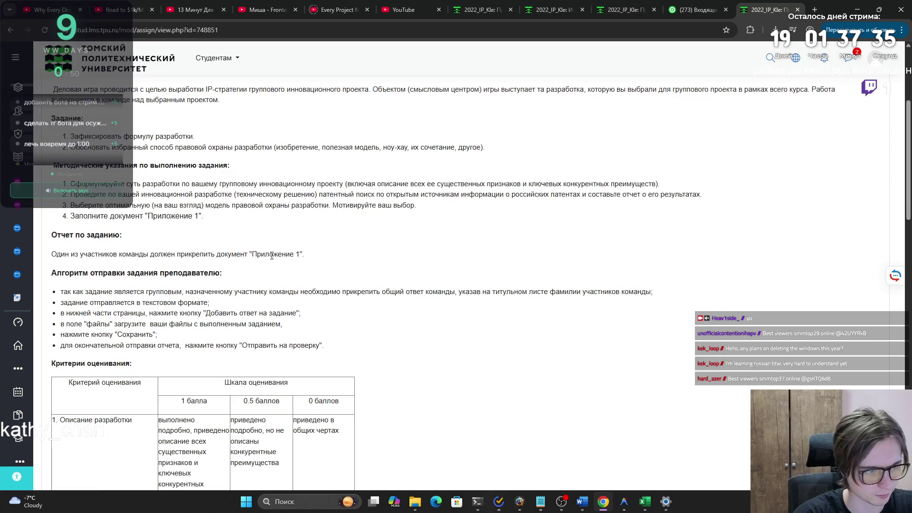
pyautogui.scroll(-1, 269, 264)
pyautogui.scroll(-5, 267, 264)
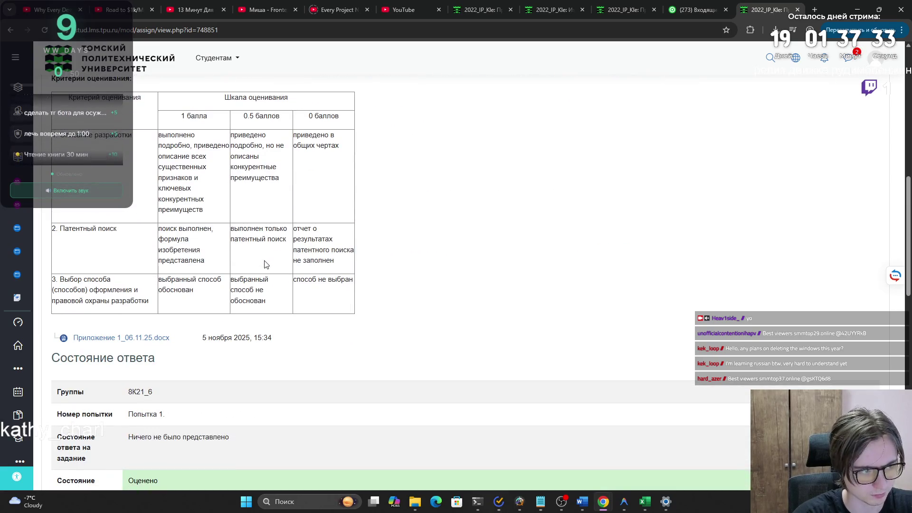
pyautogui.scroll(-10, 261, 265)
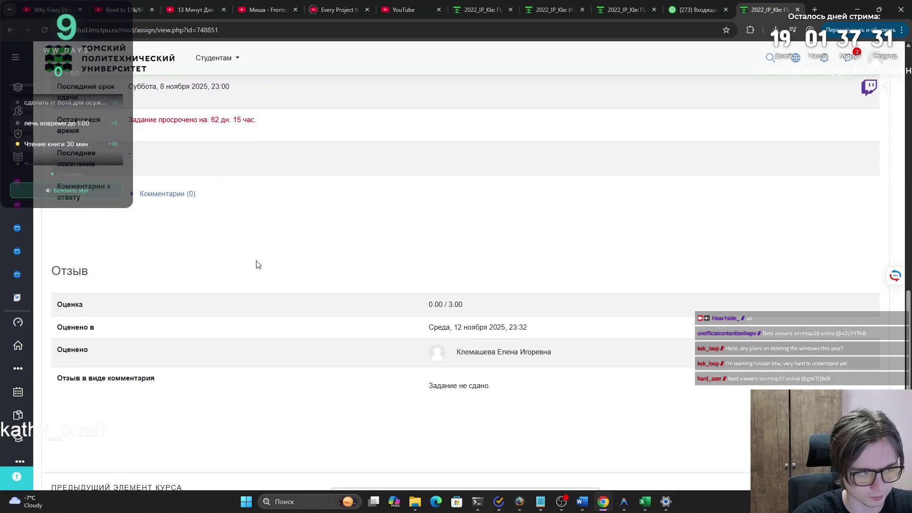
pyautogui.hotkey('alt', 'Left')
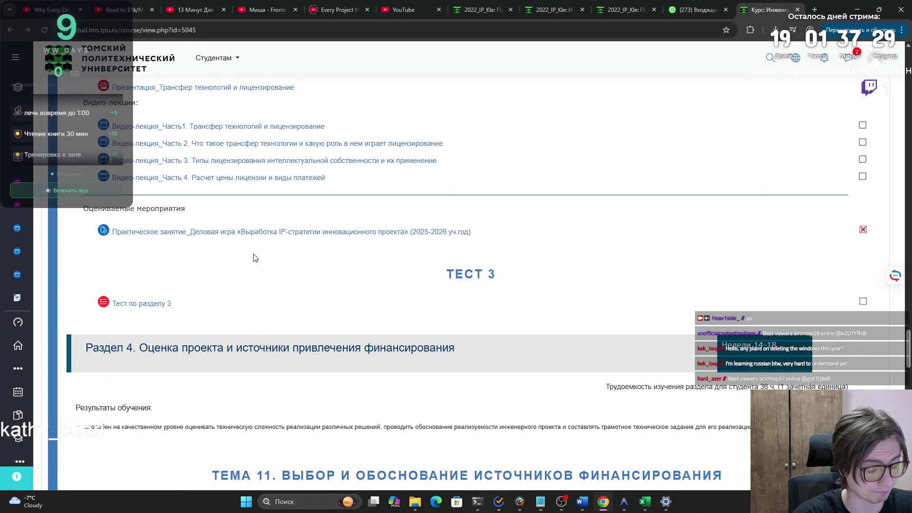
pyautogui.hotkey('alt', 'Right')
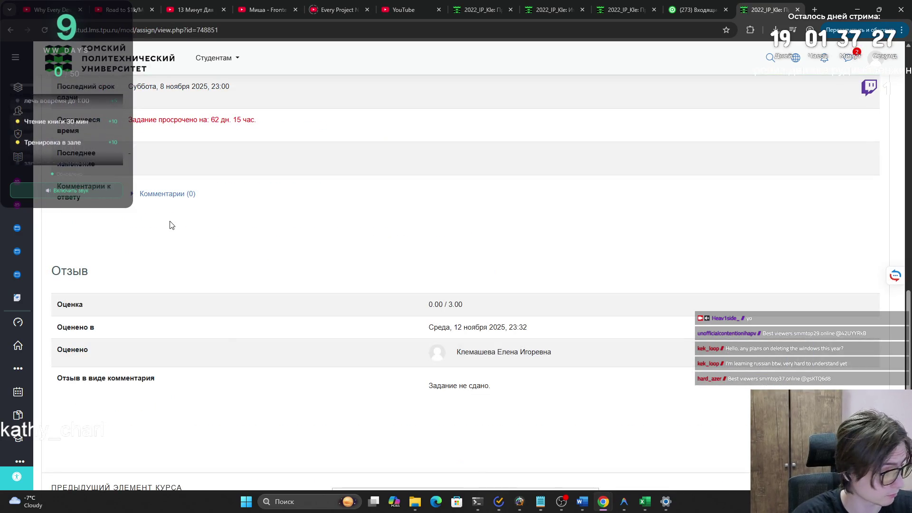
pyautogui.hotkey('alt', 'Tab')
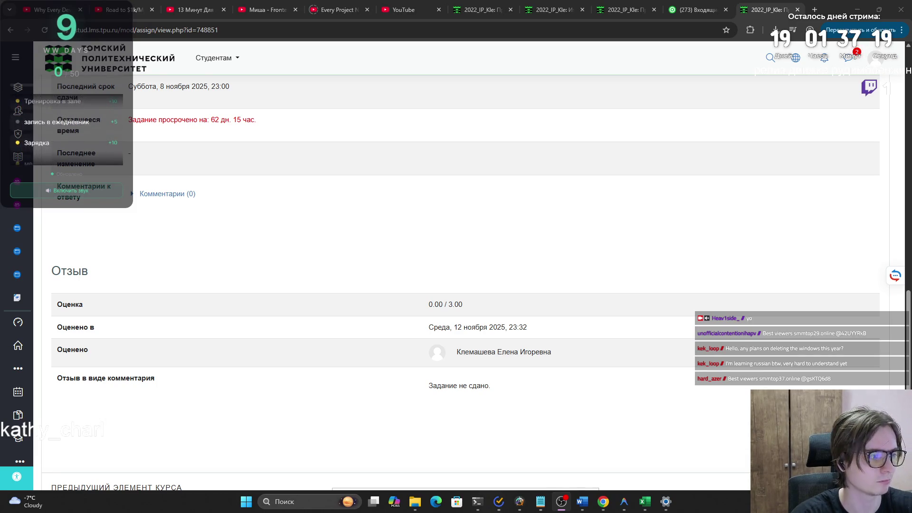
pyautogui.hotkey('alt', 'Tab')
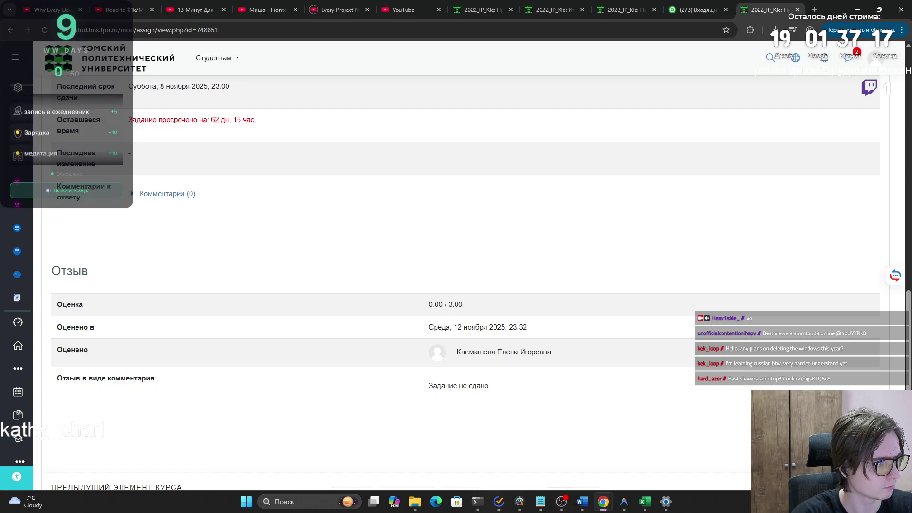